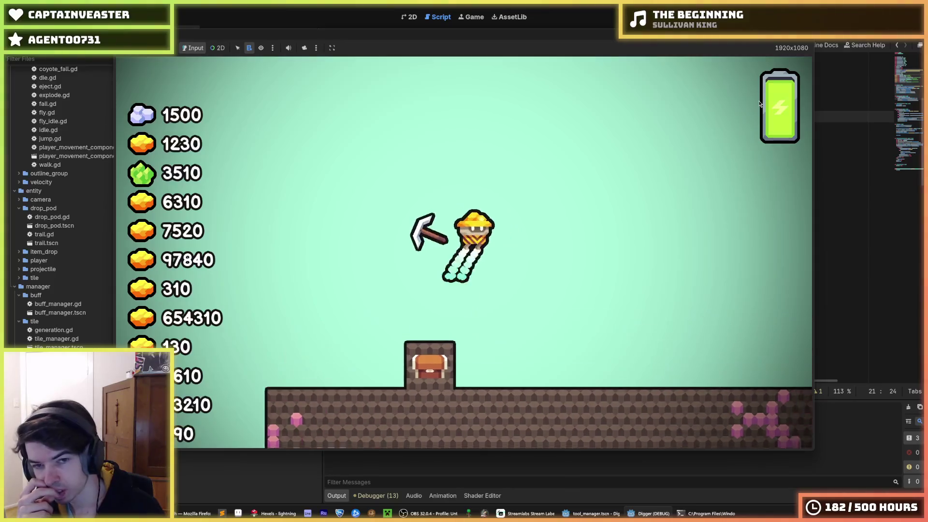
# Step: Playtest by moving the character right, flying up, moving left and jumping onto the chest block
pyautogui.press('d')
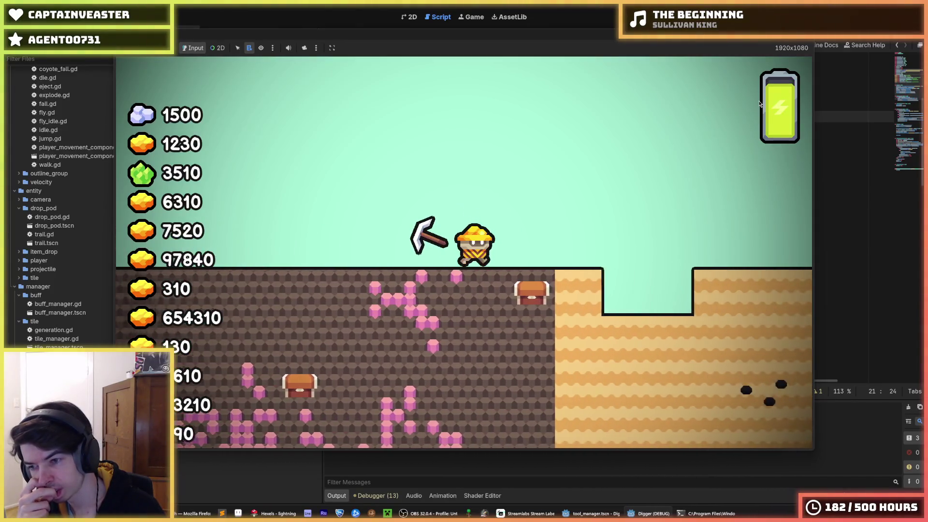
pyautogui.press('space')
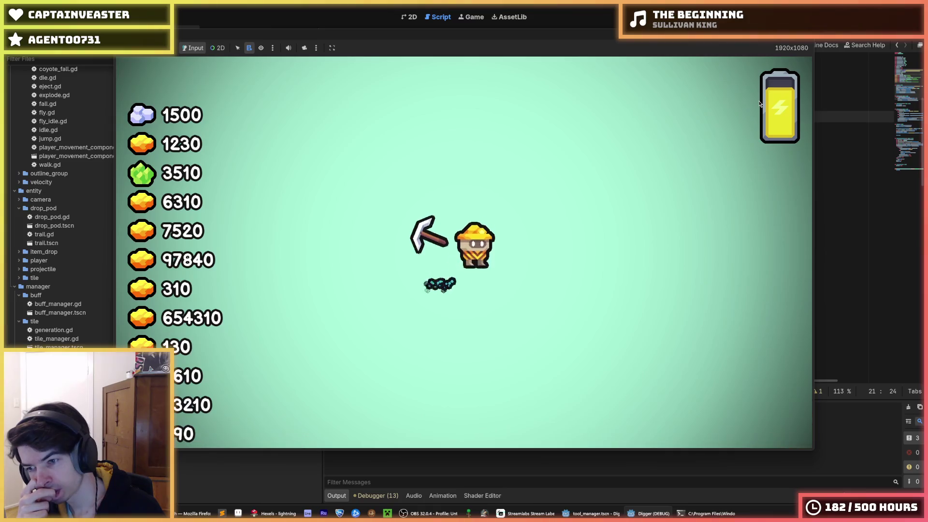
pyautogui.press('a')
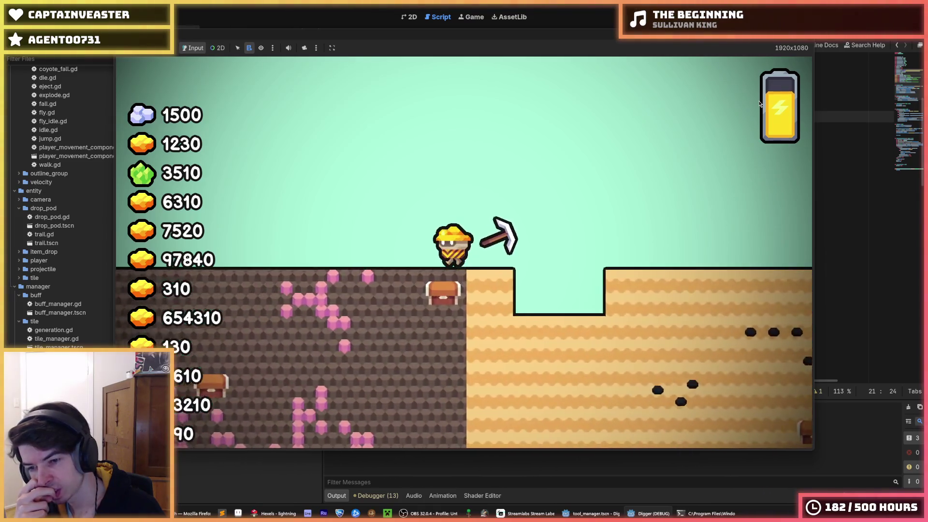
pyautogui.press('space')
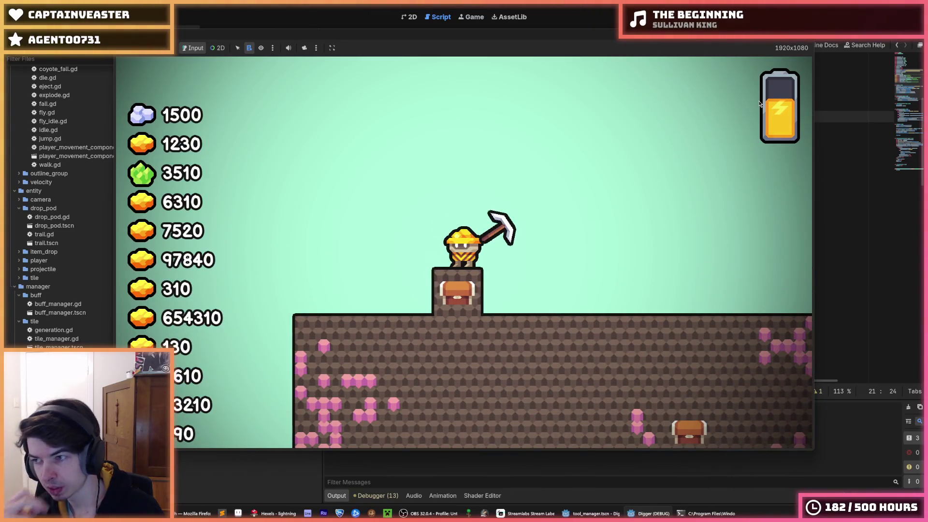
# Step: Restart and relaunch the game, then stop it and save the scene
pyautogui.press('F5')
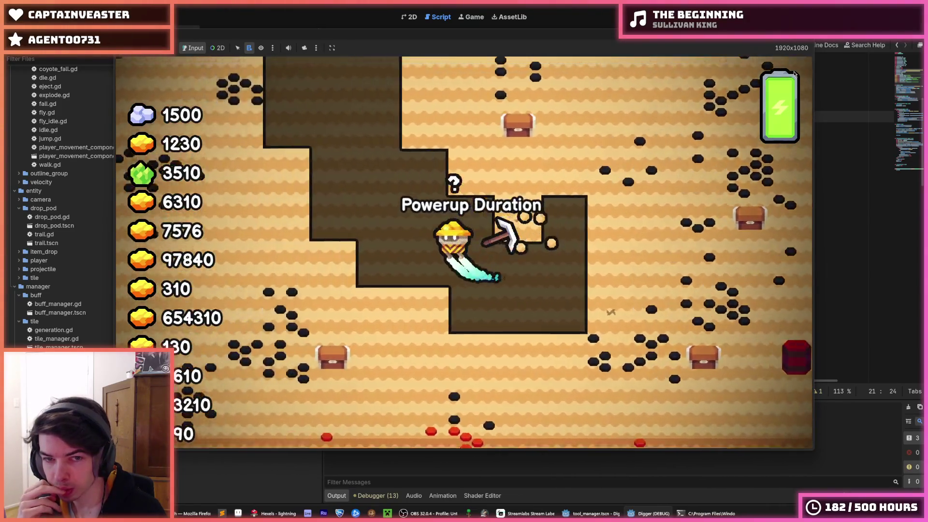
pyautogui.press('F8')
pyautogui.press('F5')
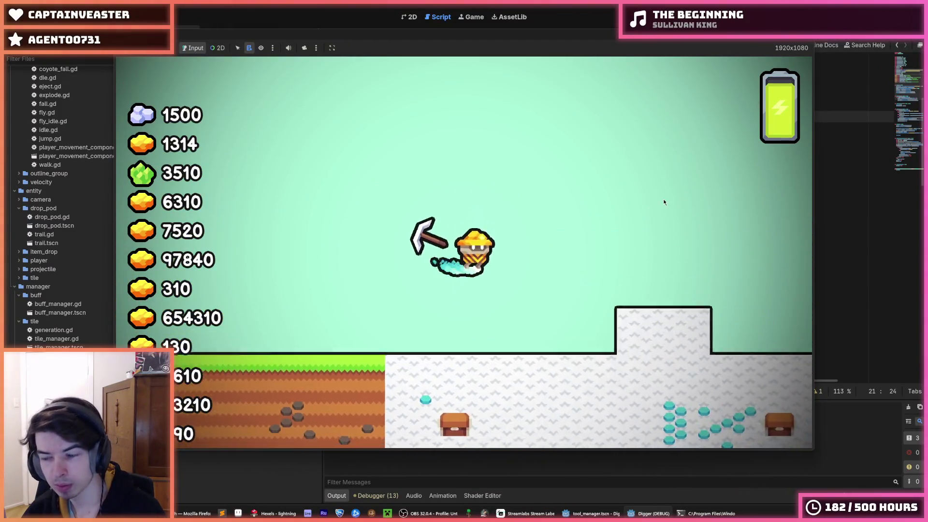
pyautogui.press('F8')
pyautogui.hotkey('ctrl', 's')
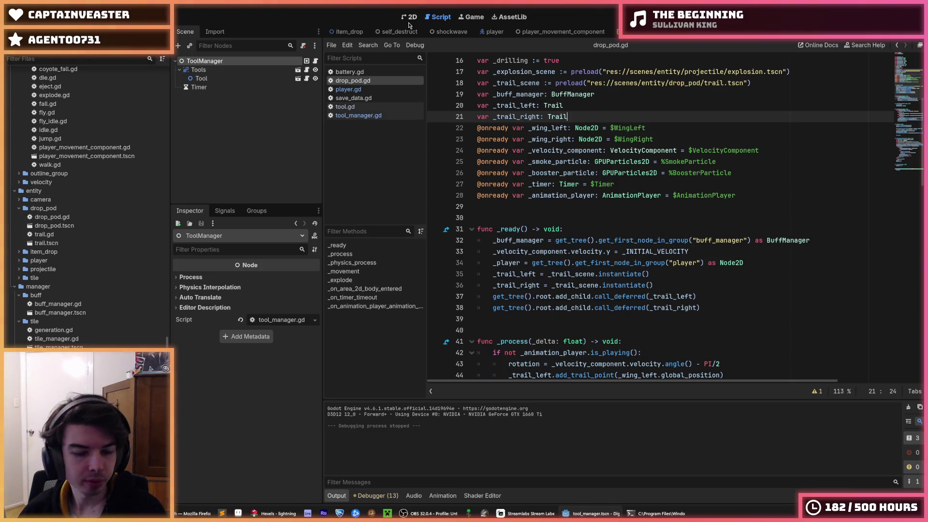
# Step: Switch to the 2D workspace with the Output log in the bottom panel
pyautogui.click(481, 496)
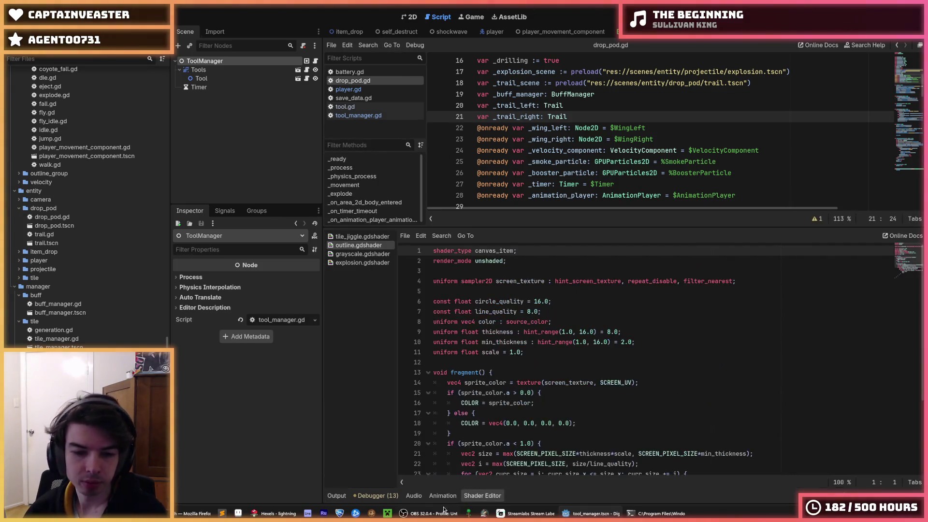
pyautogui.click(337, 495)
pyautogui.click(482, 496)
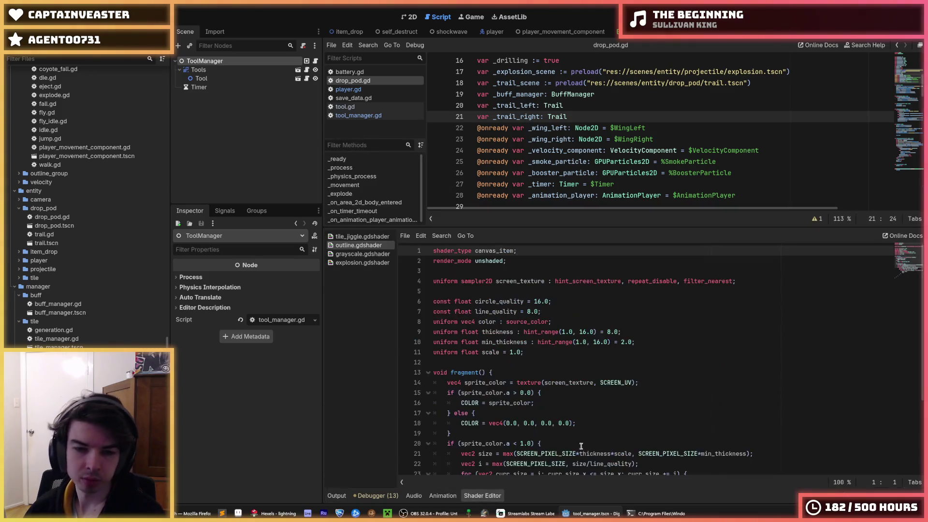
pyautogui.click(410, 17)
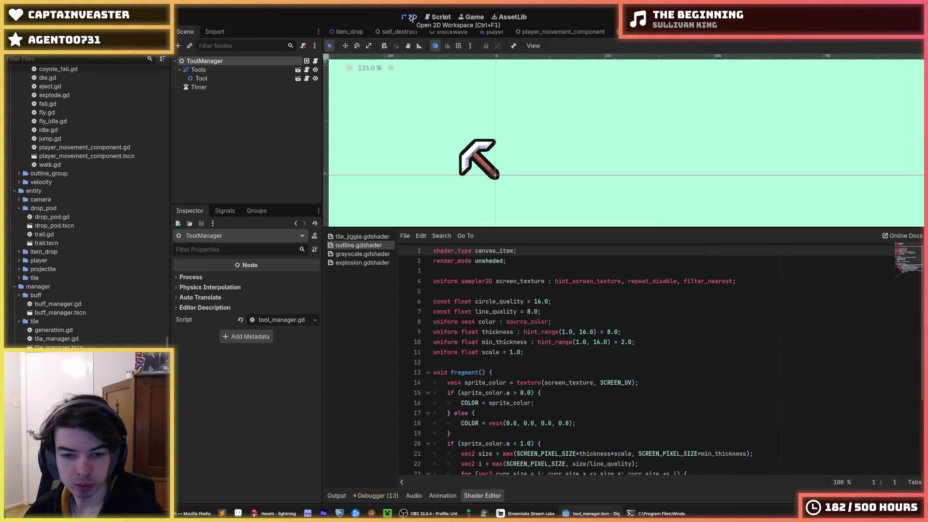
pyautogui.click(335, 499)
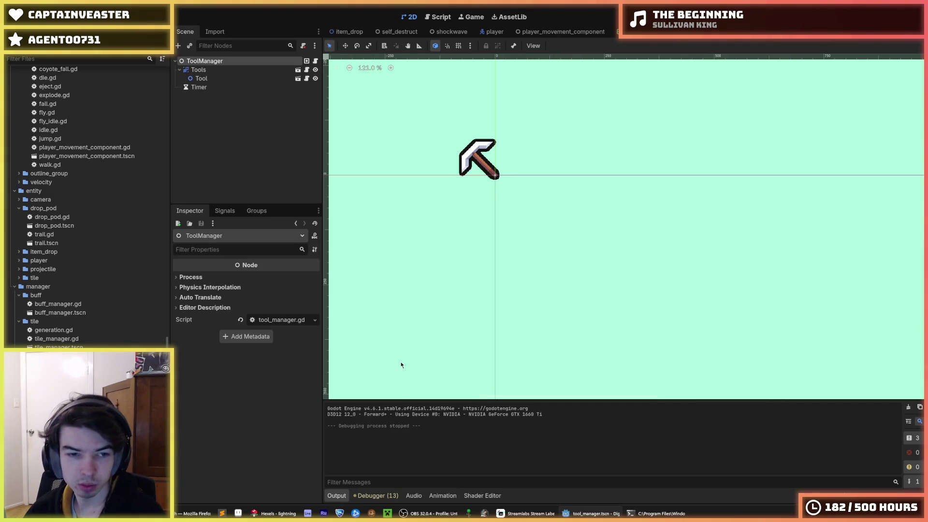
# Step: Inspect the Tools group and Tool node, then switch to the drop_pod scene
pyautogui.click(229, 87)
pyautogui.click(228, 78)
pyautogui.click(225, 72)
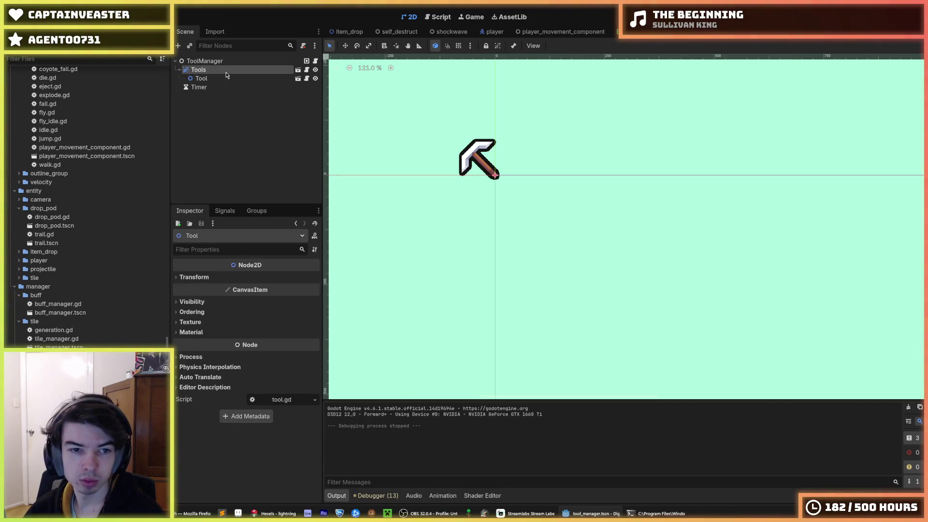
pyautogui.click(236, 80)
pyautogui.click(223, 72)
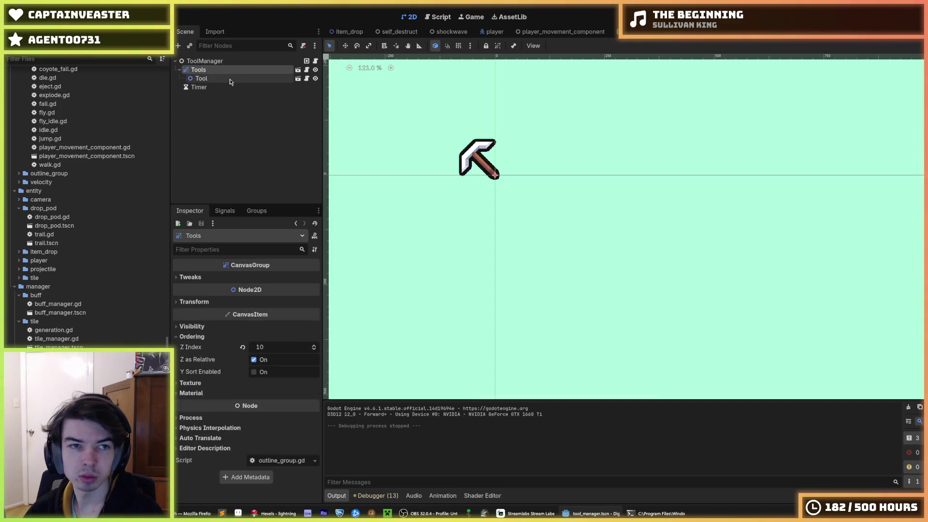
pyautogui.click(667, 31)
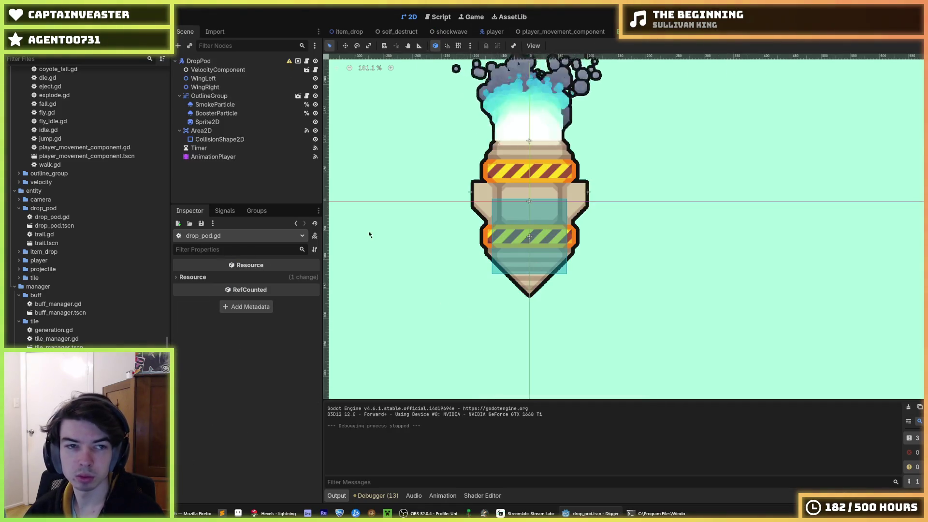
# Step: Select the AnimationPlayer and start a new animation from the Animation menu
pyautogui.click(253, 155)
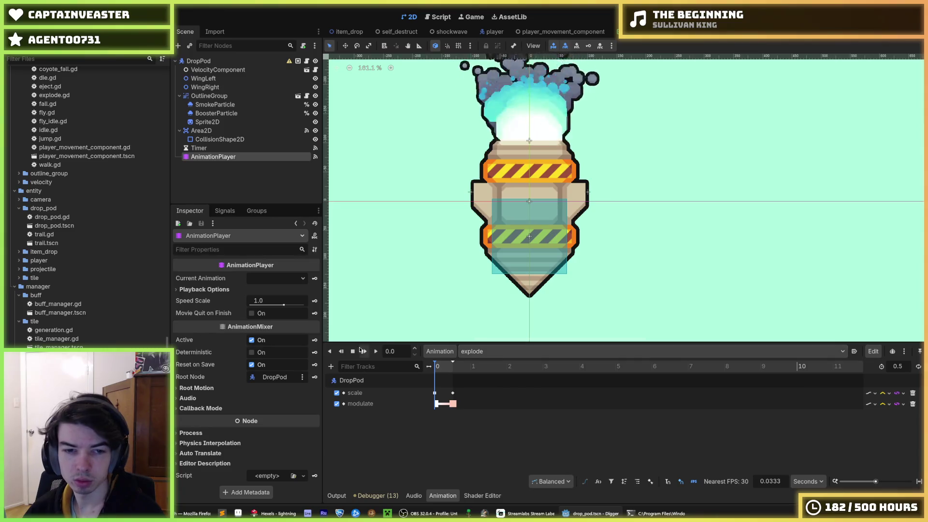
pyautogui.click(770, 356)
pyautogui.click(771, 356)
pyautogui.click(771, 356)
pyautogui.click(771, 356)
pyautogui.click(668, 352)
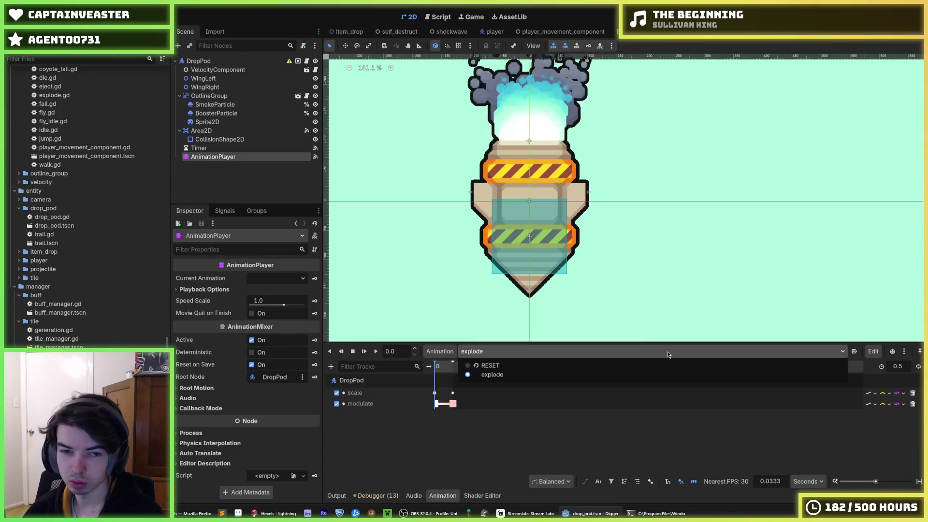
pyautogui.click(668, 352)
pyautogui.click(427, 356)
pyautogui.click(441, 366)
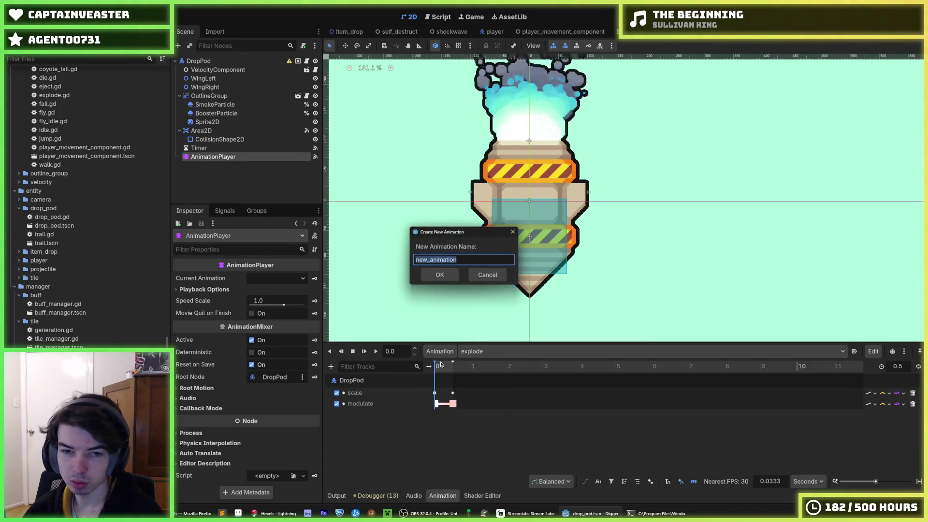
# Step: Name the new animation 'end' and confirm it
pyautogui.write('finish')
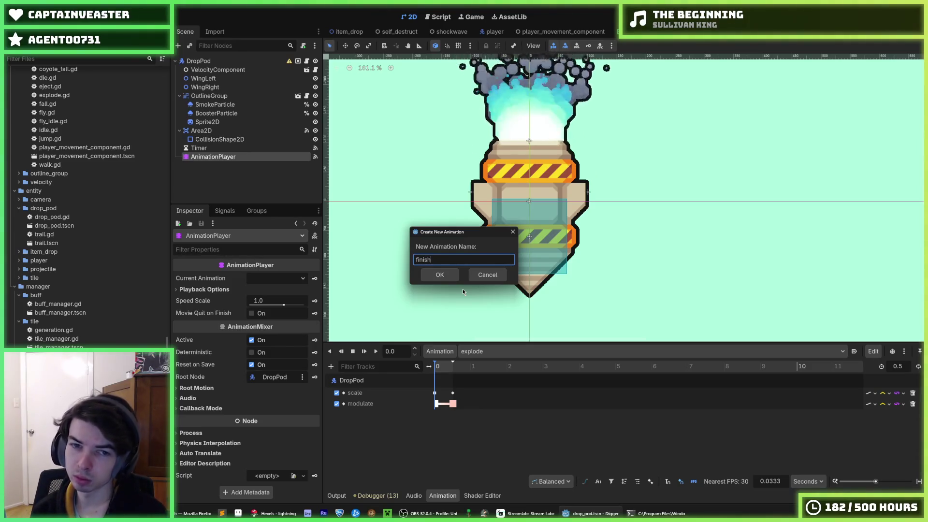
pyautogui.press('BackSpace')
pyautogui.press('BackSpace')
pyautogui.press('BackSpace')
pyautogui.write('end')
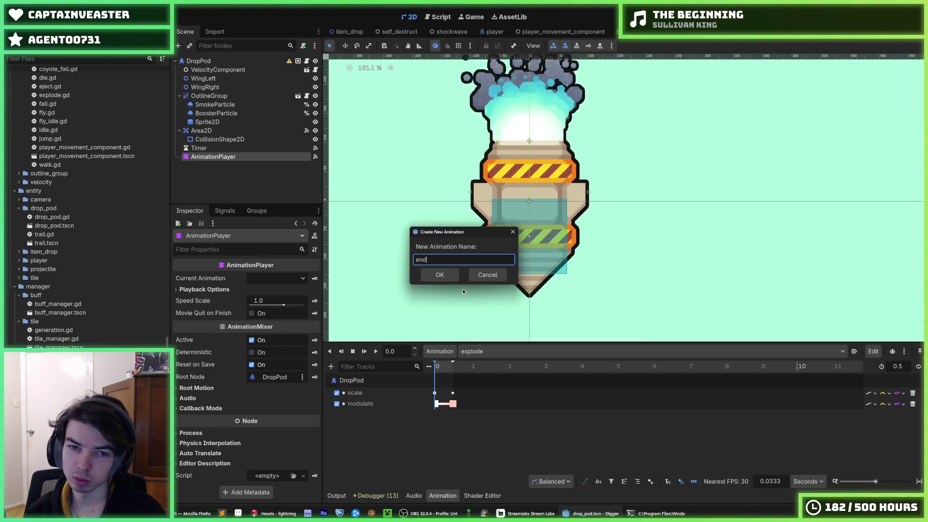
pyautogui.press('BackSpace')
pyautogui.press('BackSpace')
pyautogui.press('BackSpace')
pyautogui.write('finis')
pyautogui.press('BackSpace')
pyautogui.press('BackSpace')
pyautogui.press('BackSpace')
pyautogui.write('end')
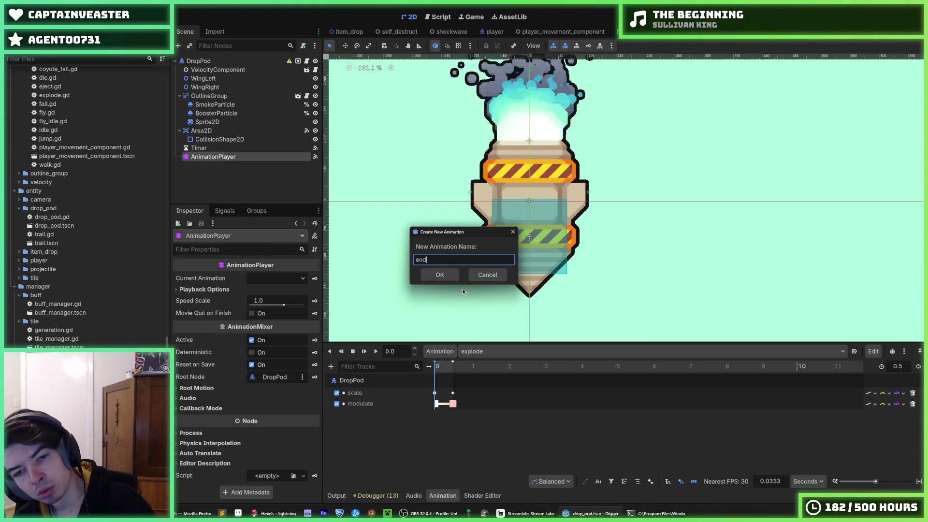
pyautogui.press('Return')
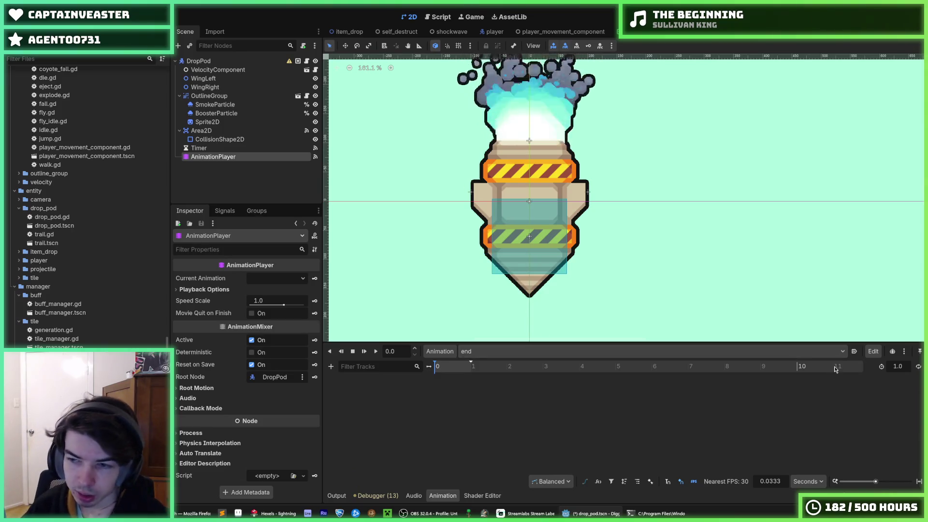
# Step: Try adding a property track to the animation, then cancel without adding one
pyautogui.click(331, 367)
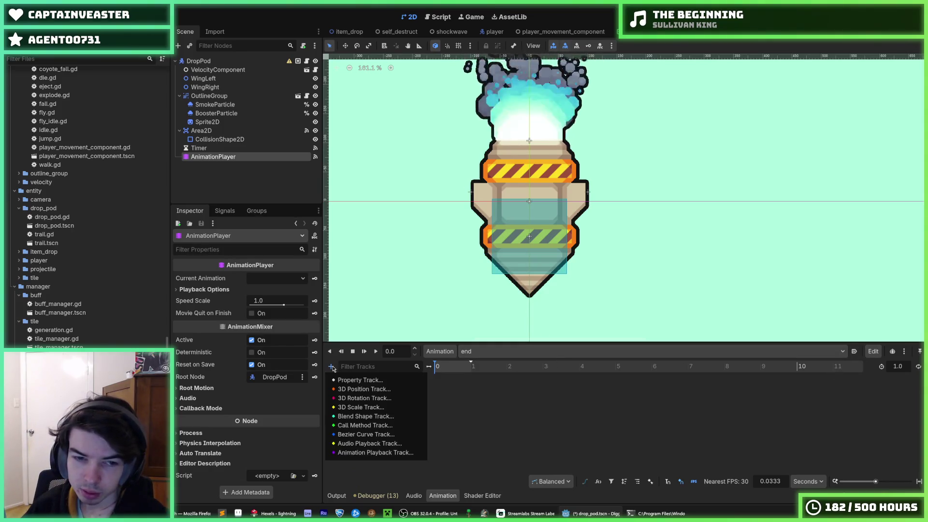
pyautogui.rightClick(438, 371)
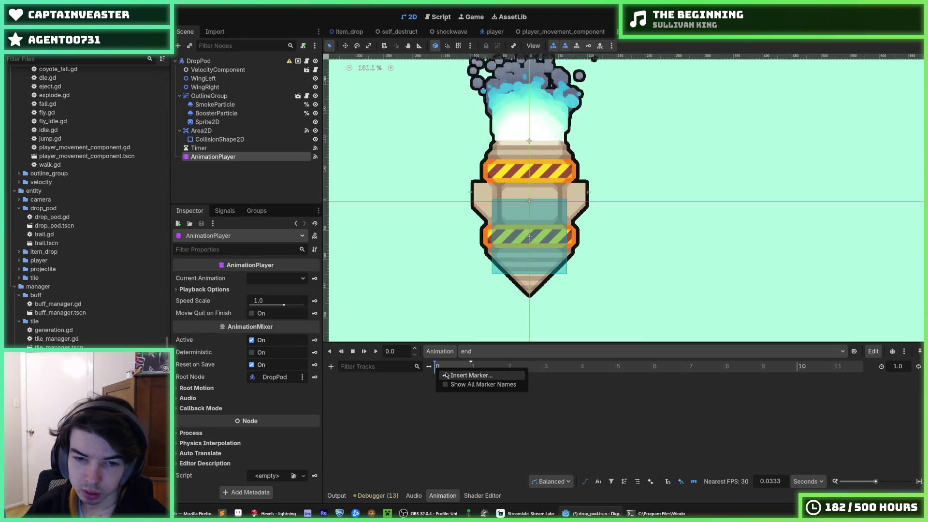
pyautogui.click(390, 390)
pyautogui.click(330, 366)
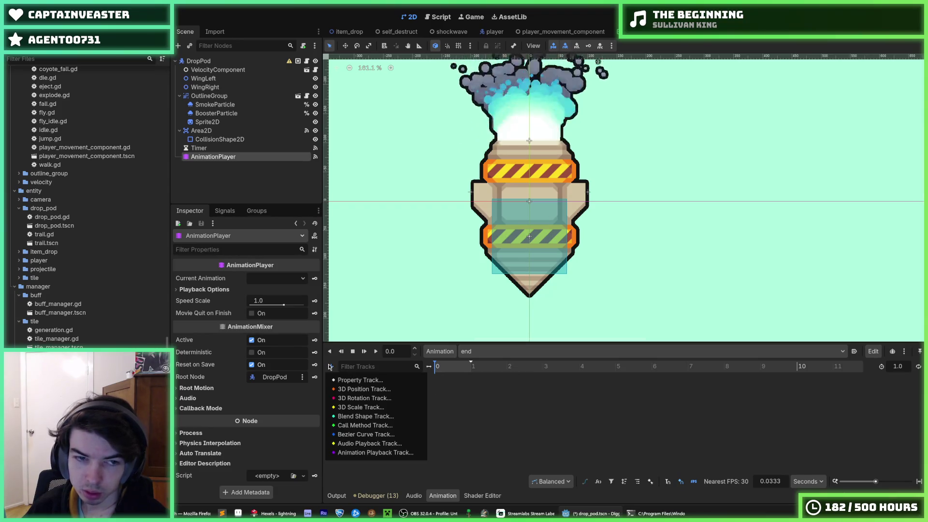
pyautogui.click(369, 379)
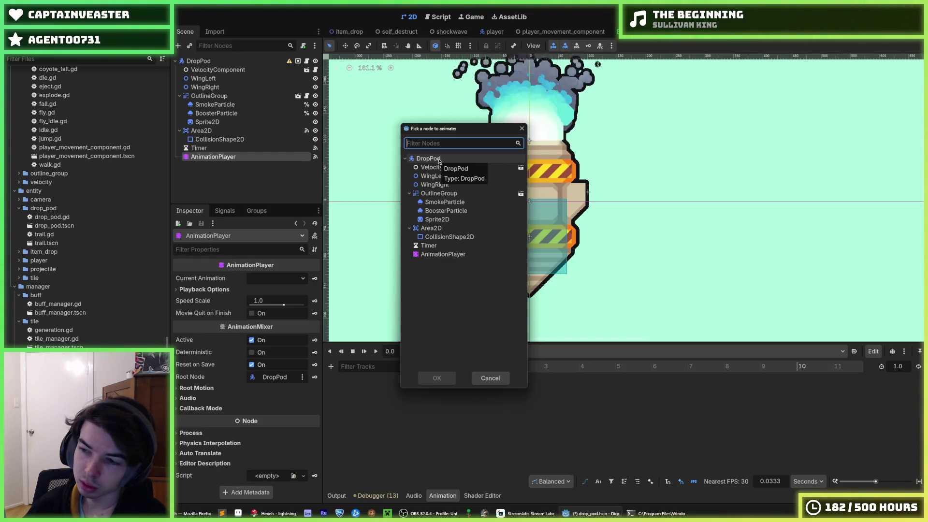
pyautogui.click(523, 129)
pyautogui.click(330, 366)
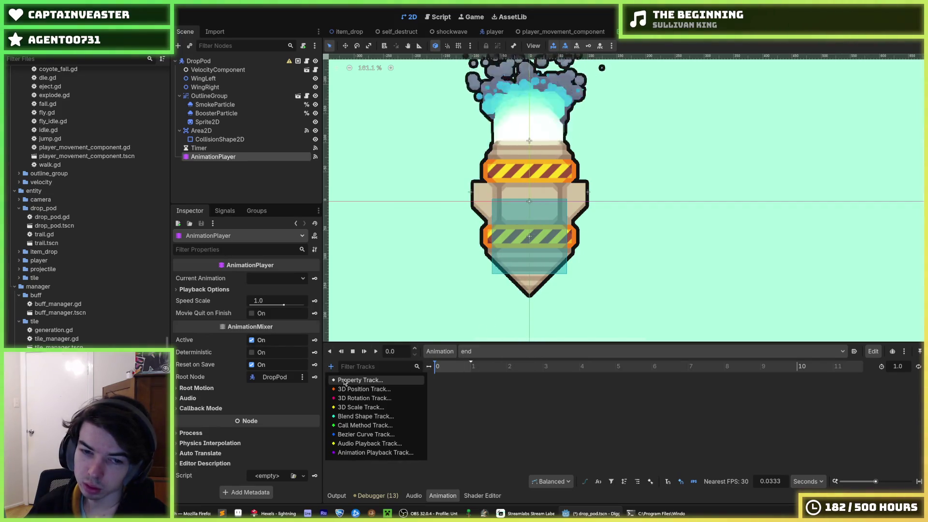
pyautogui.click(900, 371)
pyautogui.write('0.5')
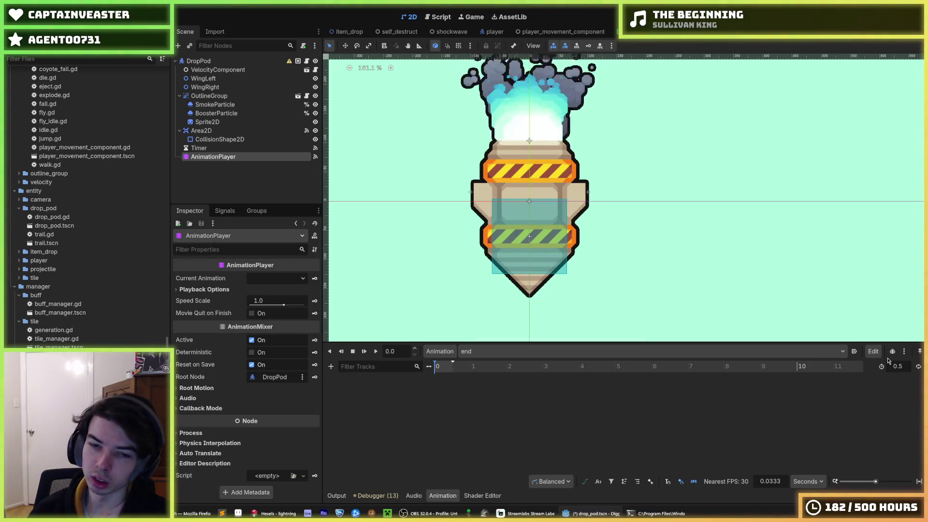
# Step: Flip between the explode and end animations, finishing on end
pyautogui.click(484, 351)
pyautogui.click(492, 384)
pyautogui.click(484, 351)
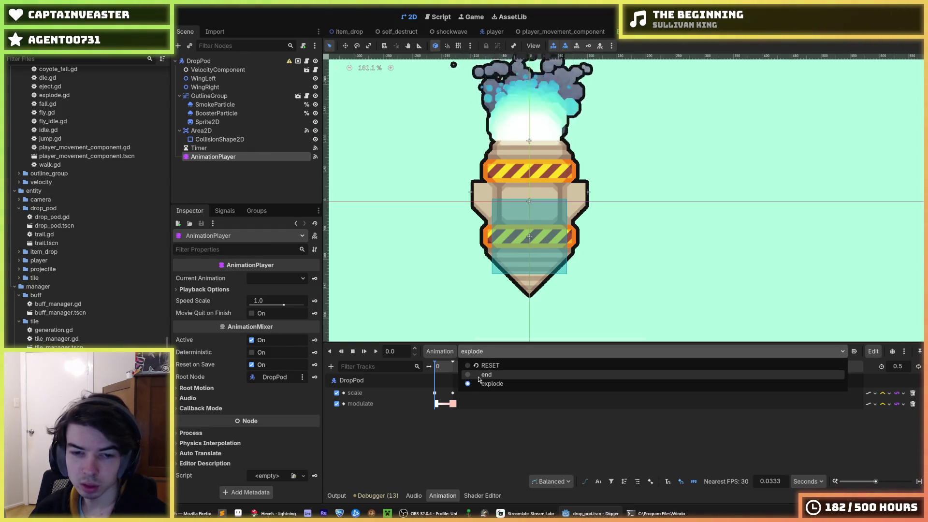
pyautogui.click(479, 376)
pyautogui.click(484, 352)
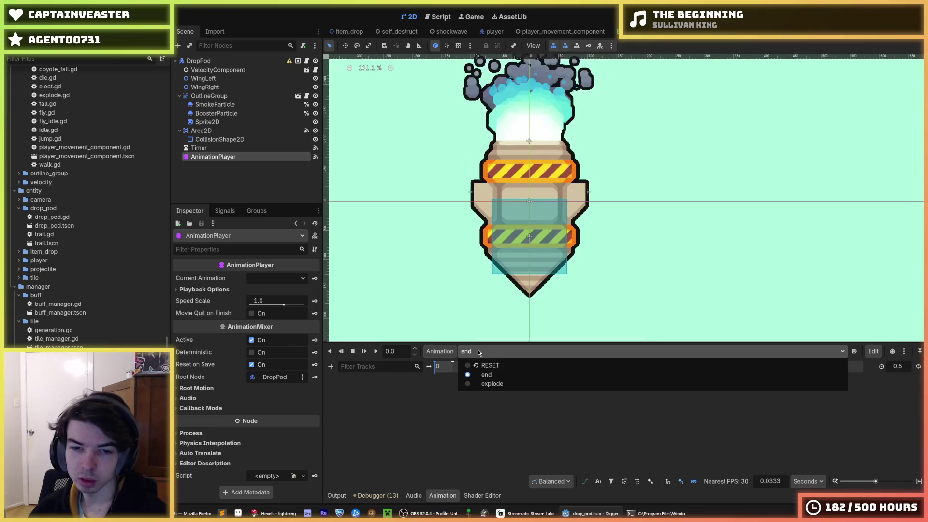
pyautogui.click(490, 384)
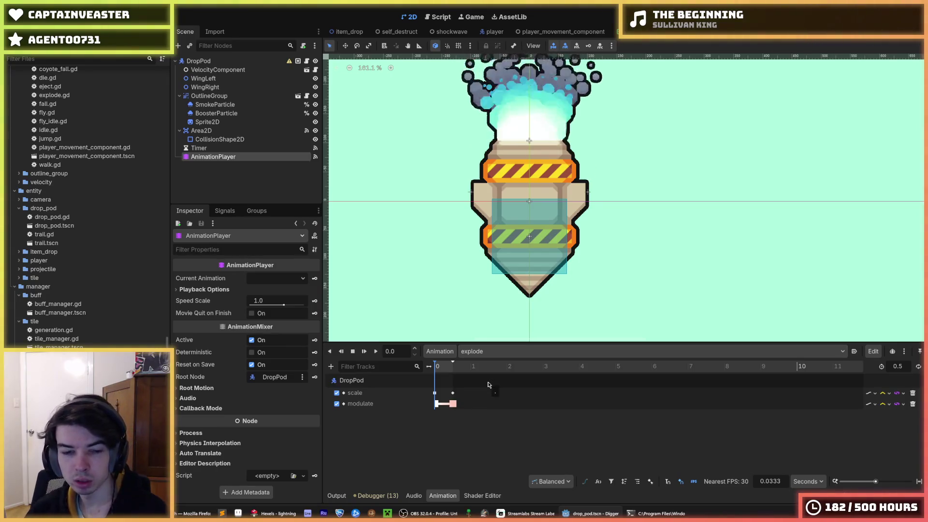
pyautogui.click(478, 352)
pyautogui.click(477, 352)
pyautogui.click(474, 352)
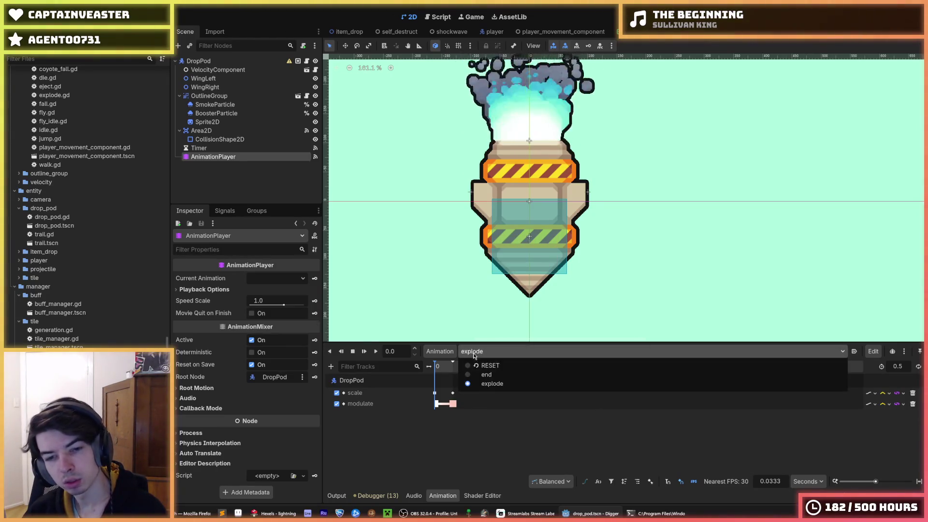
pyautogui.click(479, 375)
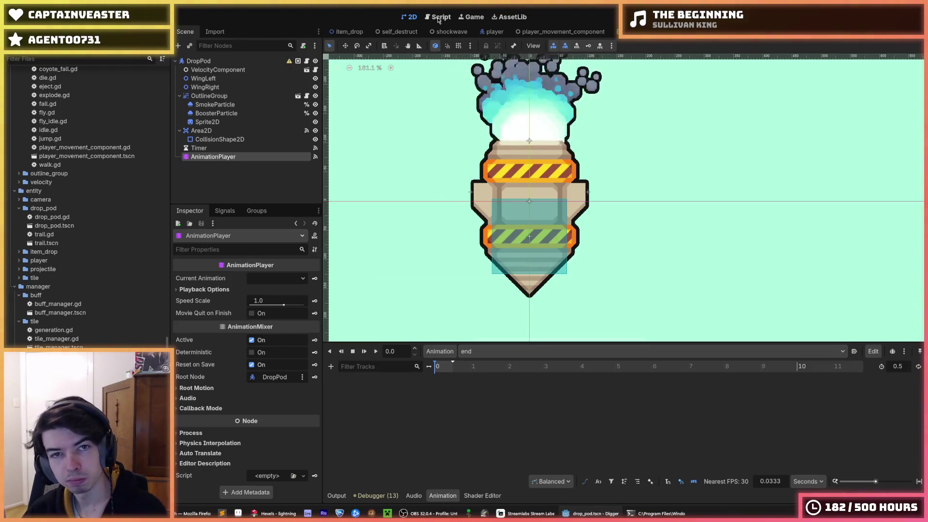
# Step: In drop_pod.gd, add an if anim_name == "explode": check around _explode() in the finished handler
pyautogui.click(438, 18)
pyautogui.scroll(-20, 593, 224)
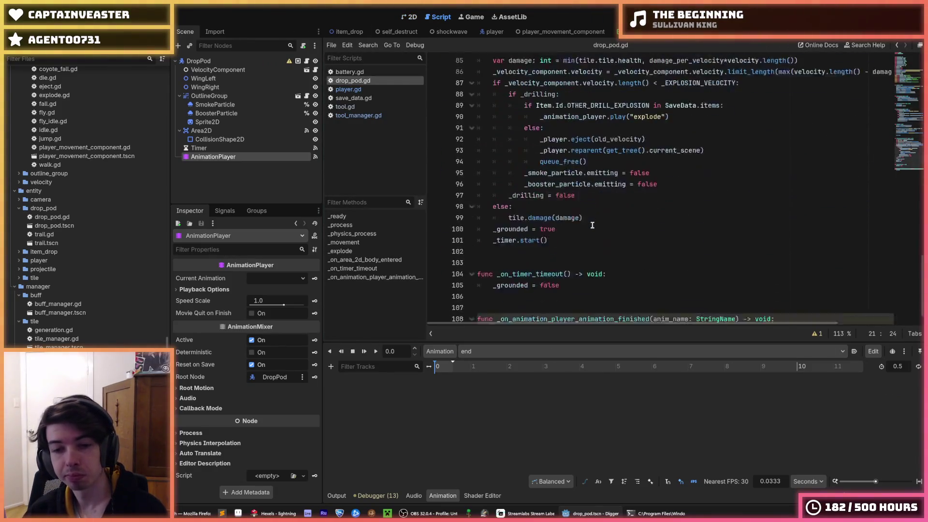
pyautogui.scroll(-1, 586, 236)
pyautogui.click(800, 298)
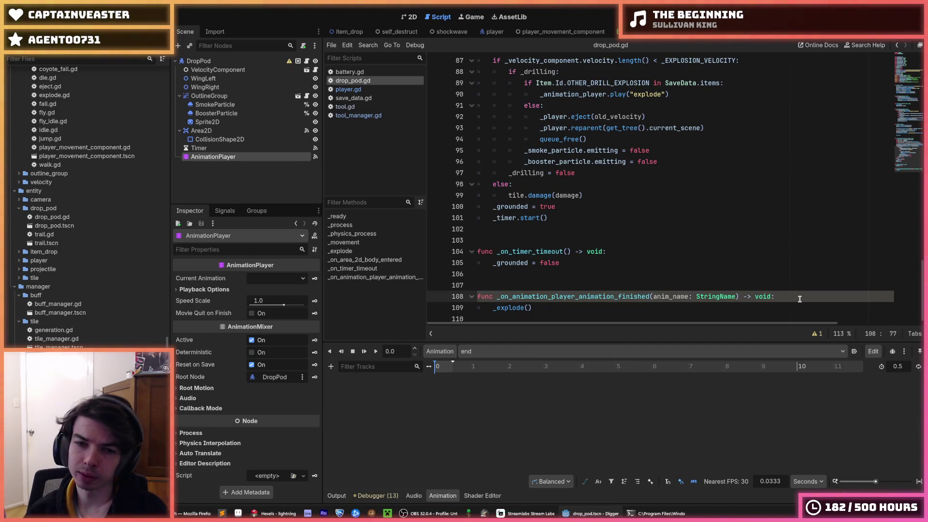
pyautogui.press('Return')
pyautogui.write('if anim_name == "explod')
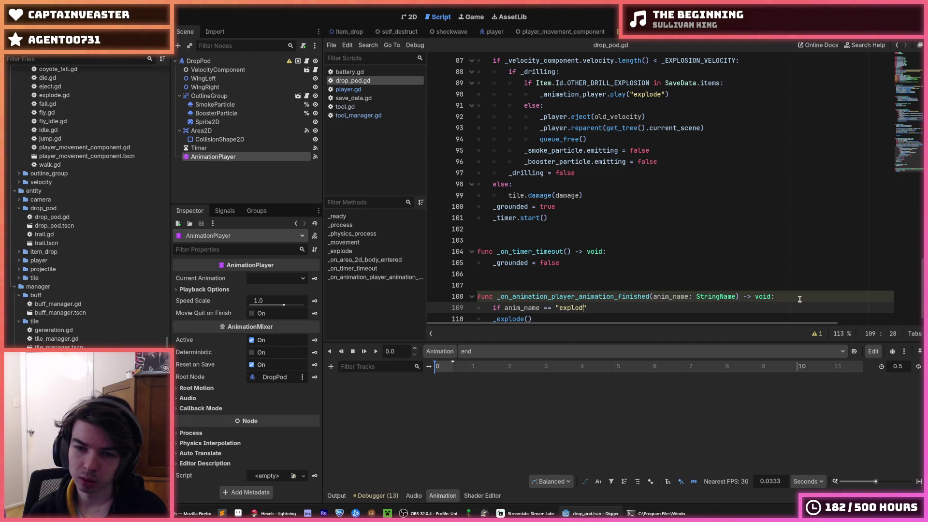
pyautogui.write(':')
pyautogui.press('Down')
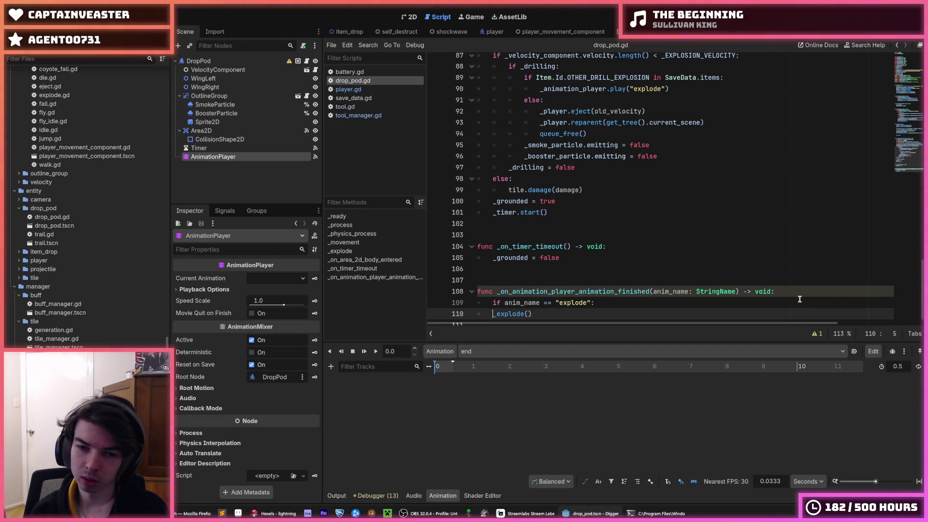
# Step: Duplicate the play line into the else branch as play("end"), then run the game
pyautogui.scroll(4, 671, 195)
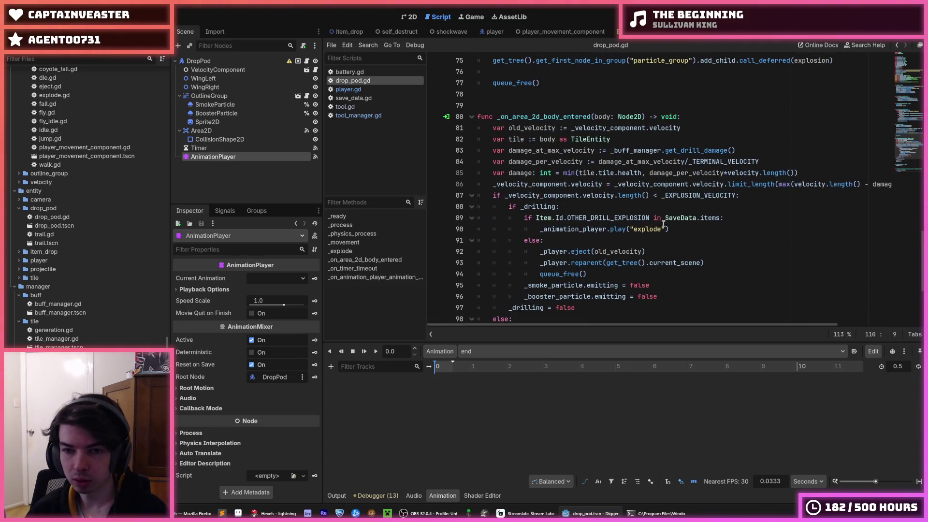
pyautogui.click(687, 228)
pyautogui.hotkey('ctrl', 'shift', 'd')
pyautogui.hotkey('alt', 'Down')
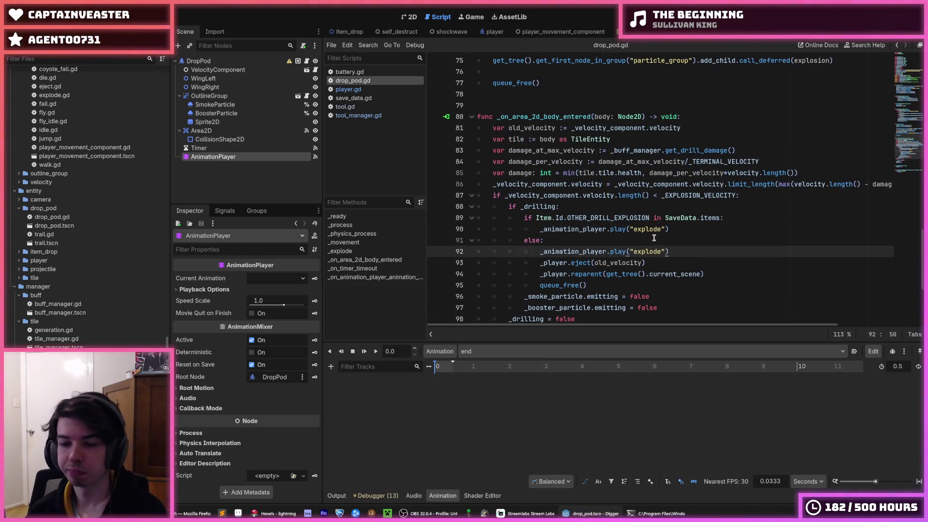
pyautogui.doubleClick(653, 251)
pyautogui.write('end')
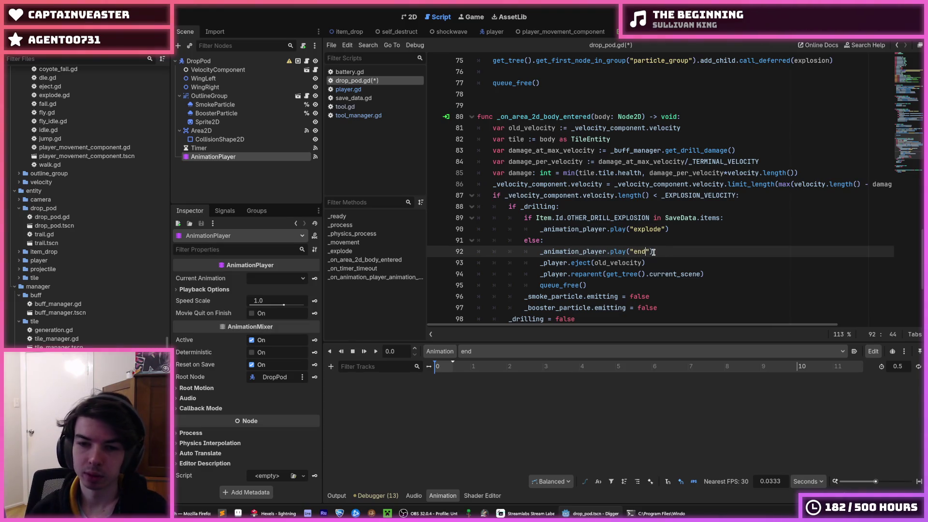
pyautogui.click(708, 218)
pyautogui.press('F5')
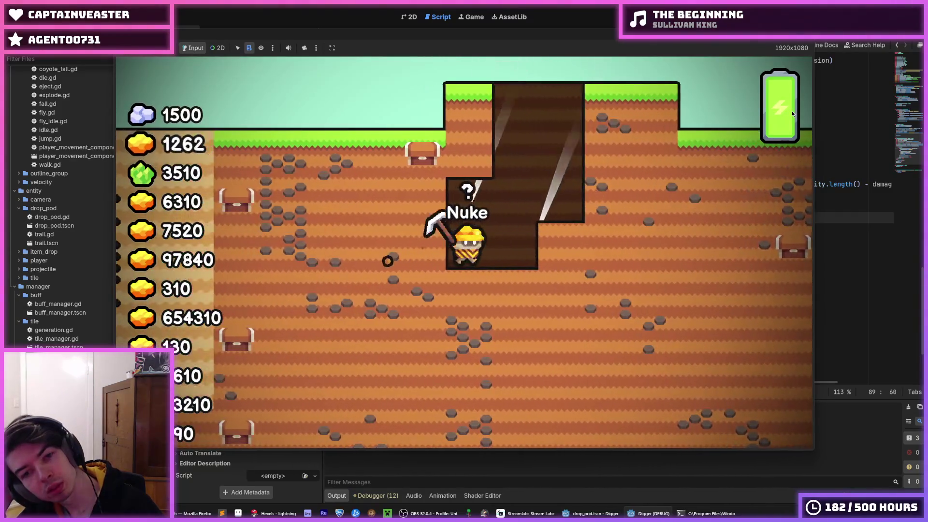
# Step: Restart the game to watch the pod land, then stop it
pyautogui.press('F5')
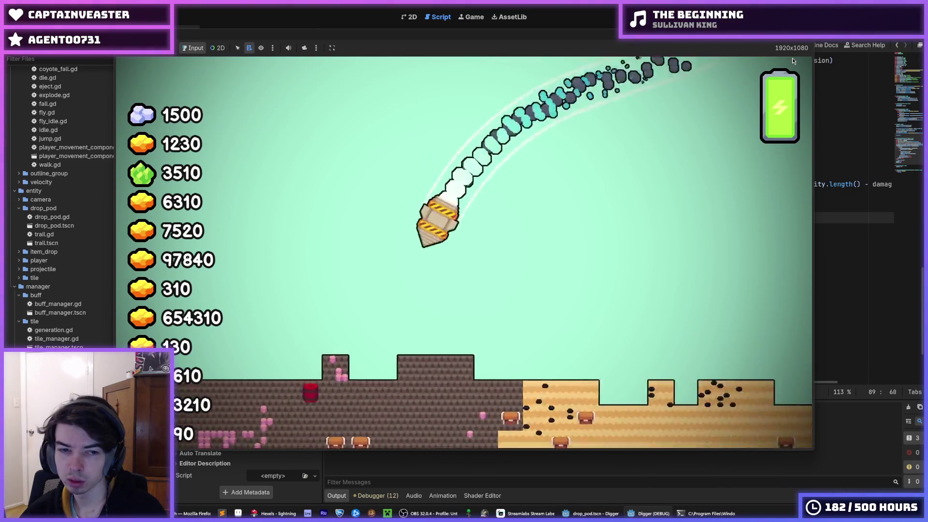
pyautogui.press('F8')
# Step: Save the script and add a new indented else-branch line after _explode()
pyautogui.click(744, 218)
pyautogui.hotkey('ctrl', 's')
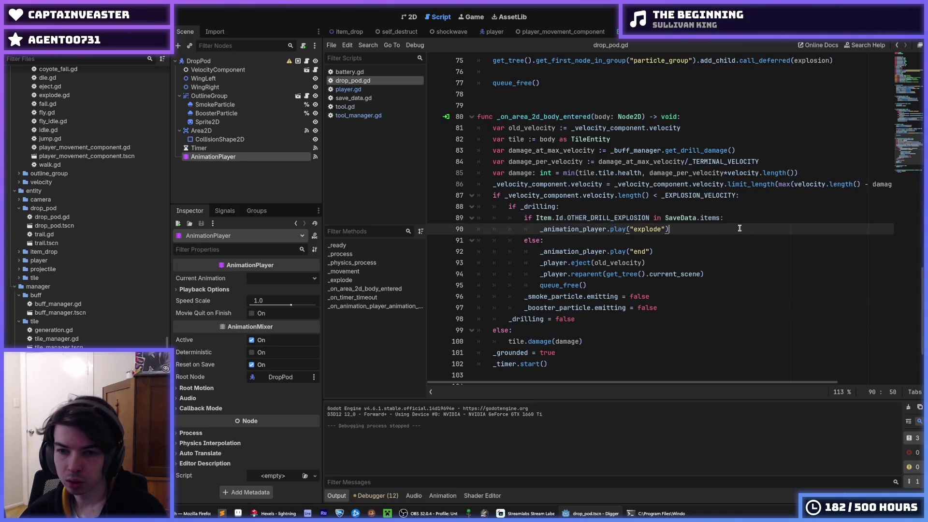
pyautogui.click(628, 285)
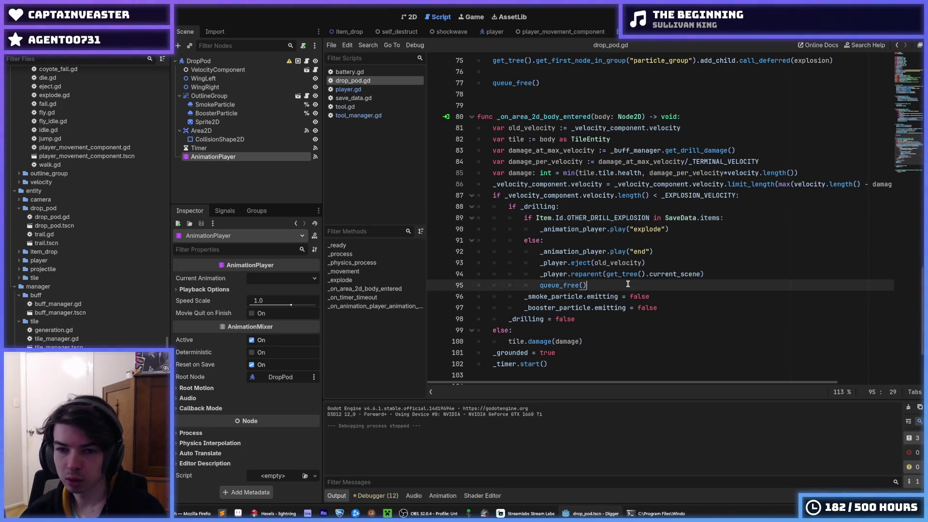
pyautogui.moveTo(652, 288); pyautogui.dragTo(548, 264)
pyautogui.scroll(-3, 548, 265)
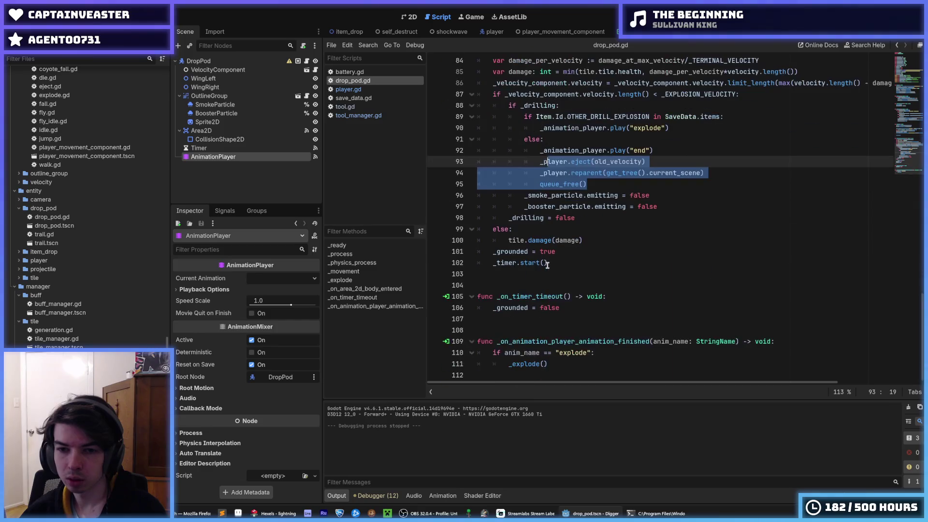
pyautogui.click(560, 367)
pyautogui.press('Return')
pyautogui.press('BackSpace')
pyautogui.write('else:')
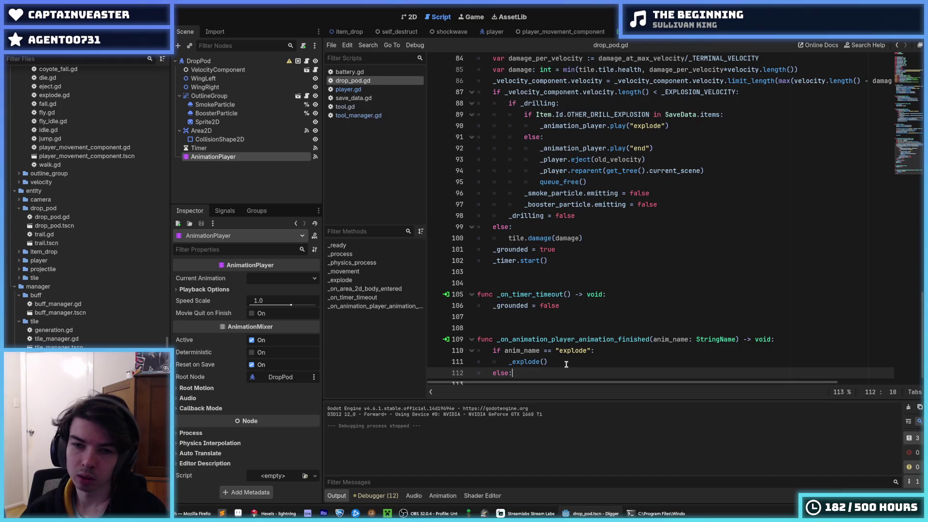
pyautogui.press('Return')
# Step: Move the eject, reparent and queue_free lines into the else branch, fix indentation, and save
pyautogui.moveTo(587, 171); pyautogui.dragTo(588, 150)
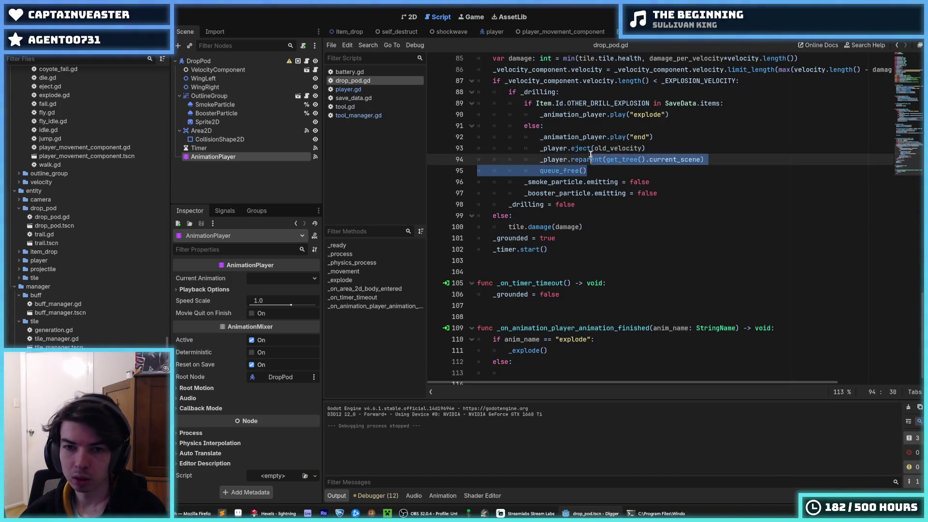
pyautogui.hotkey('alt', 'Down')
pyautogui.hotkey('alt', 'Down')
pyautogui.hotkey('alt', 'Down')
pyautogui.hotkey('alt', 'Down')
pyautogui.hotkey('alt', 'Down')
pyautogui.hotkey('alt', 'Down')
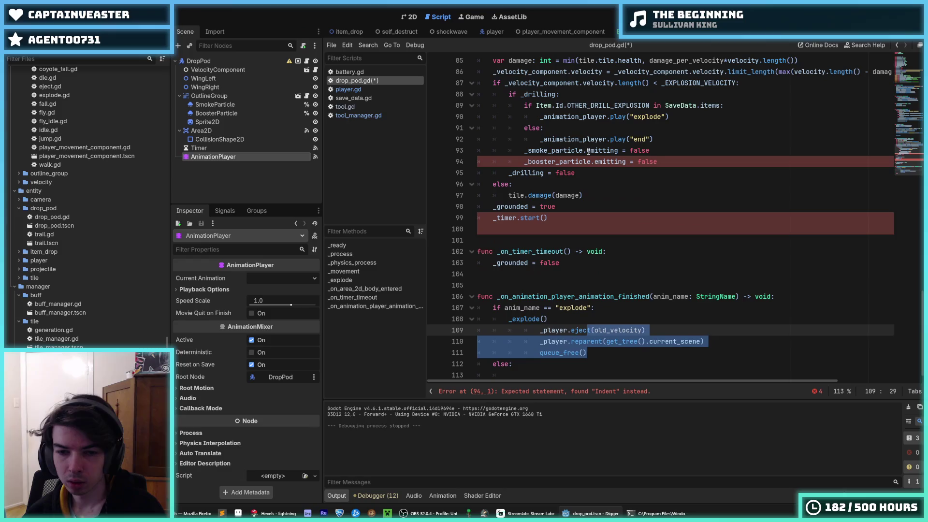
pyautogui.hotkey('shift', 'Up')
pyautogui.hotkey('shift', 'Up')
pyautogui.hotkey('shift', 'Tab')
pyautogui.hotkey('shift', 'Tab')
pyautogui.press('Down')
pyautogui.press('Down')
pyautogui.press('Down')
pyautogui.hotkey('ctrl', 's')
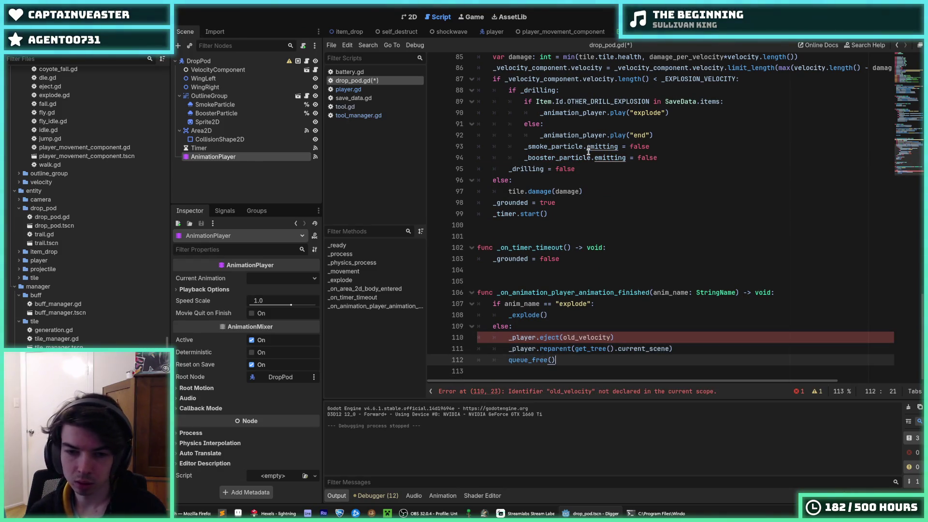
# Step: Replace old_velocity in the eject call with Vector2.ZERO and run the game
pyautogui.click(606, 322)
pyautogui.click(559, 337)
pyautogui.doubleClick(578, 337)
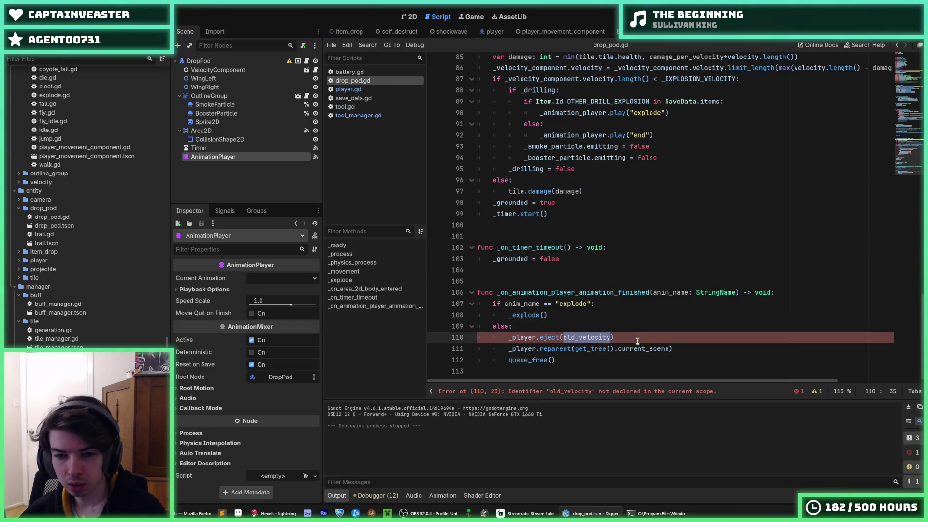
pyautogui.scroll(10, 631, 314)
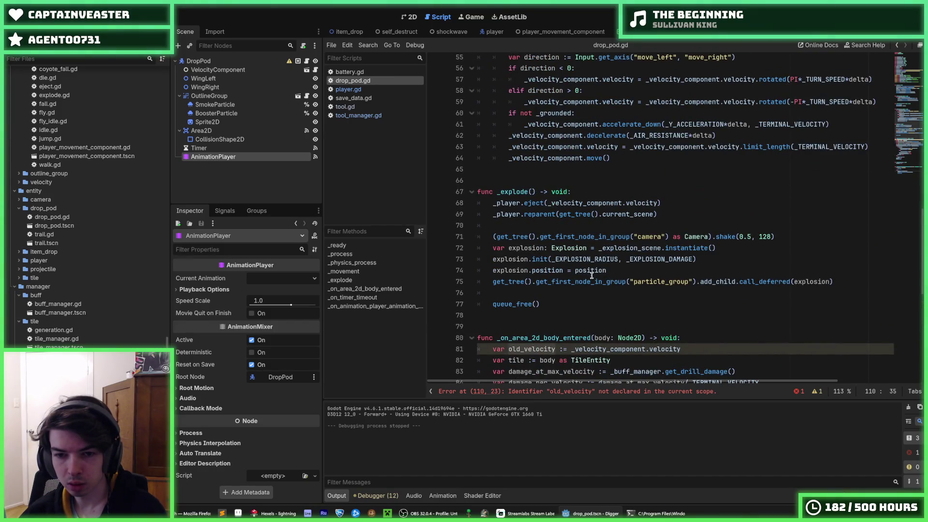
pyautogui.scroll(-5, 592, 276)
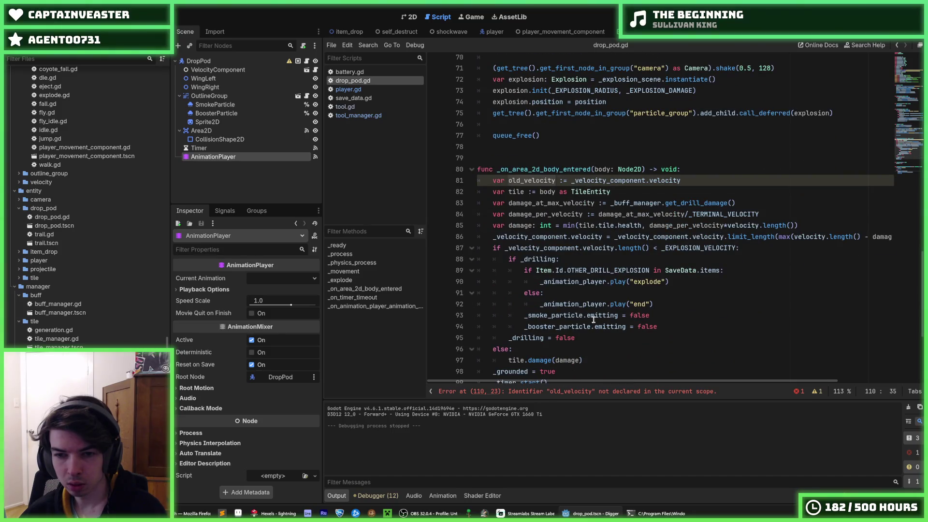
pyautogui.scroll(2, 619, 301)
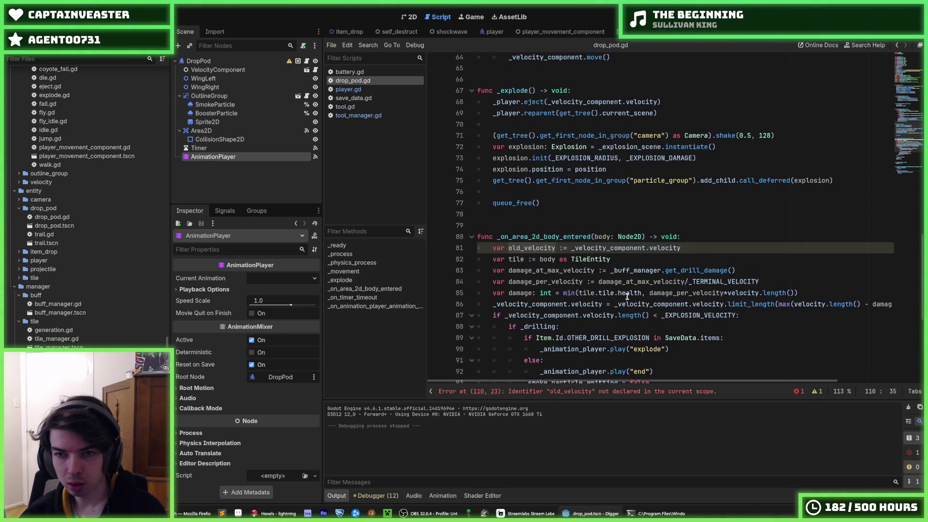
pyautogui.hotkey('ctrl', 'BackSpace')
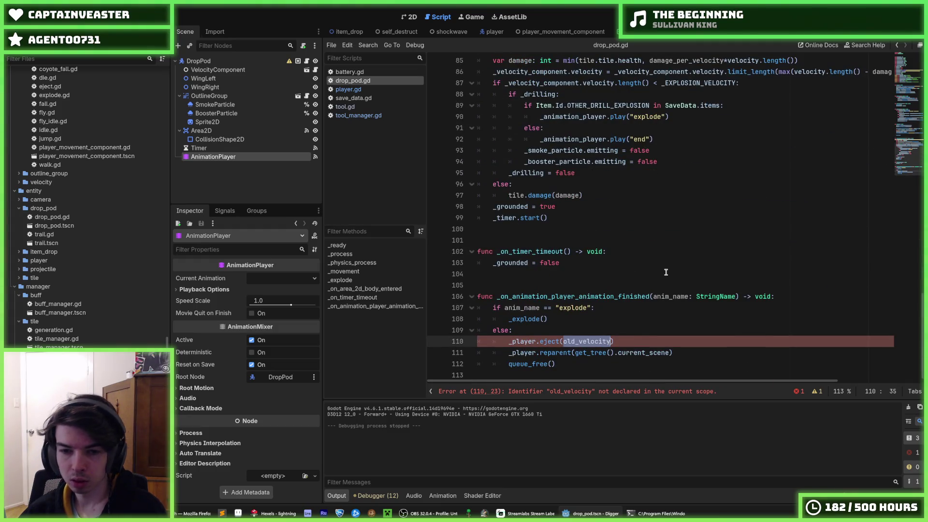
pyautogui.write('Vector2.ZERO')
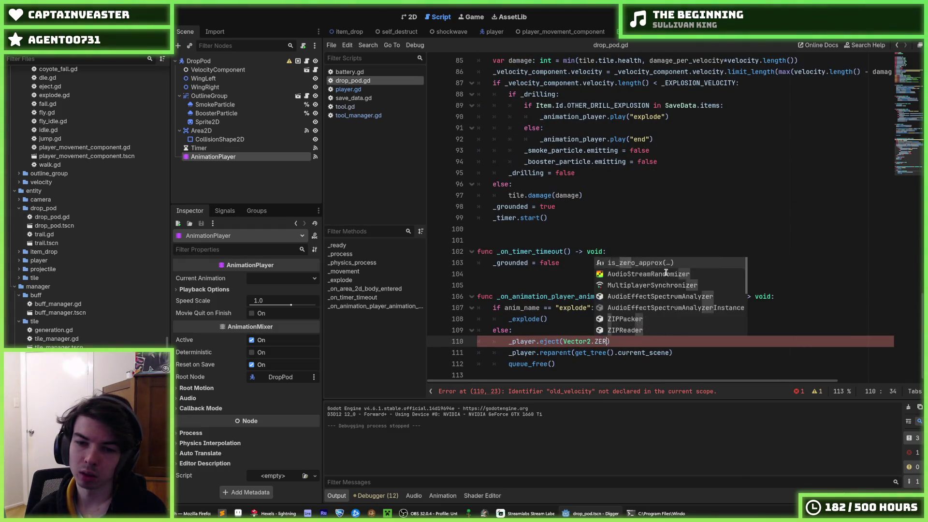
pyautogui.click(680, 238)
pyautogui.click(798, 17)
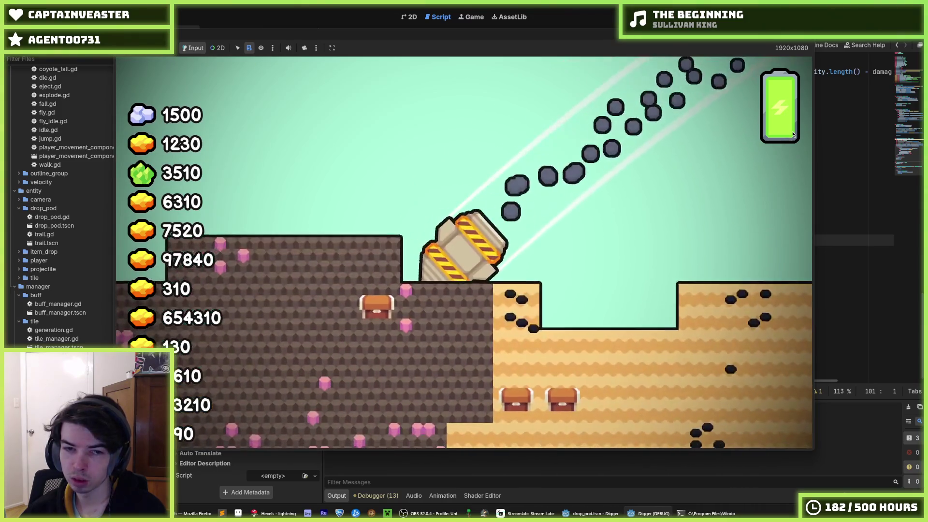
pyautogui.press('F5')
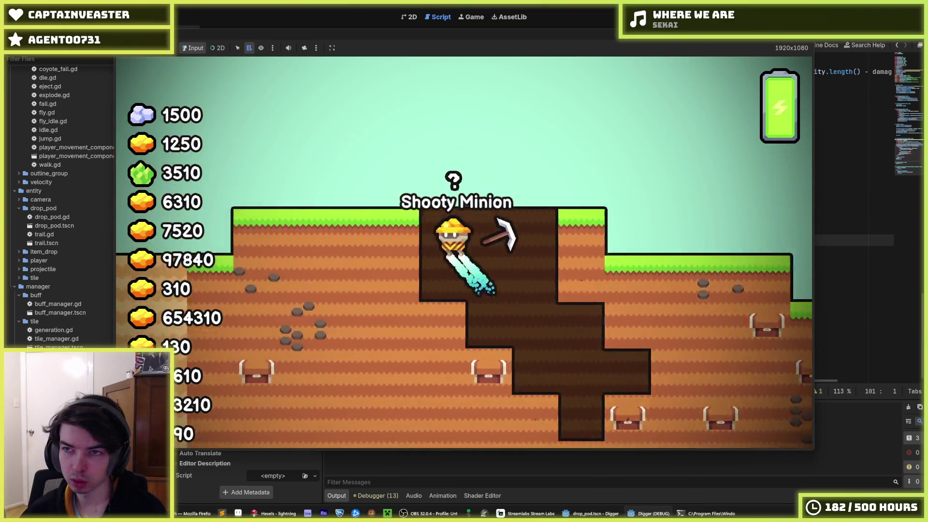
pyautogui.press('F5')
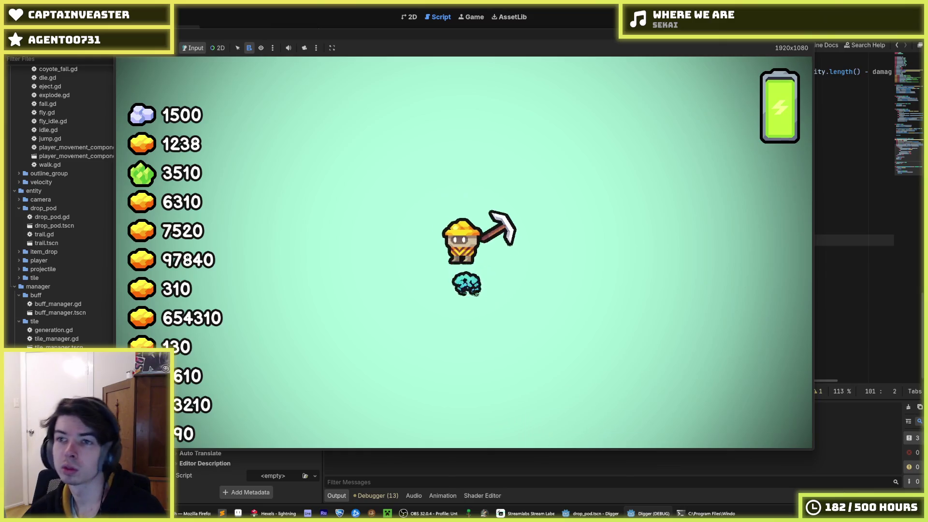
pyautogui.press('F5')
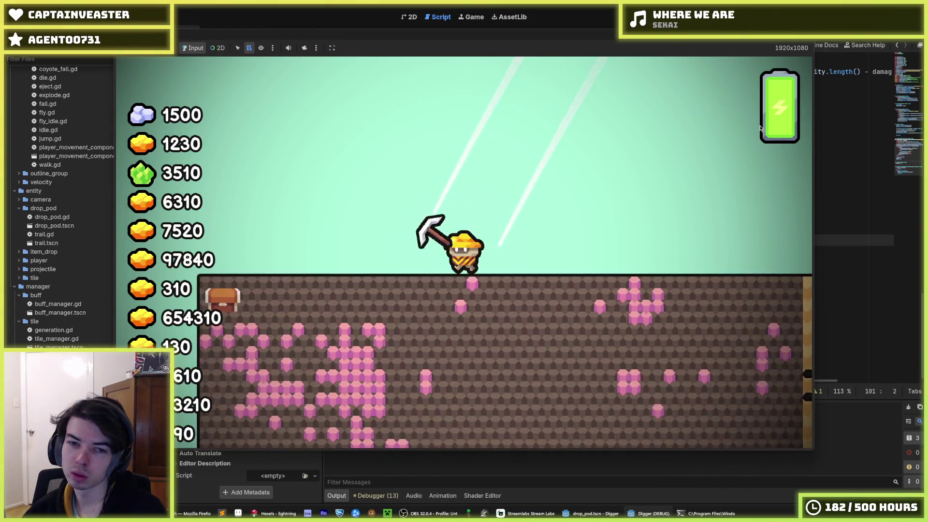
pyautogui.press('F8')
pyautogui.press('F5')
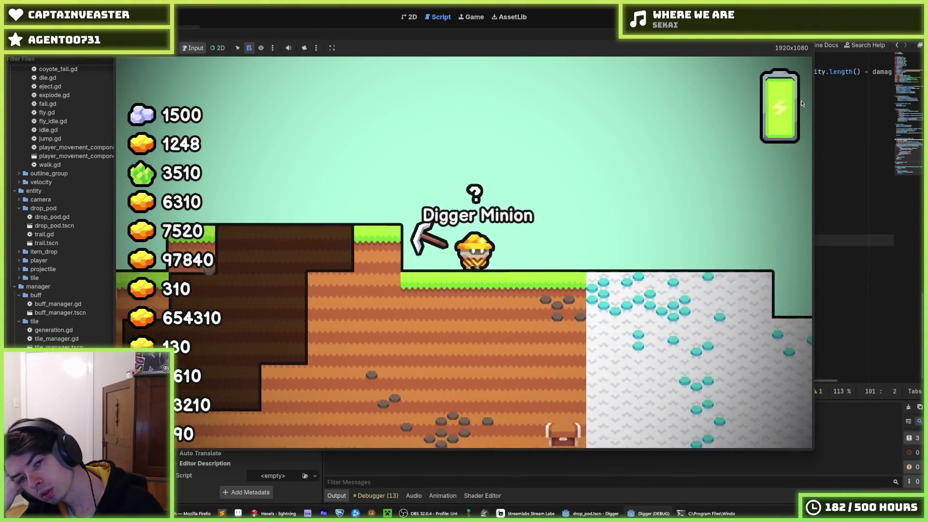
pyautogui.press('F5')
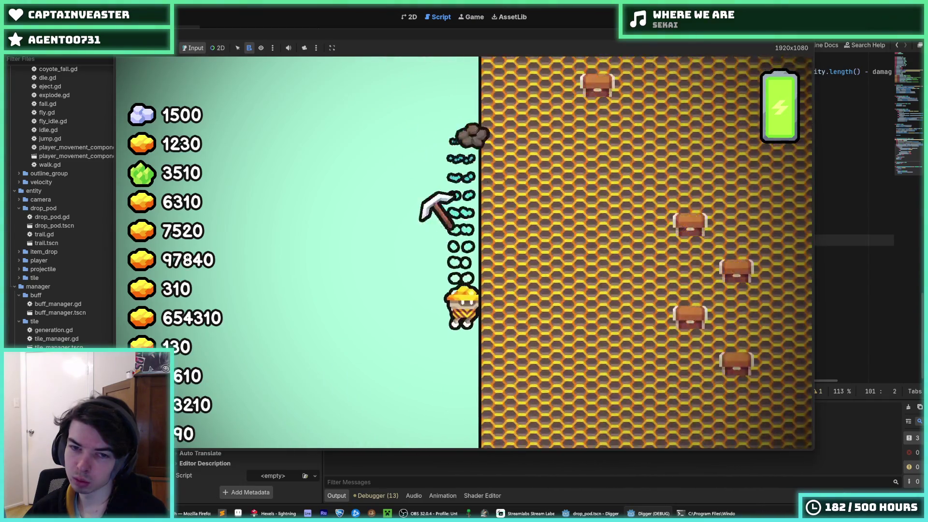
pyautogui.press('F5')
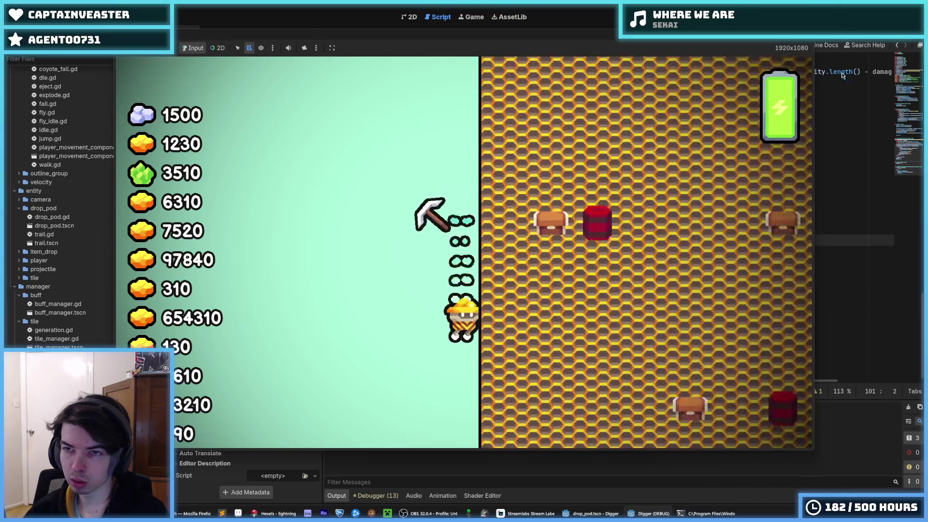
pyautogui.press('F8')
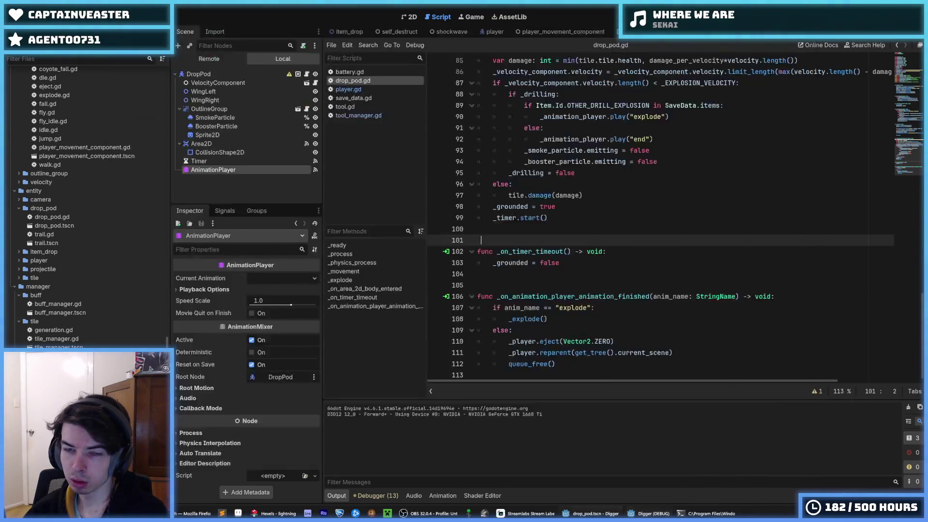
# Step: Open player.gd and look over its CoyoteFall, Fly and Die animation entries
pyautogui.click(707, 105)
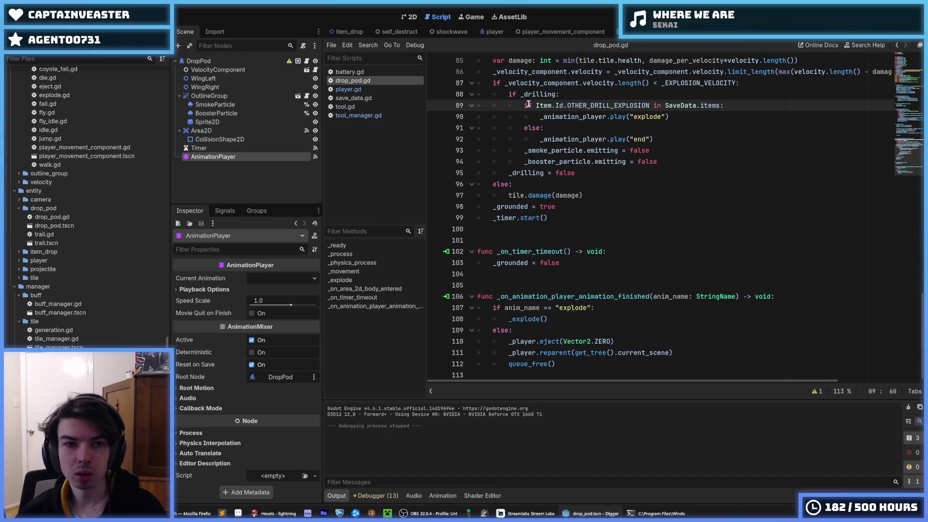
pyautogui.click(349, 89)
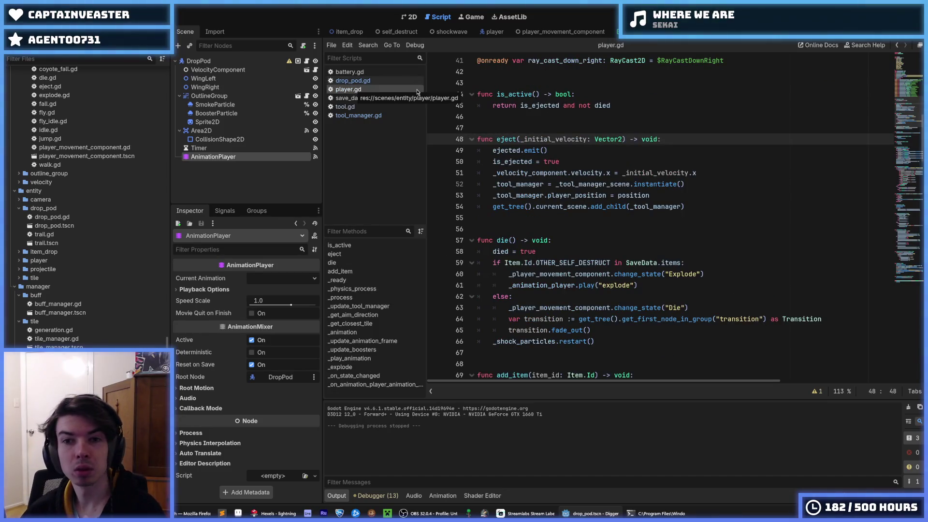
pyautogui.scroll(12, 631, 115)
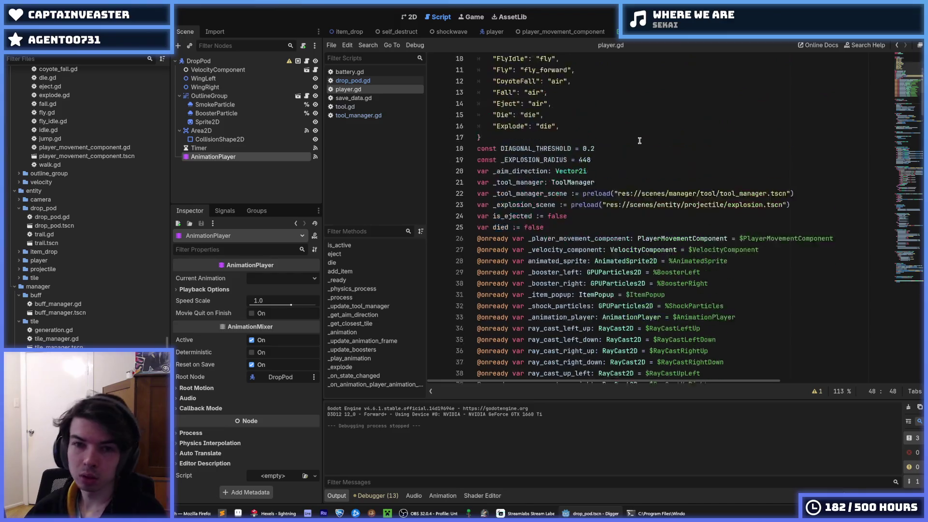
pyautogui.click(640, 140)
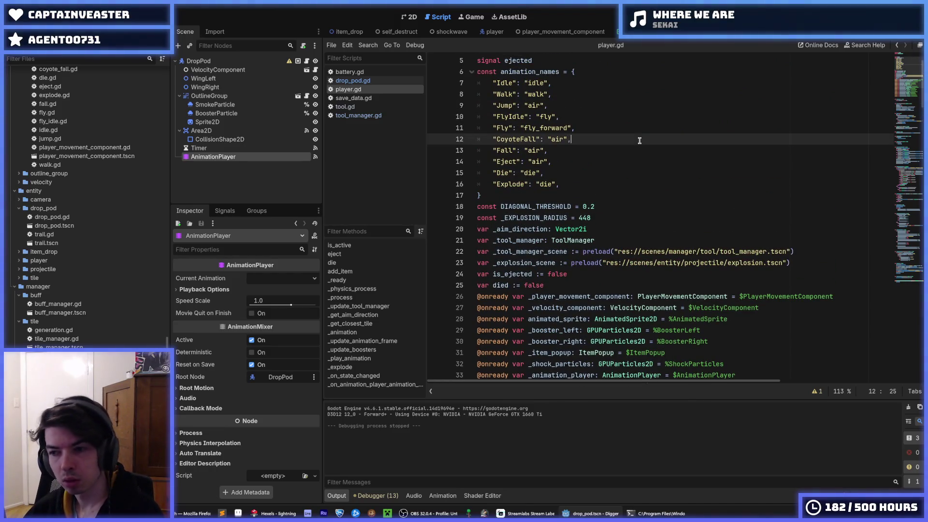
pyautogui.click(605, 128)
pyautogui.click(590, 152)
pyautogui.click(580, 173)
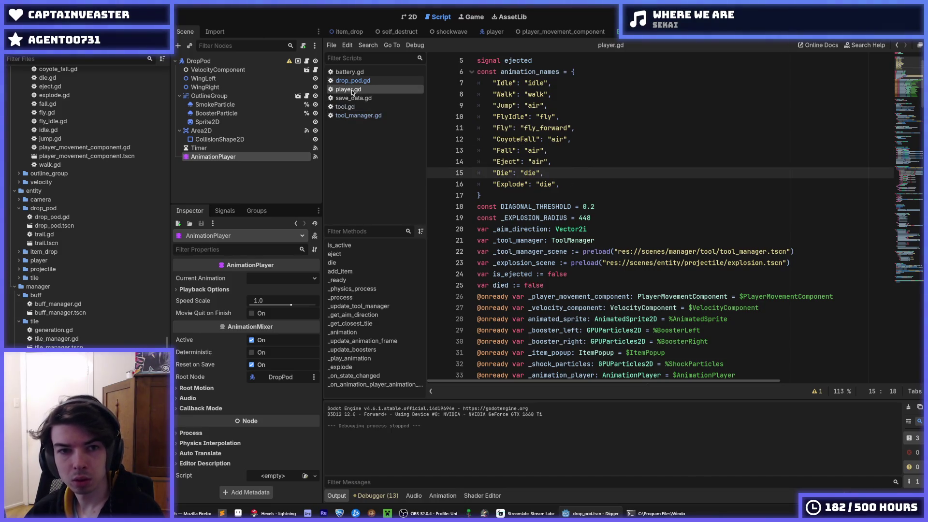
# Step: Scroll through player.gd to inspect the die function
pyautogui.scroll(-11, 648, 238)
pyautogui.scroll(-4, 648, 238)
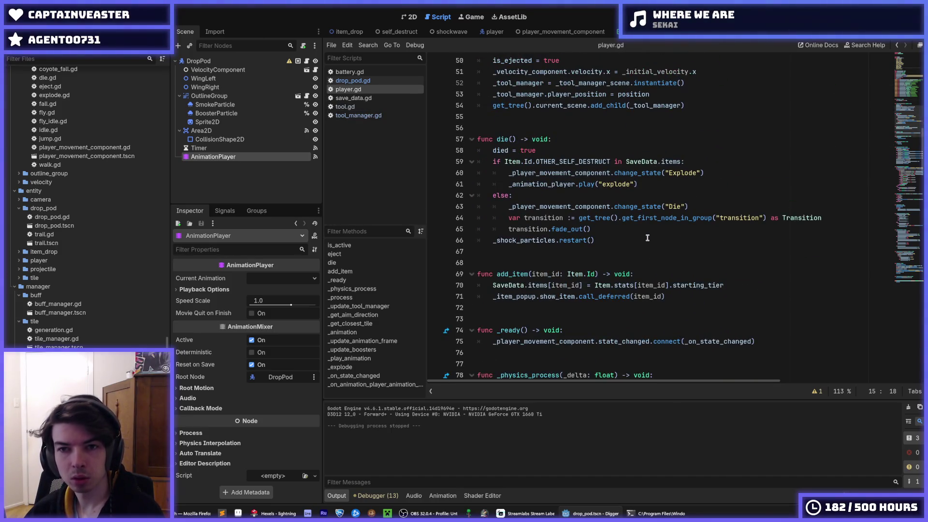
pyautogui.scroll(3, 647, 238)
pyautogui.scroll(-2, 648, 239)
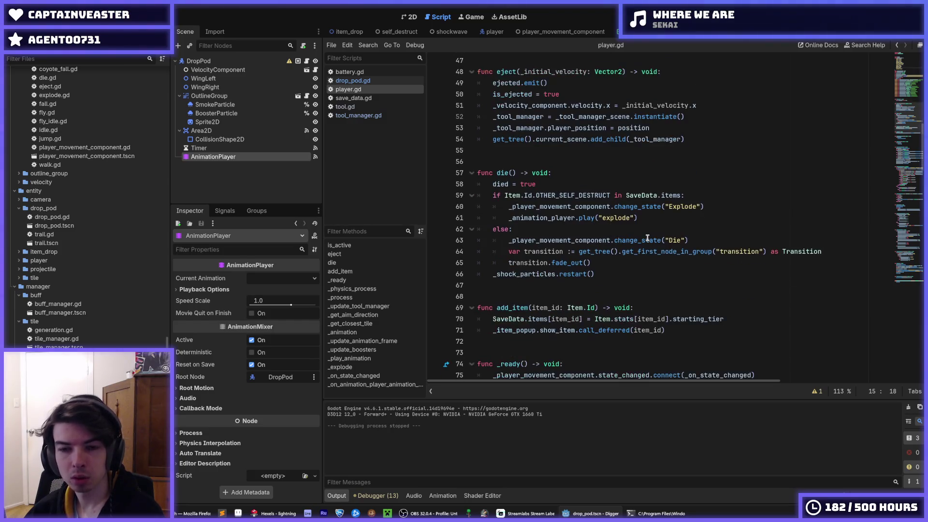
pyautogui.click(709, 241)
pyautogui.click(688, 229)
pyautogui.scroll(5, 688, 231)
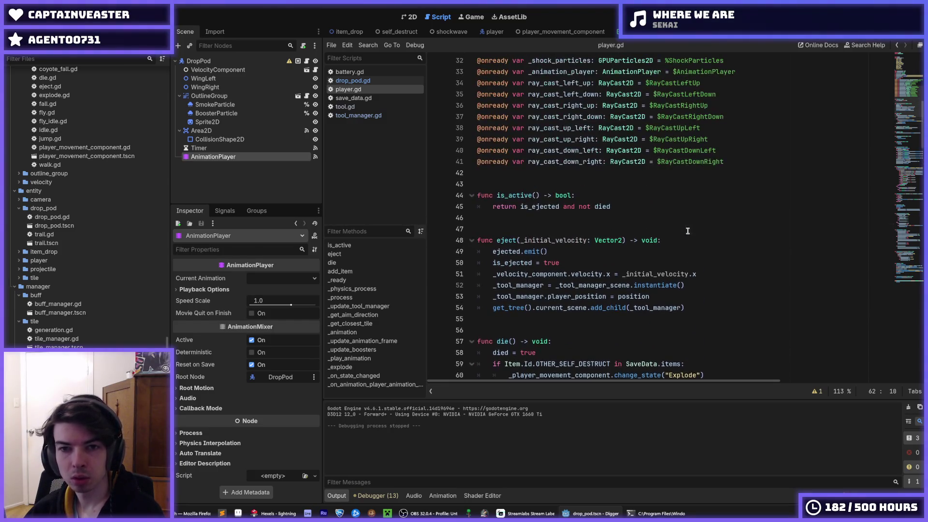
# Step: Change line 51 to _velocity_component.velocity = _initial_velocity and launch the game
pyautogui.click(674, 242)
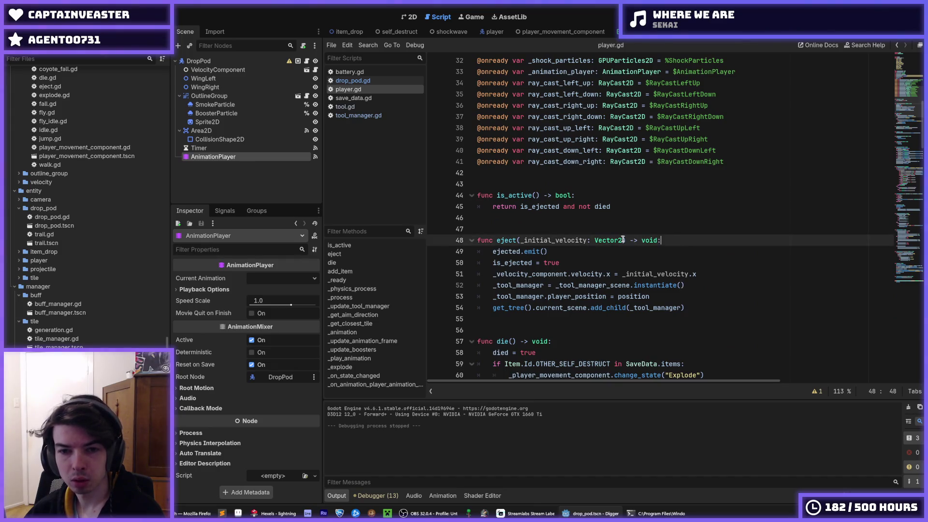
pyautogui.doubleClick(580, 241)
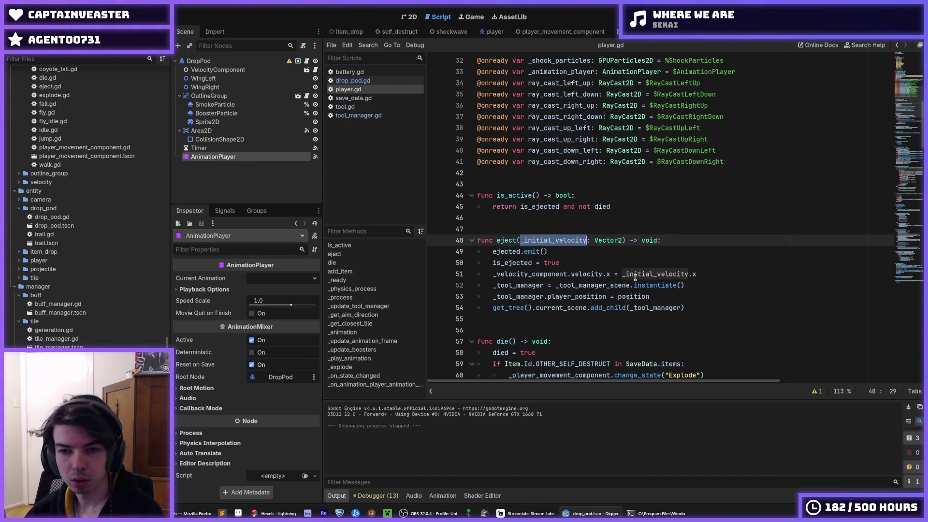
pyautogui.click(611, 274)
pyautogui.press('BackSpace')
pyautogui.press('BackSpace')
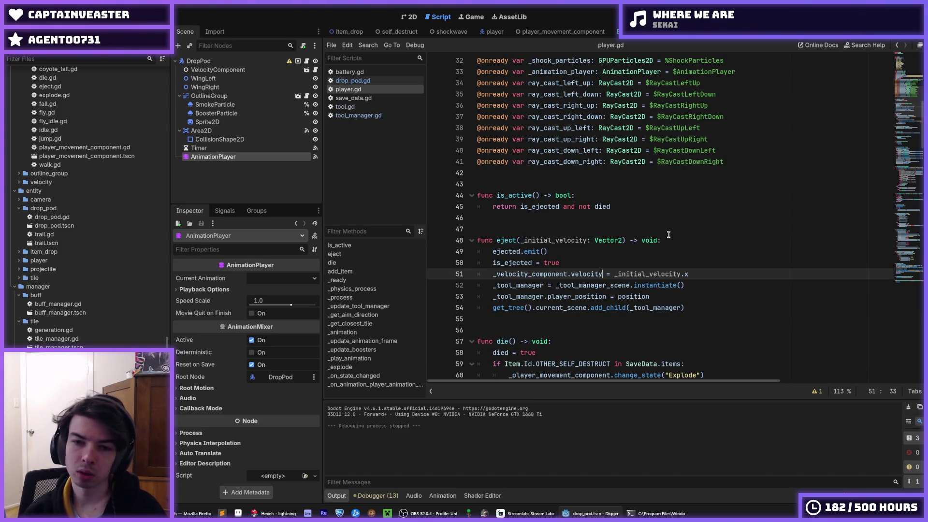
pyautogui.press('BackSpace')
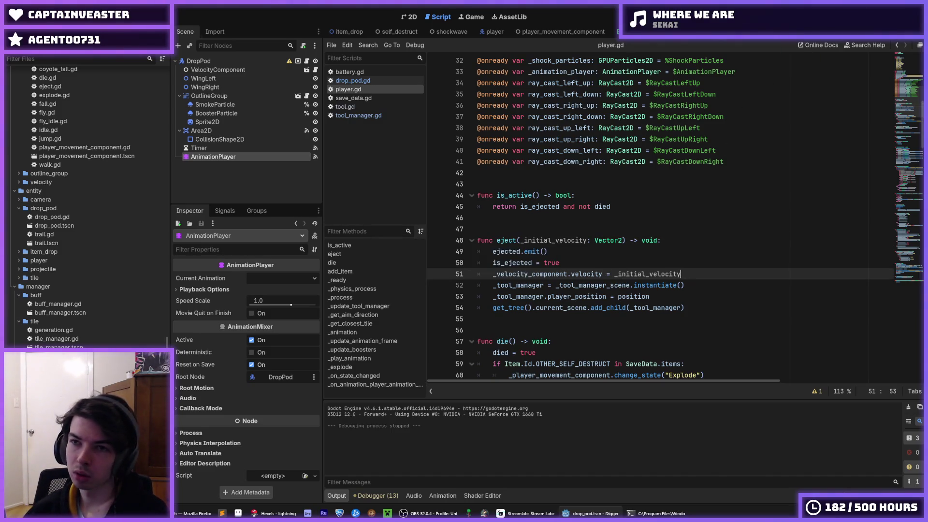
pyautogui.press('F5')
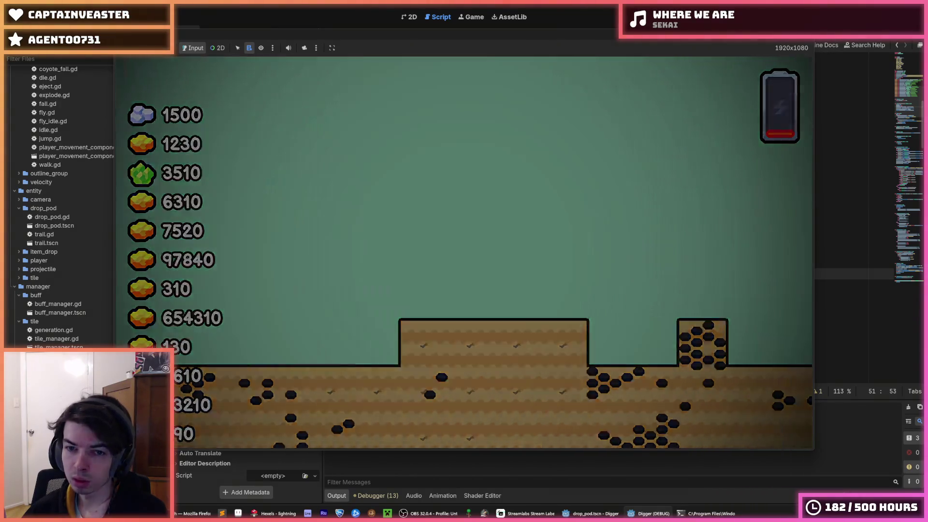
# Step: Stop the test run and place the caret on empty line 42 of player.gd
pyautogui.press('F8')
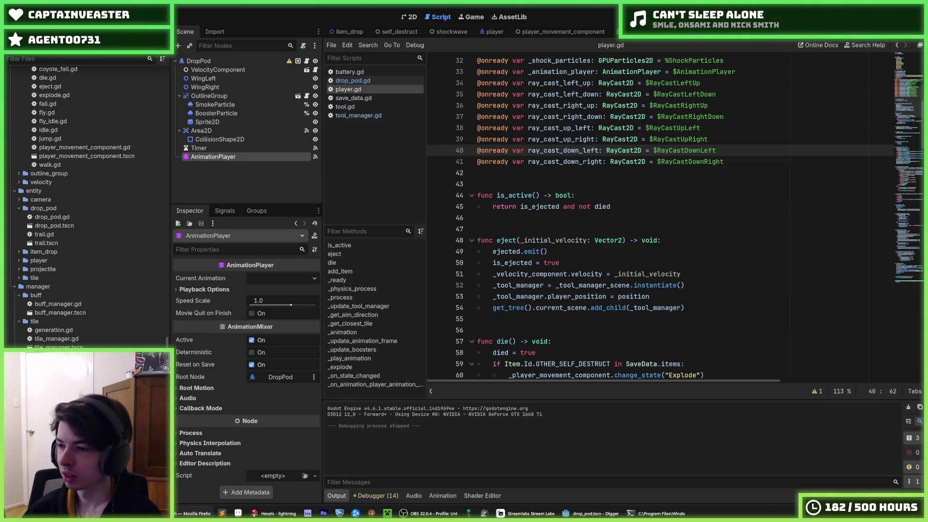
pyautogui.click(665, 170)
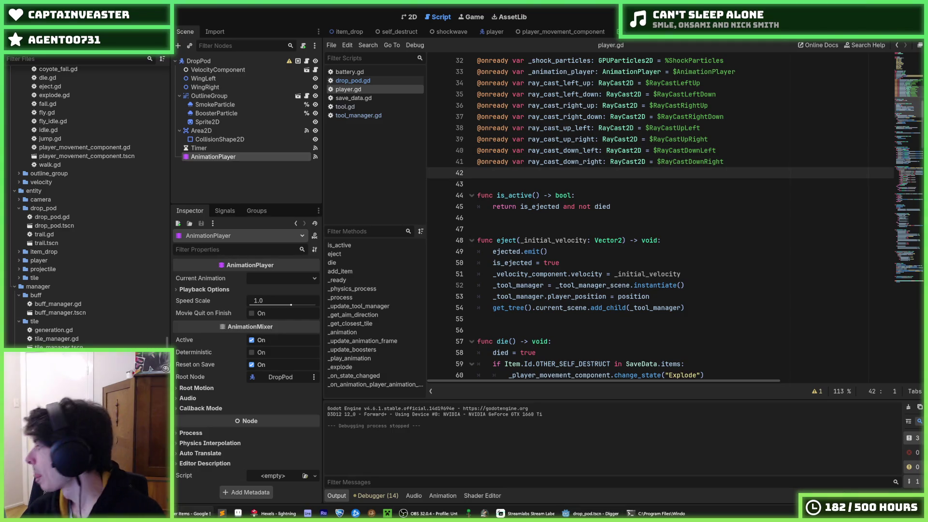
pyautogui.click(792, 150)
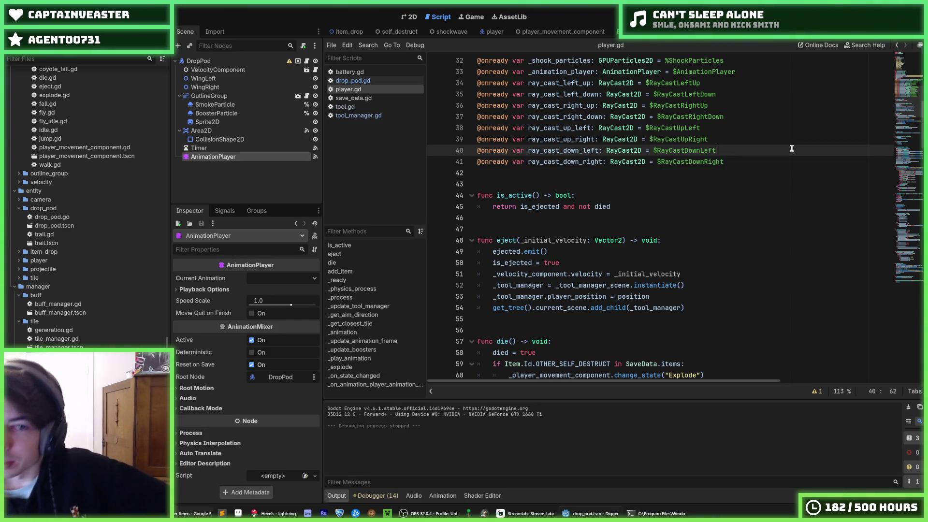
pyautogui.click(793, 17)
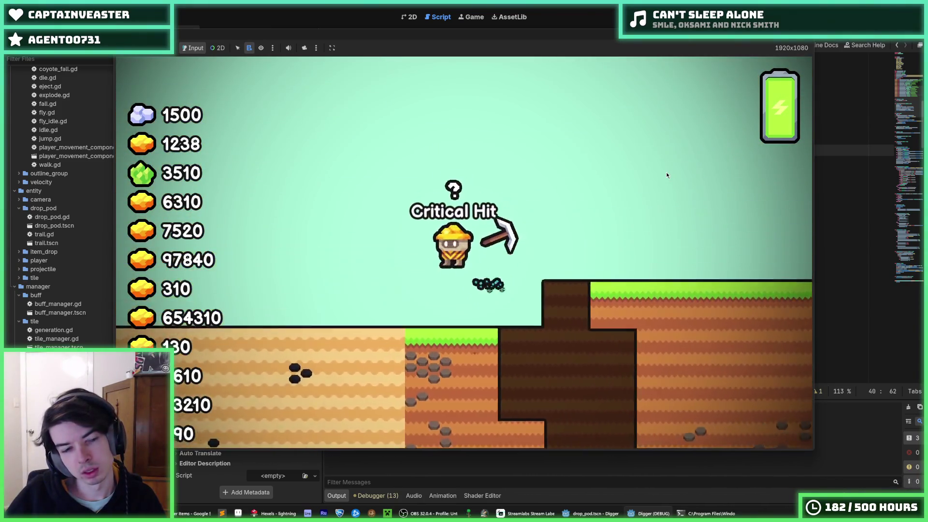
pyautogui.press('F8')
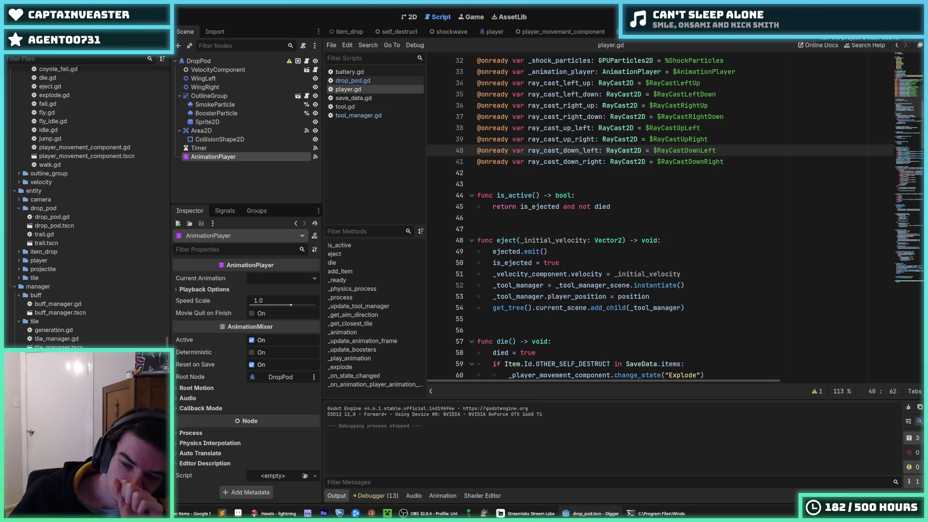
# Step: Switch to Hexels and bring up the File > Open dialog at the Sprites folder
pyautogui.click(273, 513)
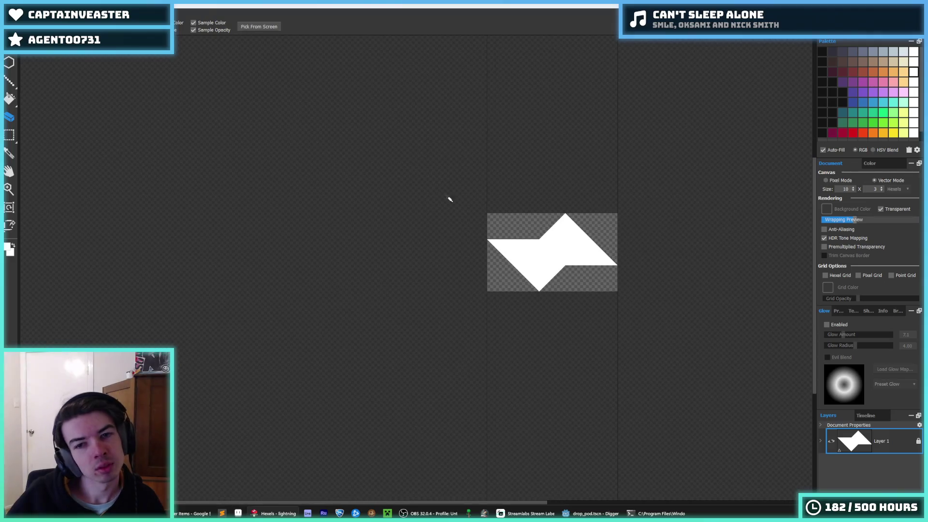
pyautogui.click(11, 14)
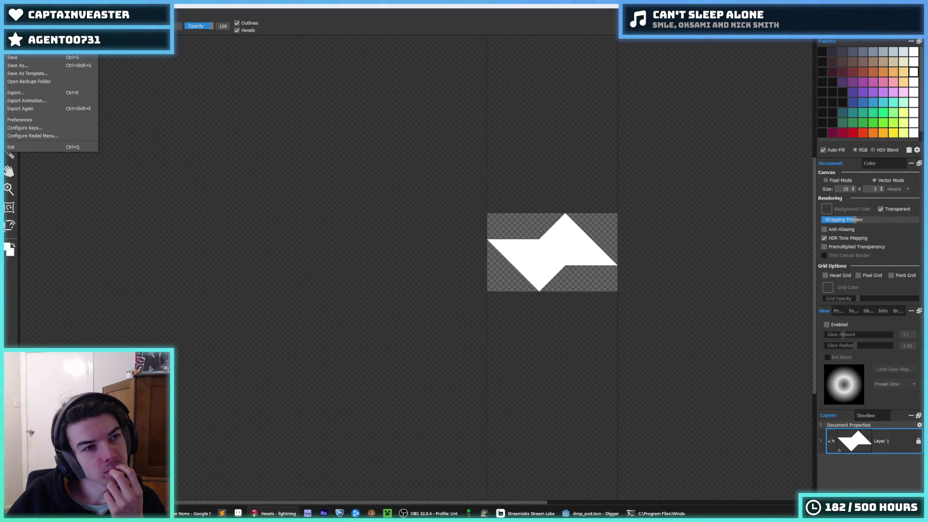
pyautogui.click(19, 39)
pyautogui.scroll(-1, 162, 145)
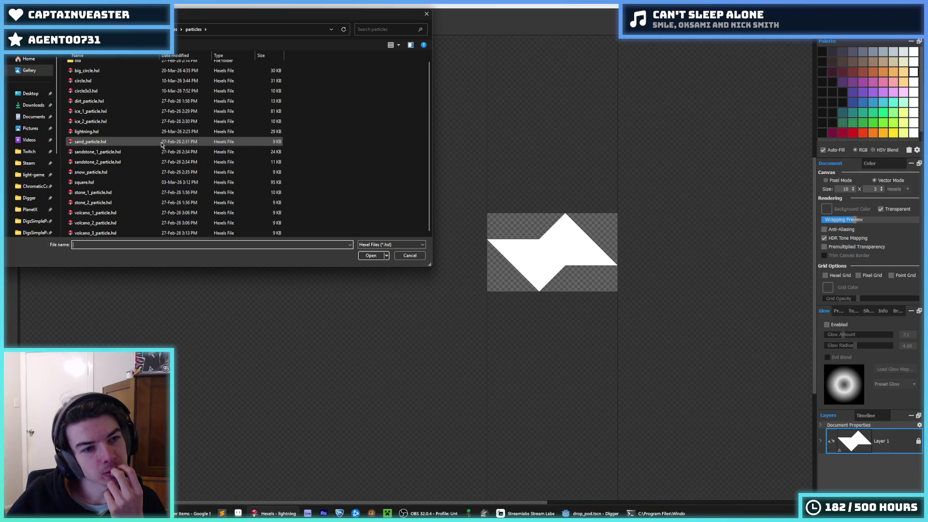
pyautogui.click(175, 34)
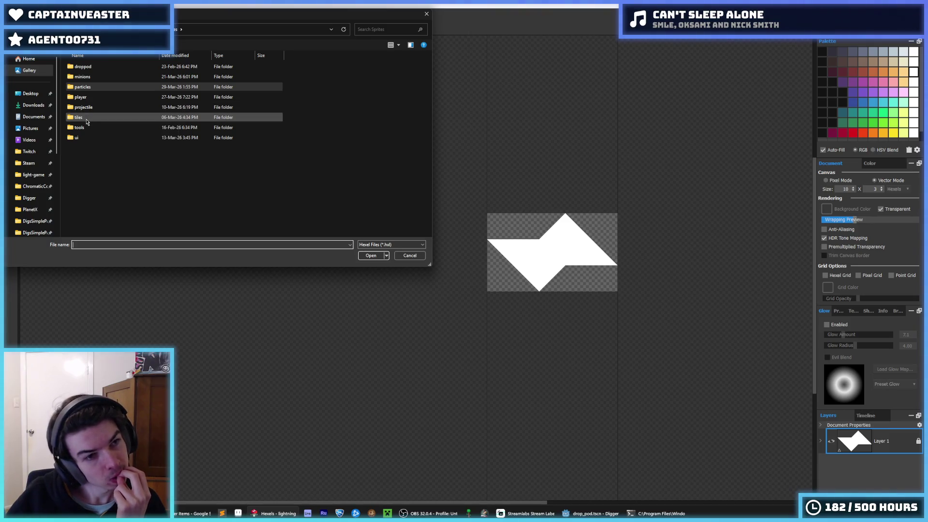
# Step: Browse from the player folder into droppod and open droppod.hxl
pyautogui.doubleClick(83, 97)
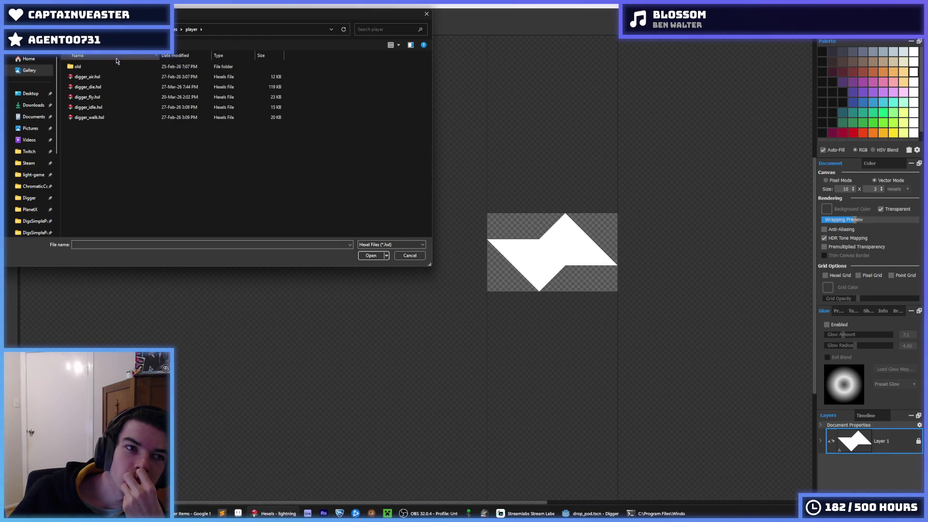
pyautogui.hotkey('alt', 'Up')
pyautogui.doubleClick(99, 68)
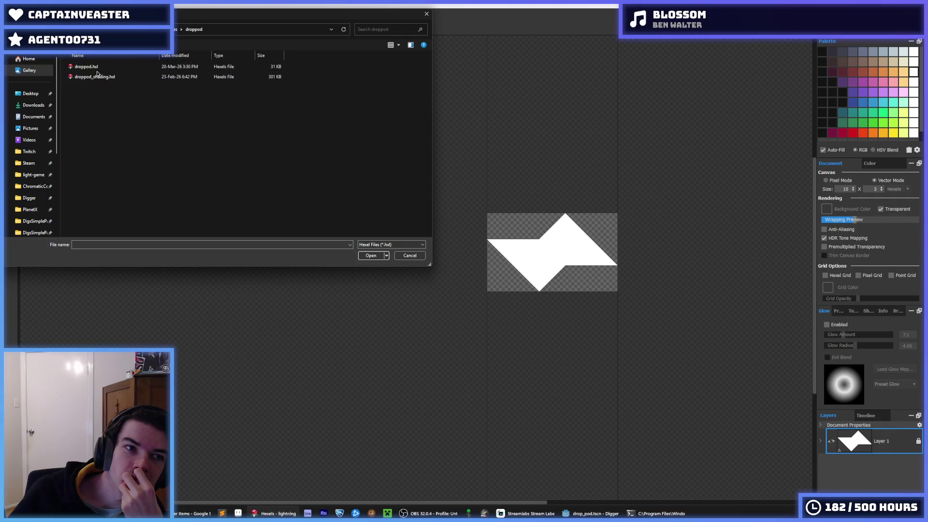
pyautogui.doubleClick(99, 68)
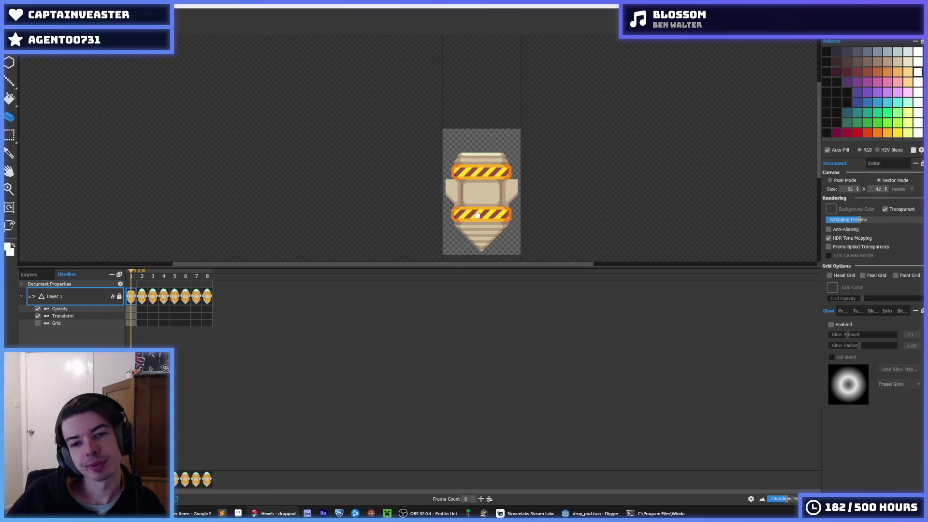
# Step: Marquee-select the drop pod's top cap down through the upper hazard stripe
pyautogui.scroll(3, 468, 215)
pyautogui.scroll(-2, 510, 222)
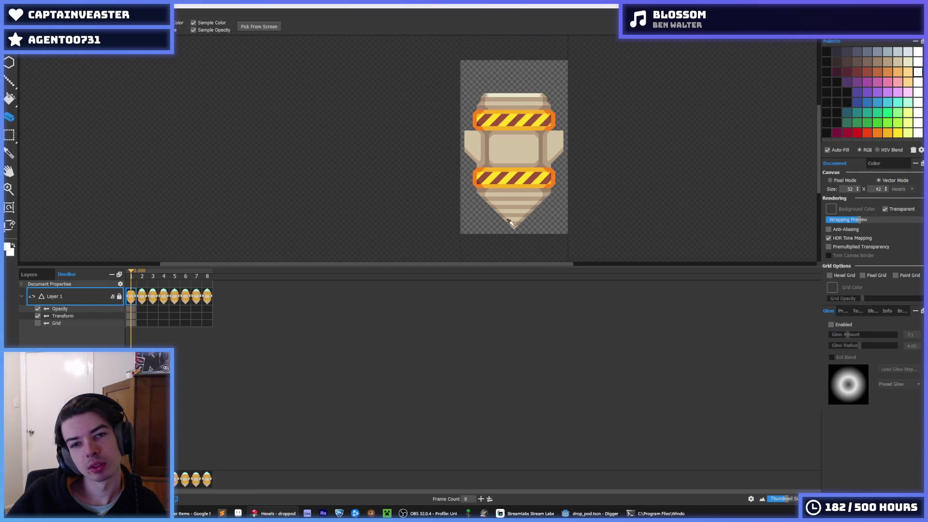
pyautogui.scroll(2, 514, 221)
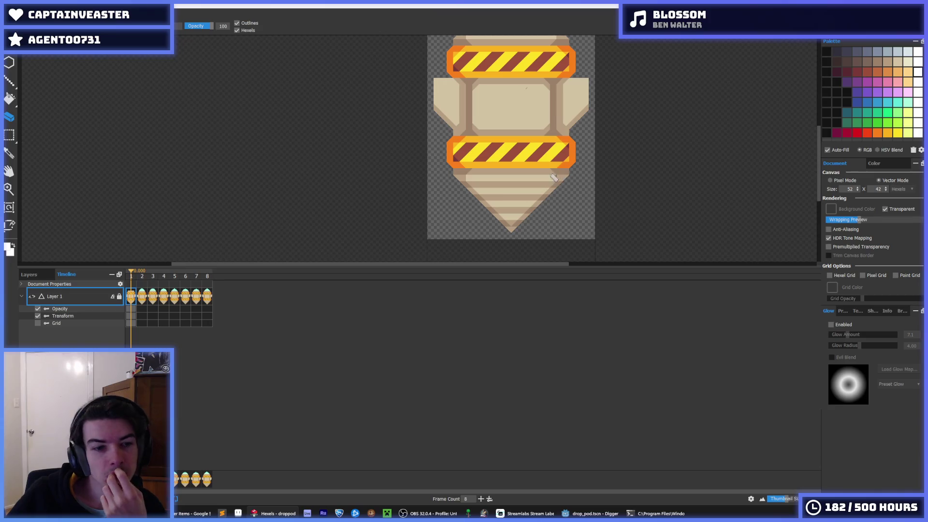
pyautogui.press('m')
pyautogui.moveTo(373, 201); pyautogui.dragTo(348, 234)
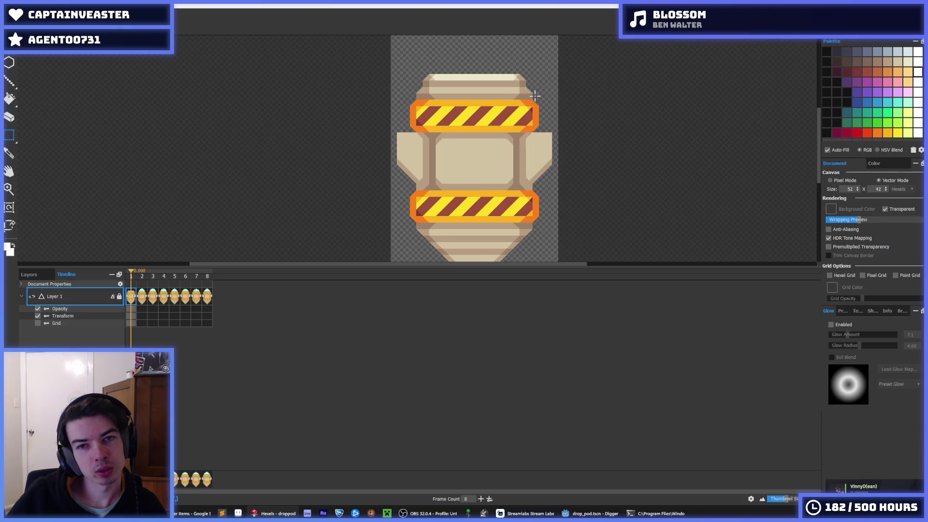
pyautogui.moveTo(530, 78); pyautogui.dragTo(370, 130)
pyautogui.hotkey('ctrl', 'shift', 's')
# Step: Save the sprite as droppod_piece and delete its second animation frame
pyautogui.write('dr')
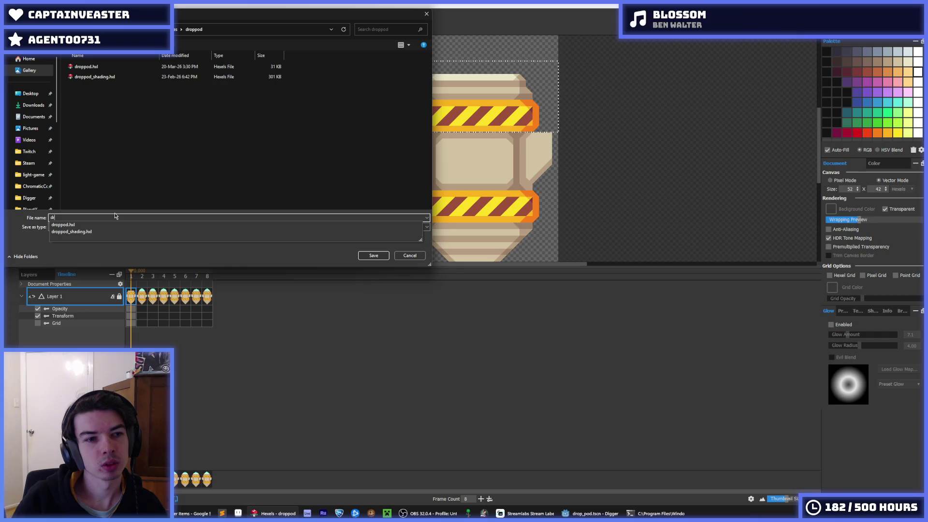
pyautogui.write('oppod_pieces')
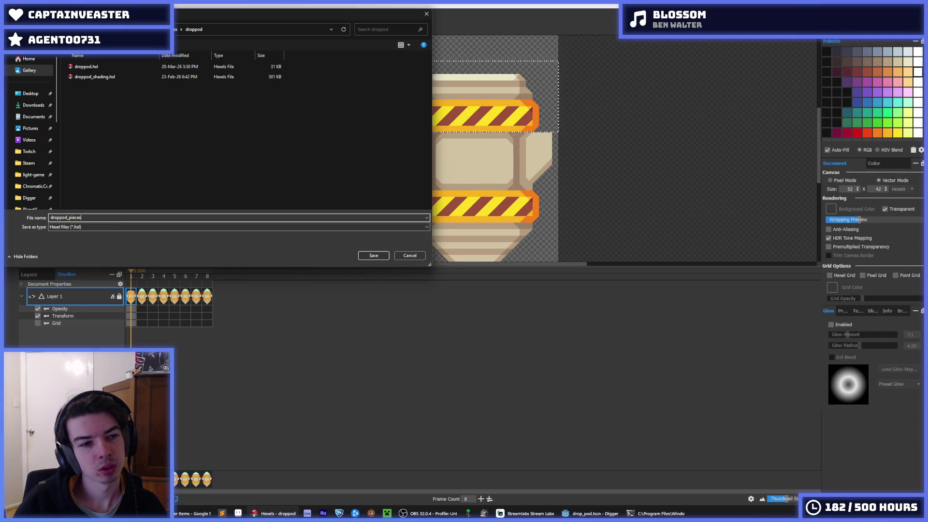
pyautogui.press('Return')
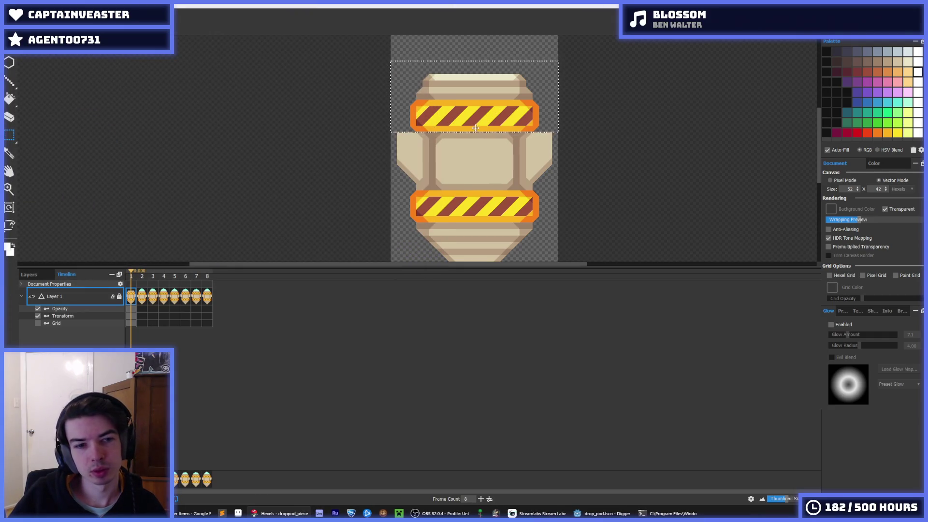
pyautogui.click(142, 296)
pyautogui.rightClick(143, 297)
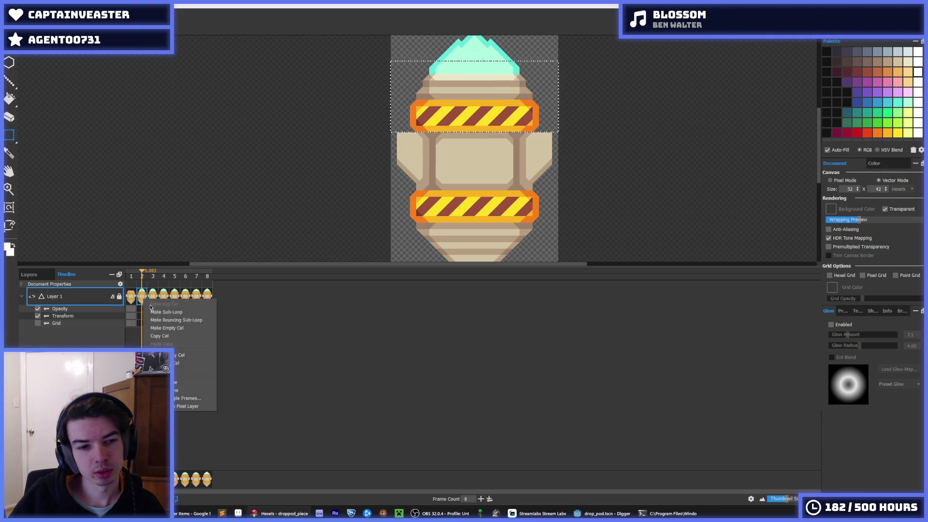
pyautogui.click(176, 390)
# Step: Delete the remaining extra frames until the animation has a single frame
pyautogui.rightClick(142, 298)
pyautogui.click(176, 392)
pyautogui.rightClick(142, 298)
pyautogui.click(176, 391)
pyautogui.rightClick(142, 298)
pyautogui.click(176, 392)
pyautogui.rightClick(142, 297)
pyautogui.click(176, 391)
pyautogui.rightClick(143, 298)
pyautogui.click(176, 391)
pyautogui.rightClick(143, 297)
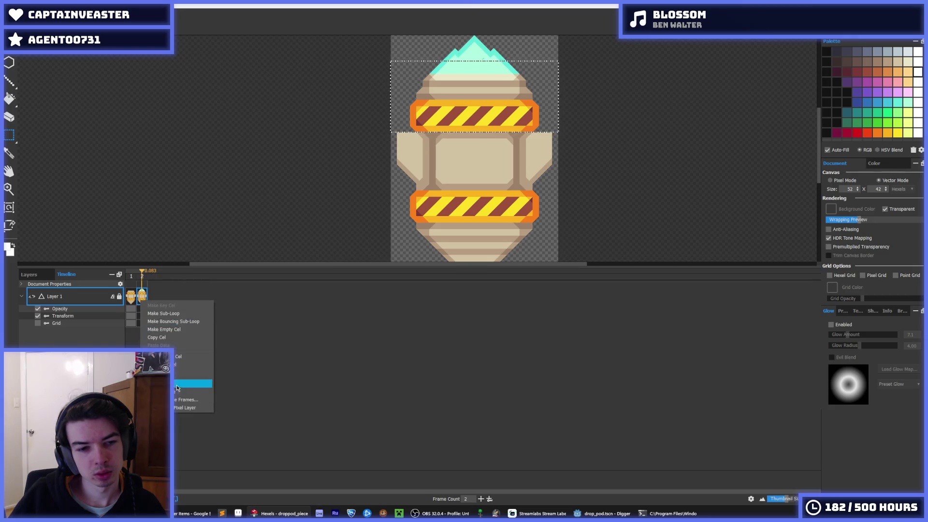
pyautogui.click(176, 391)
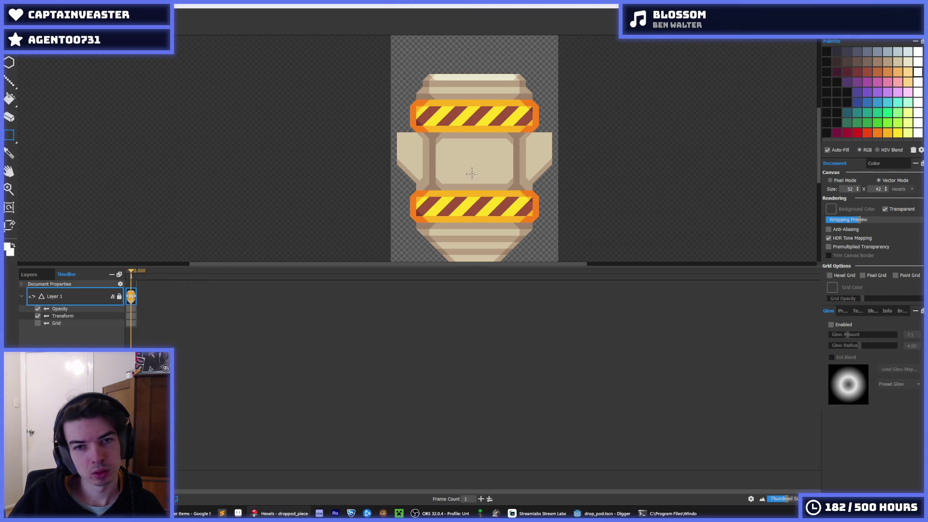
pyautogui.hscroll(3, 520, 162)
# Step: Select the pod's top cap and stripe and nudge it up two hexels
pyautogui.moveTo(466, 120)
pyautogui.mouseDown()
pyautogui.moveTo(321, 77)
pyautogui.moveTo(283, 50)
pyautogui.moveTo(230, 62)
pyautogui.mouseUp()
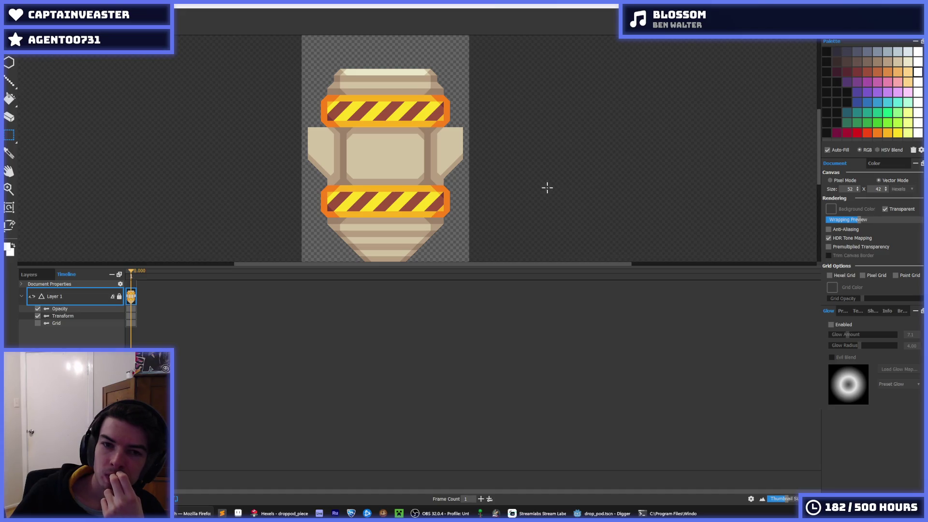
pyautogui.moveTo(486, 120); pyautogui.dragTo(612, 85)
pyautogui.moveTo(534, 104); pyautogui.dragTo(375, 39)
pyautogui.hotkey('ctrl', 'd')
pyautogui.moveTo(517, 97); pyautogui.dragTo(338, 46)
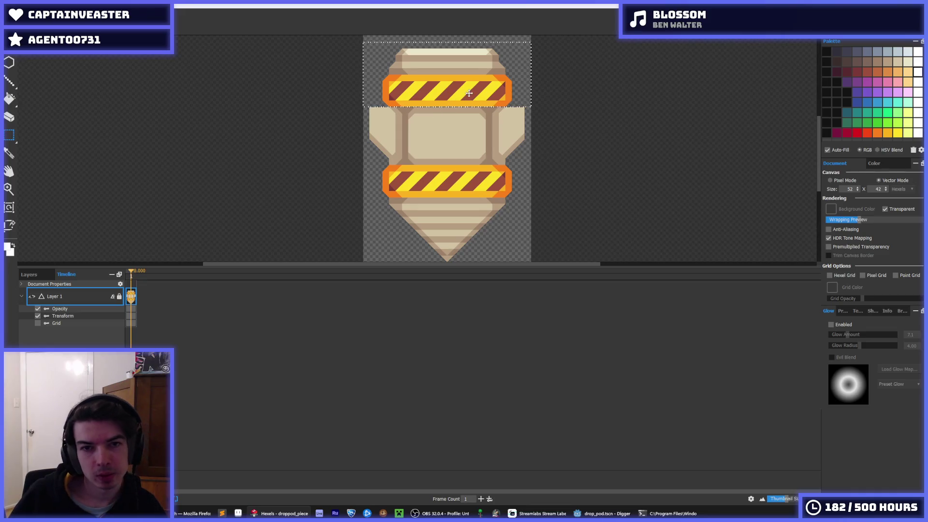
pyautogui.moveTo(471, 130); pyautogui.dragTo(459, 167)
pyautogui.press('Up')
pyautogui.press('Up')
pyautogui.press('Up')
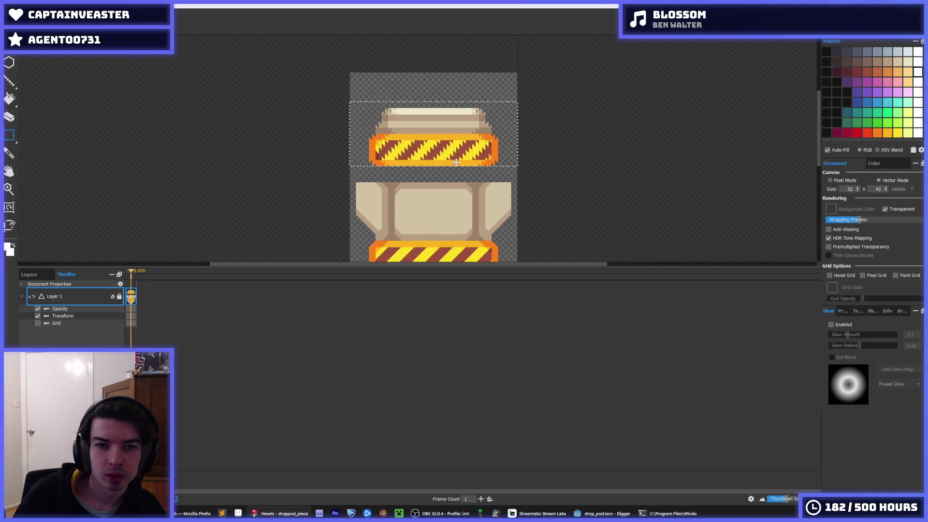
pyautogui.press('Up')
pyautogui.press('Up')
pyautogui.press('Up')
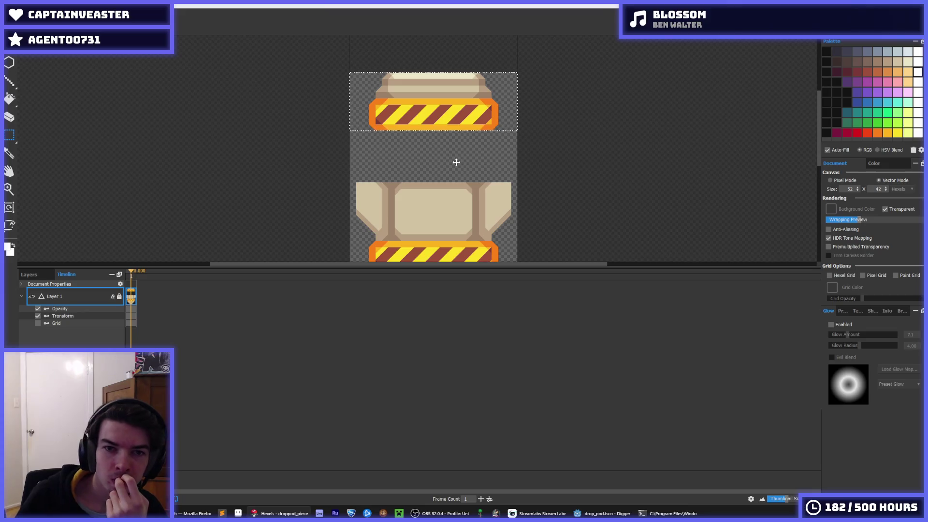
# Step: Select the tan body piece, adjust its vertical position, and deselect it
pyautogui.moveTo(481, 138); pyautogui.dragTo(481, 71)
pyautogui.moveTo(509, 168)
pyautogui.mouseDown()
pyautogui.moveTo(444, 135)
pyautogui.moveTo(314, 103)
pyautogui.mouseUp()
pyautogui.press('Up')
pyautogui.press('Up')
pyautogui.press('Up')
pyautogui.press('Up')
pyautogui.press('Up')
pyautogui.press('Up')
pyautogui.press('Up')
pyautogui.press('Down')
pyautogui.press('Down')
pyautogui.press('Down')
pyautogui.press('Down')
pyautogui.press('Down')
pyautogui.press('Down')
pyautogui.press('Down')
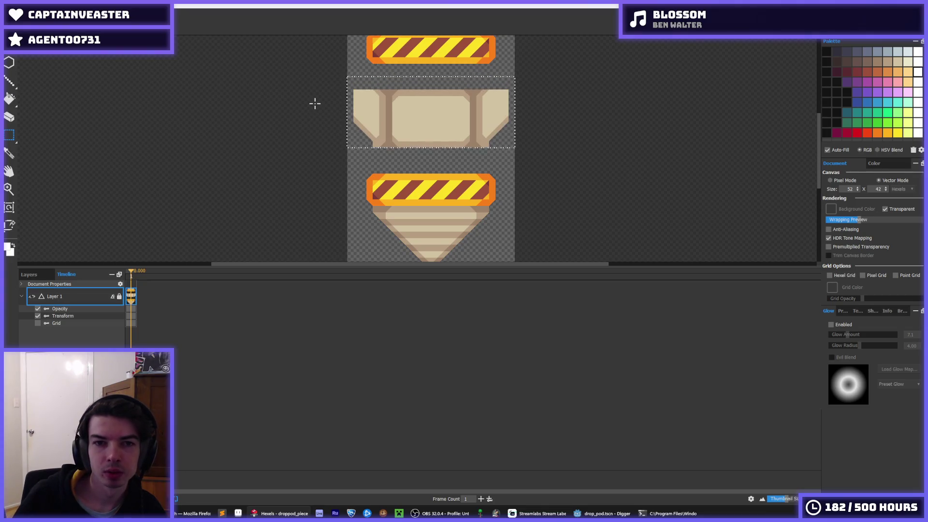
pyautogui.click(599, 100)
pyautogui.scroll(-3, 357, 114)
pyautogui.scroll(2, 424, 111)
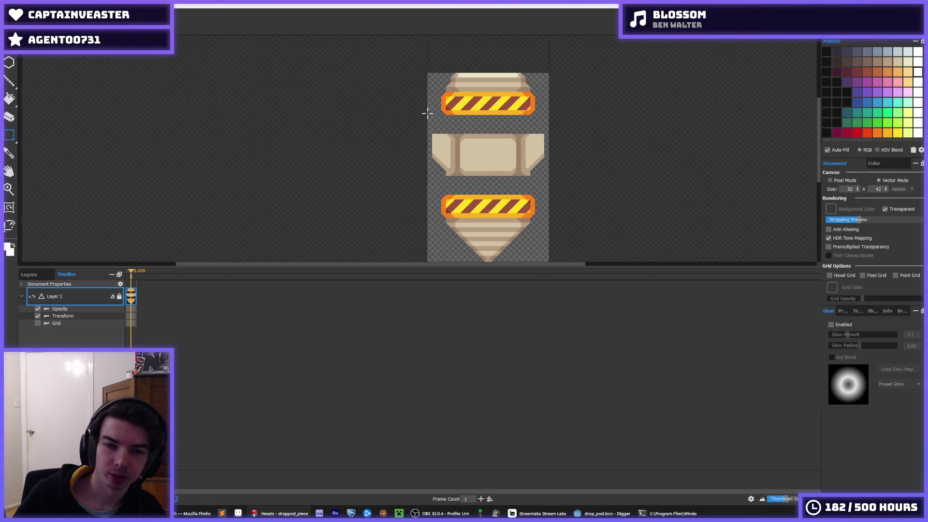
pyautogui.scroll(3, 477, 132)
pyautogui.scroll(2, 465, 191)
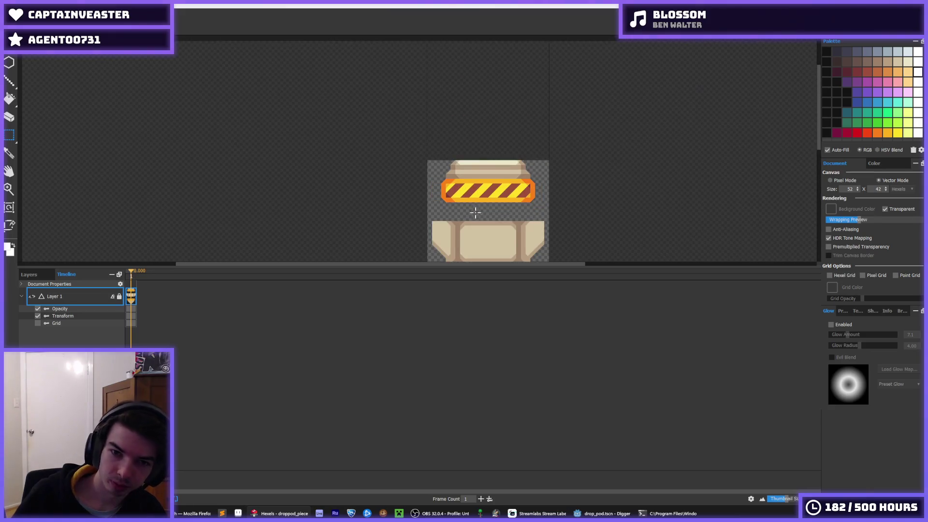
pyautogui.scroll(5, 484, 190)
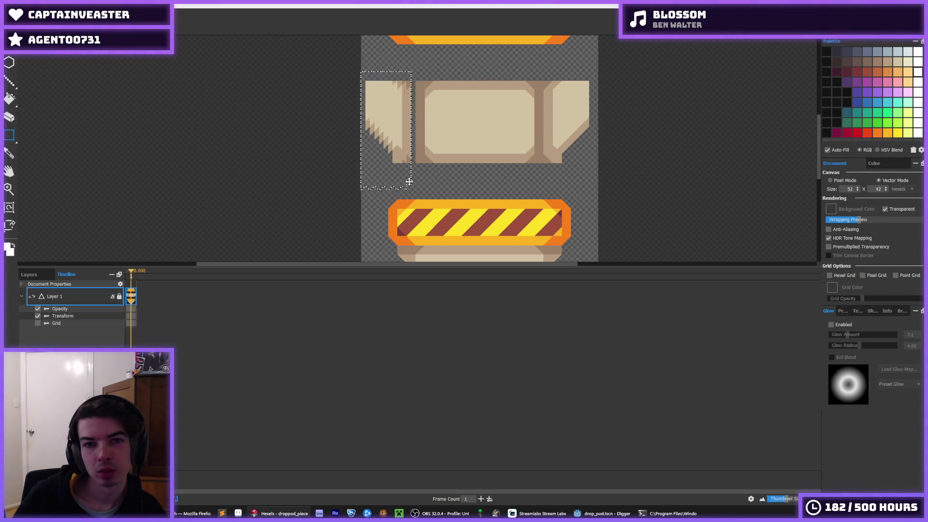
# Step: Move the pod's left side piece outward to the left
pyautogui.click(494, 183)
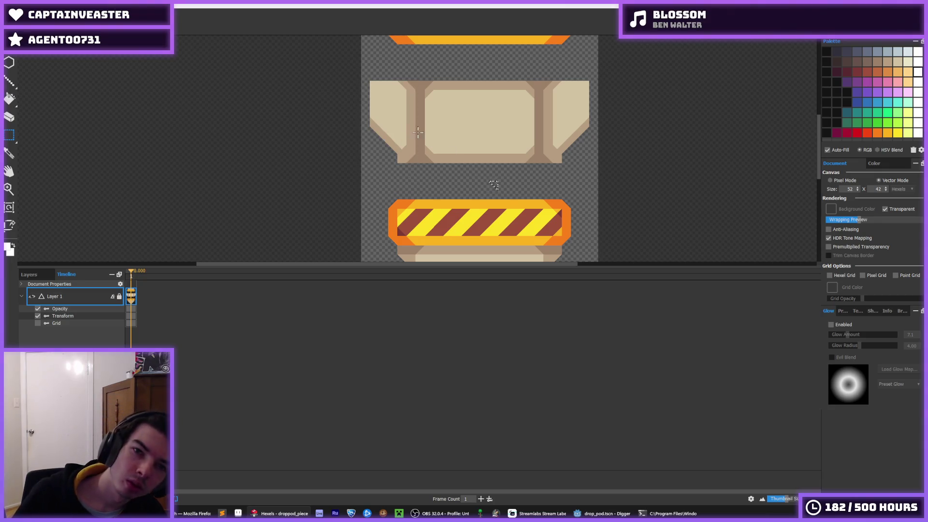
pyautogui.moveTo(356, 78); pyautogui.dragTo(425, 171)
pyautogui.press('Left')
pyautogui.press('Left')
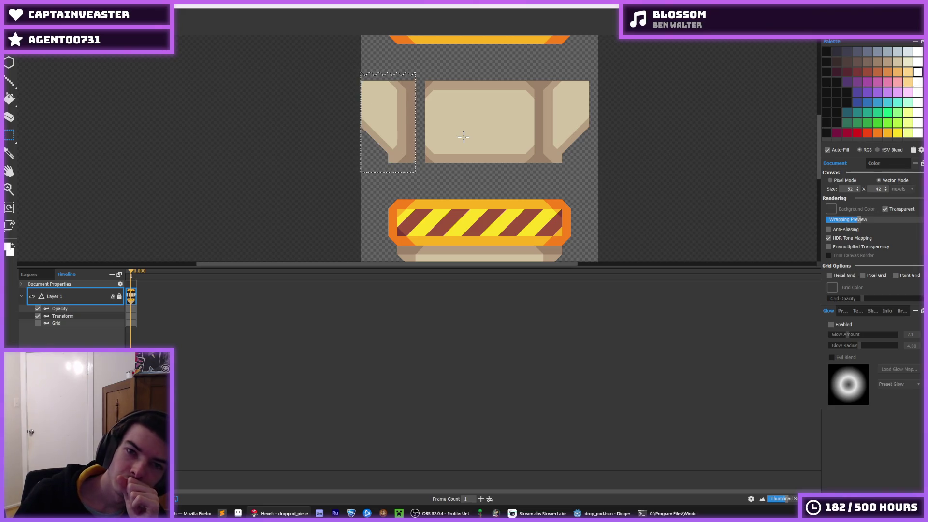
pyautogui.press('Right')
pyautogui.press('Right')
pyautogui.moveTo(313, 70)
pyautogui.mouseDown()
pyautogui.moveTo(363, 114)
pyautogui.moveTo(410, 183)
pyautogui.mouseUp()
pyautogui.press('Left')
pyautogui.press('Left')
pyautogui.hotkey('ctrl', 'd')
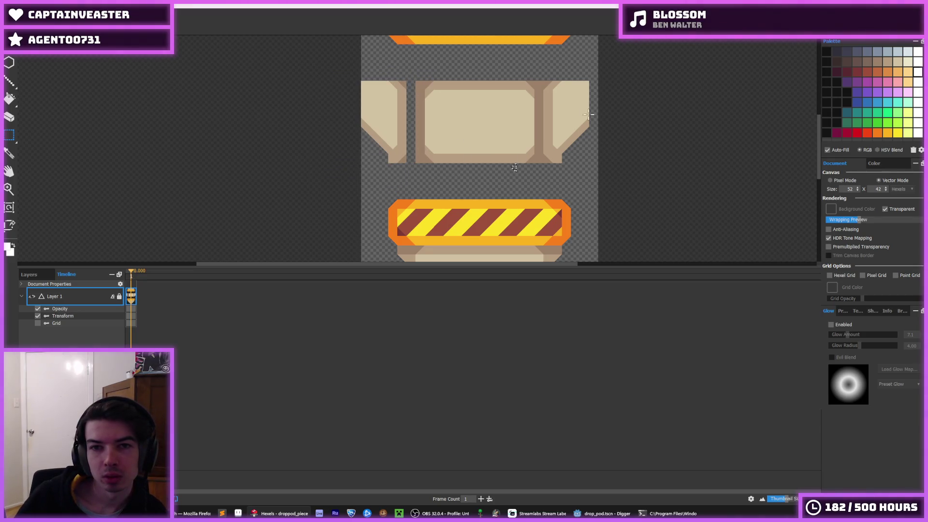
# Step: Move the pod's right side piece two hexels to the right
pyautogui.moveTo(616, 70); pyautogui.dragTo(544, 173)
pyautogui.press('Right')
pyautogui.press('Right')
pyautogui.hotkey('ctrl', 'd')
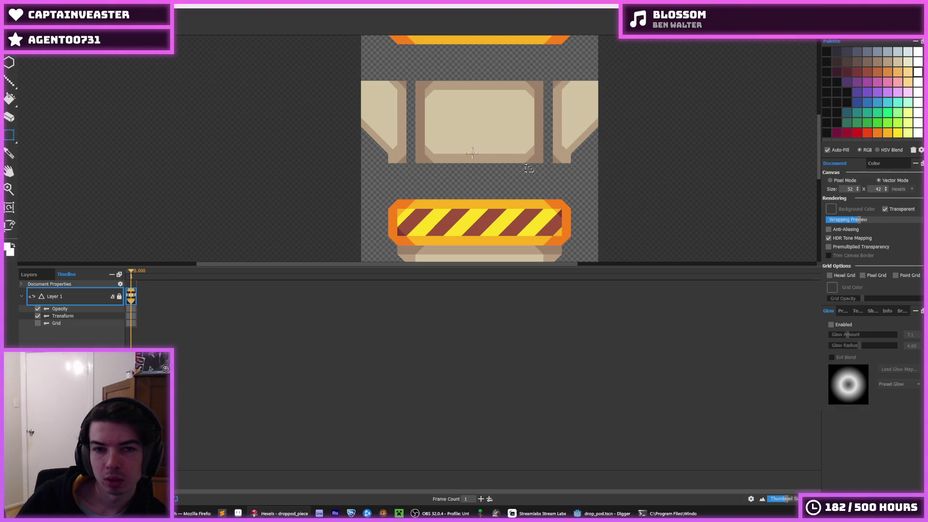
pyautogui.scroll(-5, 446, 106)
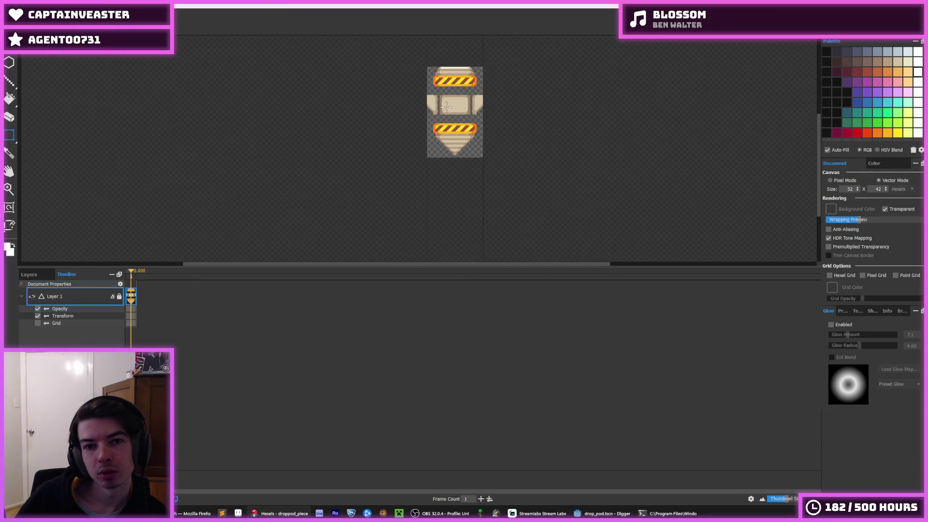
# Step: Erase the middle panel's lower-left corner
pyautogui.scroll(5, 446, 106)
pyautogui.keyDown('alt'); pyautogui.click(415, 60); pyautogui.keyUp('alt')
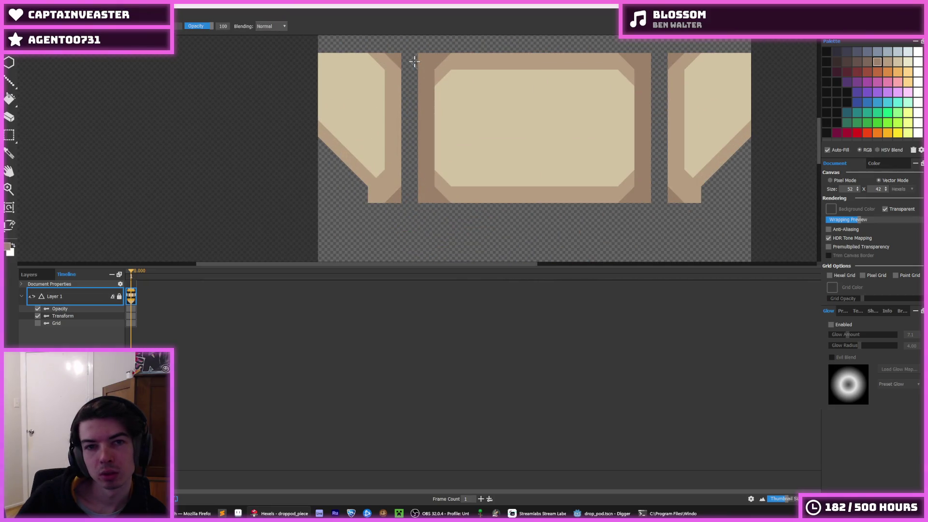
pyautogui.press('e')
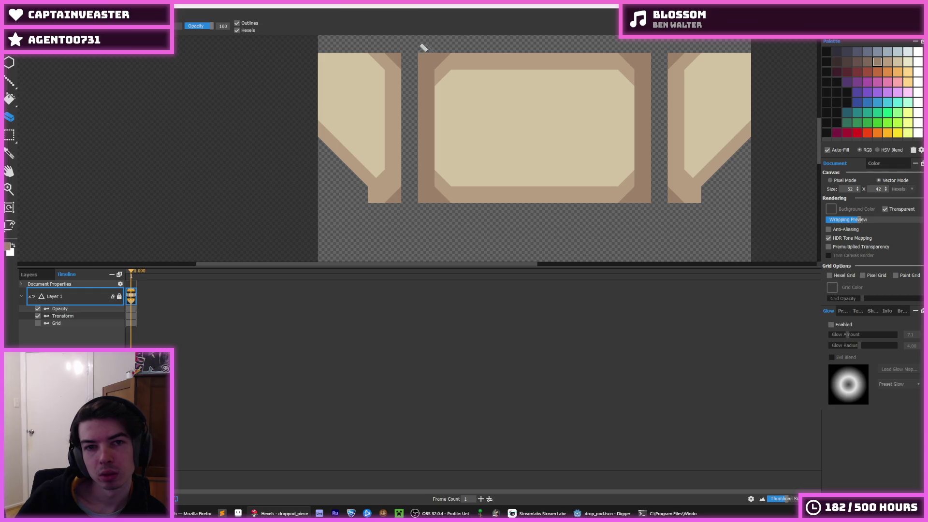
pyautogui.moveTo(421, 199); pyautogui.dragTo(433, 204)
# Step: Paint brown into the gap beside the middle panel, then undo it
pyautogui.hscroll(2, 532, 133)
pyautogui.scroll(1, 531, 133)
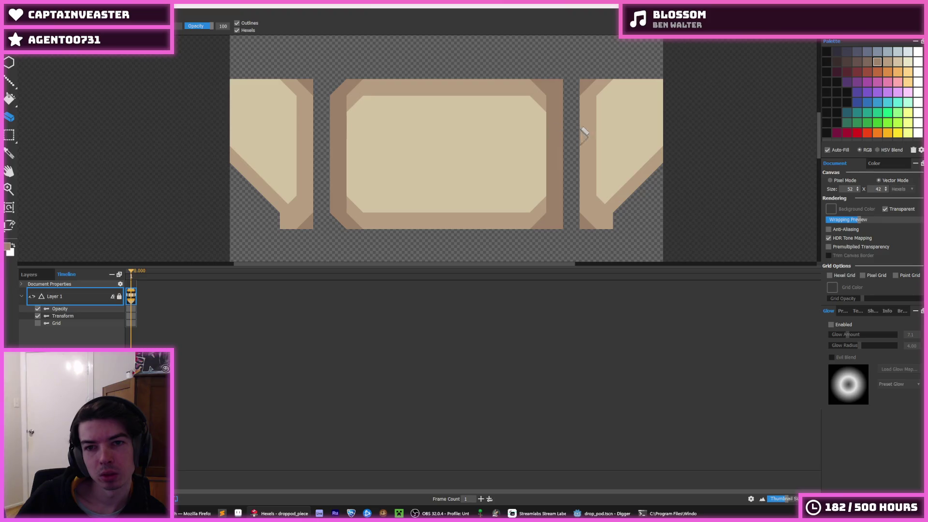
pyautogui.press('i')
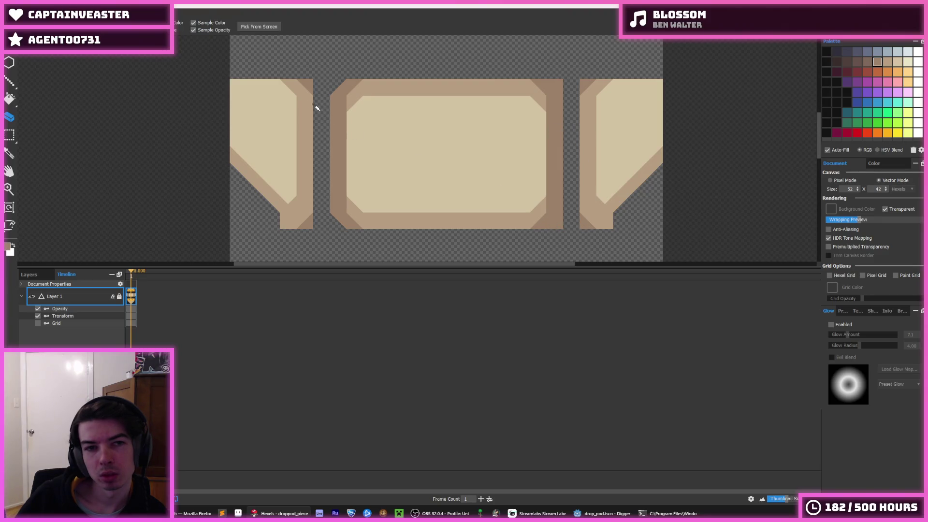
pyautogui.press('e')
pyautogui.press('b')
pyautogui.moveTo(312, 87)
pyautogui.mouseDown()
pyautogui.moveTo(321, 102)
pyautogui.moveTo(318, 220)
pyautogui.mouseUp()
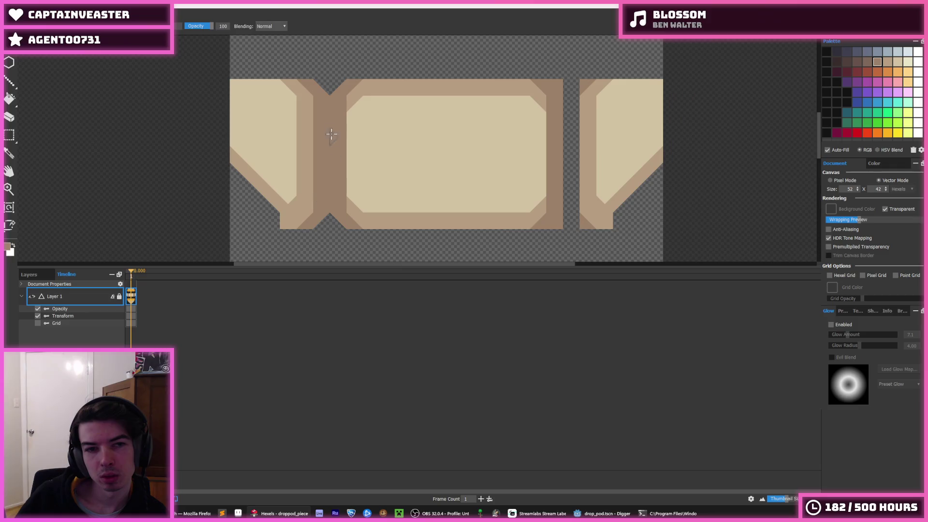
pyautogui.scroll(-3, 333, 136)
pyautogui.hotkey('ctrl', 'z')
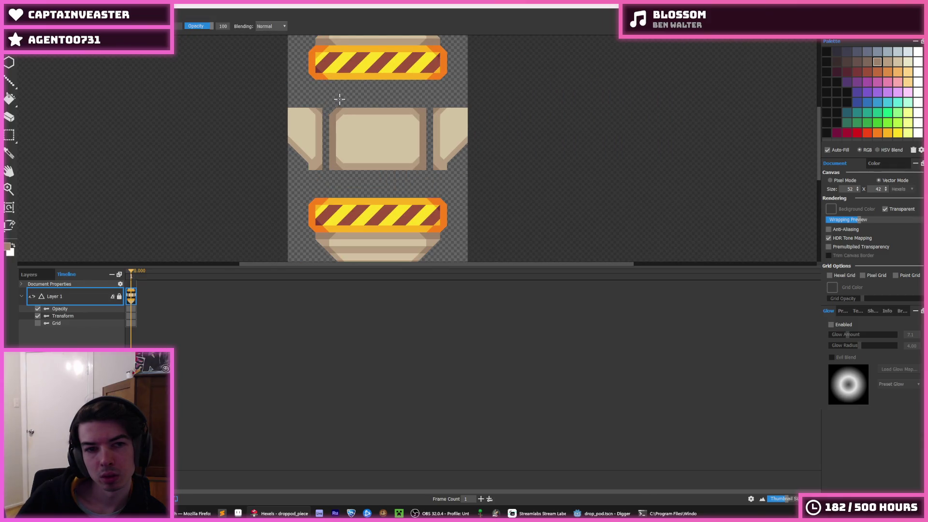
# Step: Alternate between colour sampling and the brush while inspecting the pod artwork
pyautogui.press('i')
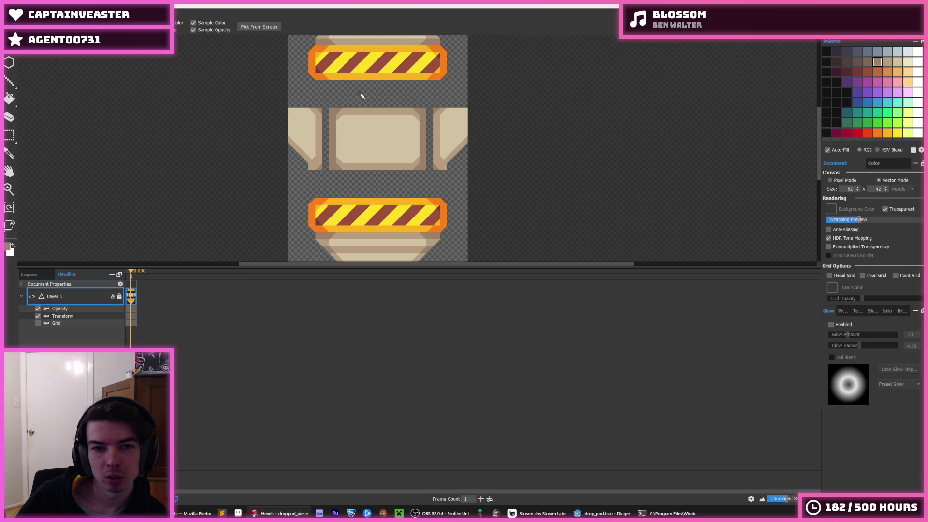
pyautogui.scroll(-3, 380, 108)
pyautogui.press('b')
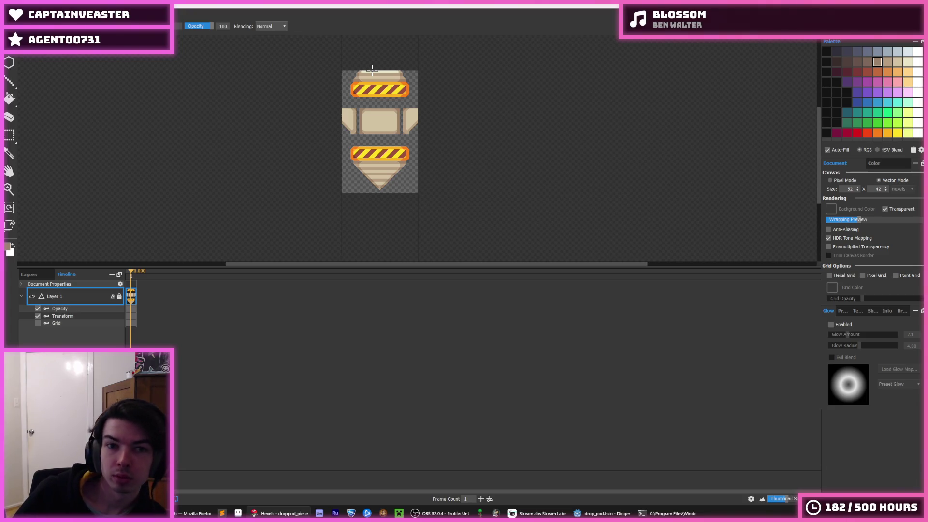
pyautogui.press('i')
pyautogui.scroll(5, 364, 102)
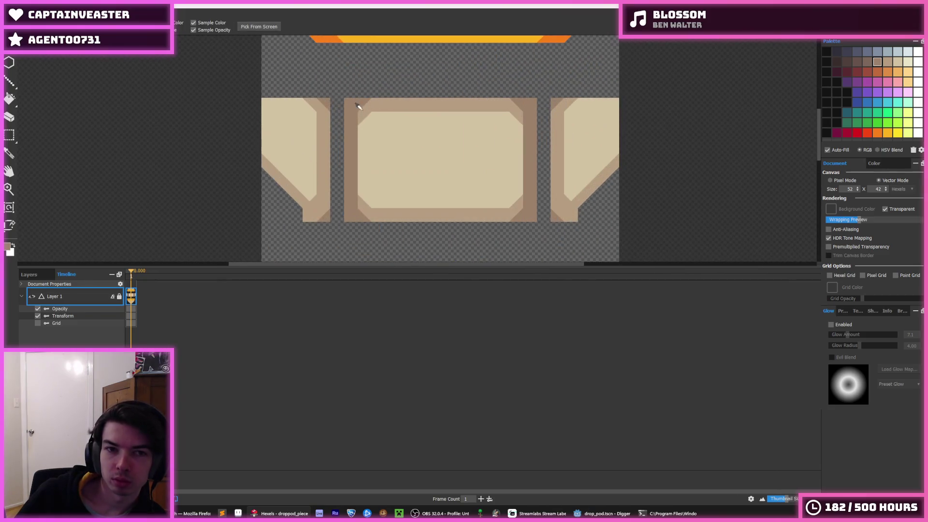
pyautogui.scroll(-3, 317, 135)
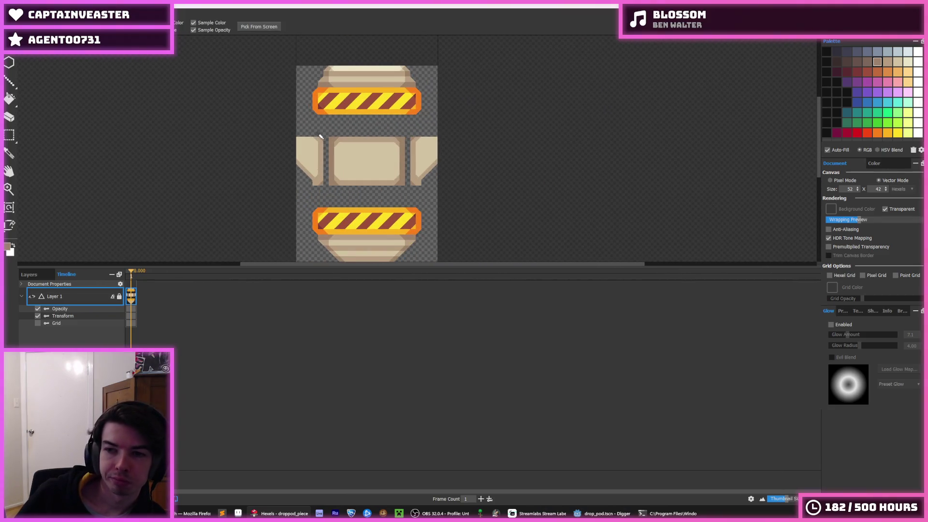
pyautogui.press('b')
pyautogui.press('i')
pyautogui.scroll(2, 319, 159)
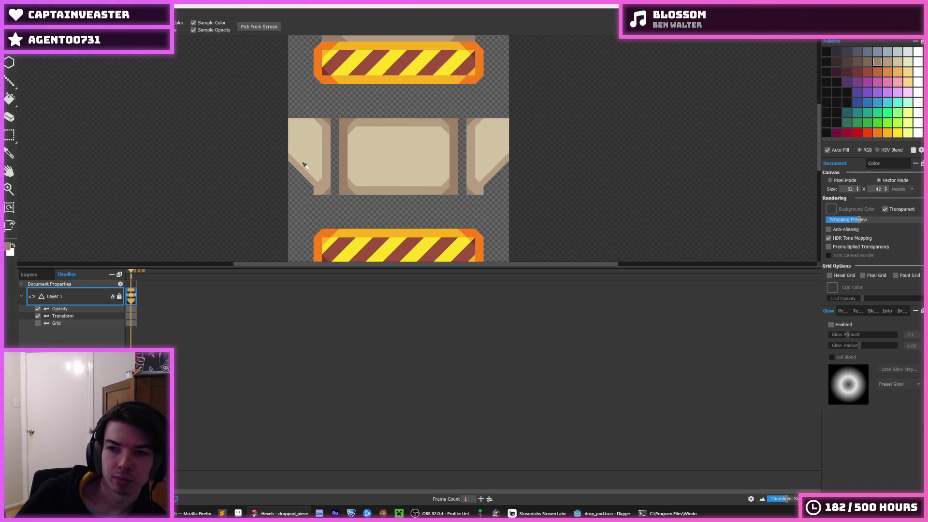
pyautogui.scroll(-1, 332, 162)
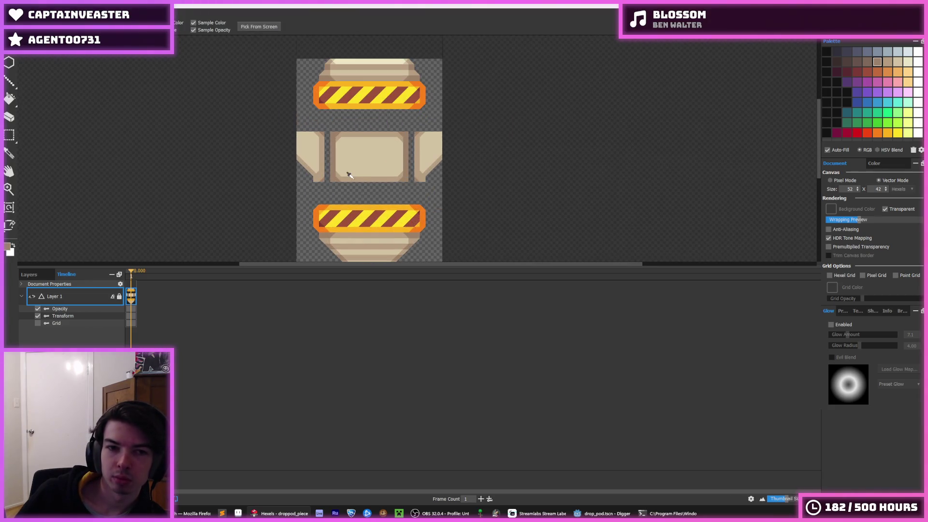
pyautogui.scroll(-2, 349, 176)
# Step: Select the pod's lower part and nudge it upward
pyautogui.press('m')
pyautogui.moveTo(425, 245); pyautogui.dragTo(276, 152)
pyautogui.scroll(2, 275, 152)
pyautogui.scroll(1, 383, 141)
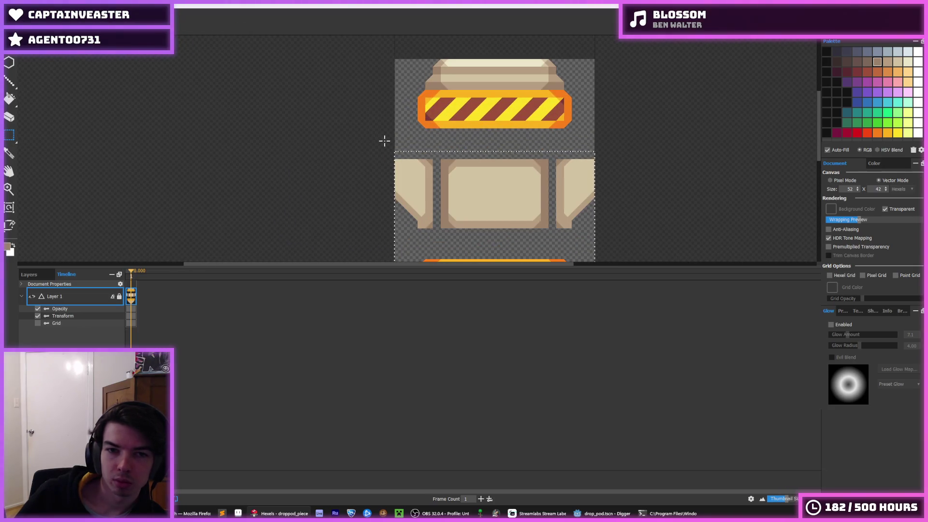
pyautogui.press('Up')
pyautogui.press('Up')
pyautogui.press('Up')
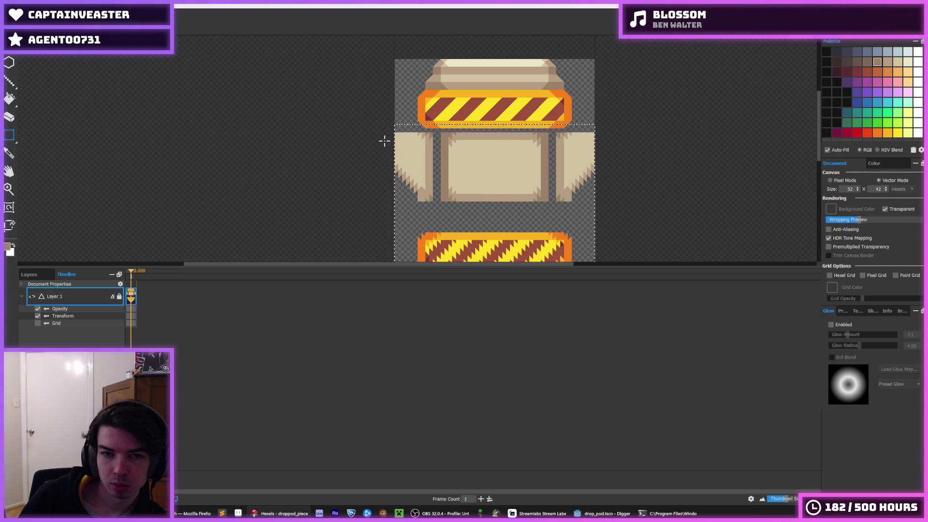
# Step: Select the lower stripe band and cone and nudge it up to close the gap
pyautogui.click(567, 141)
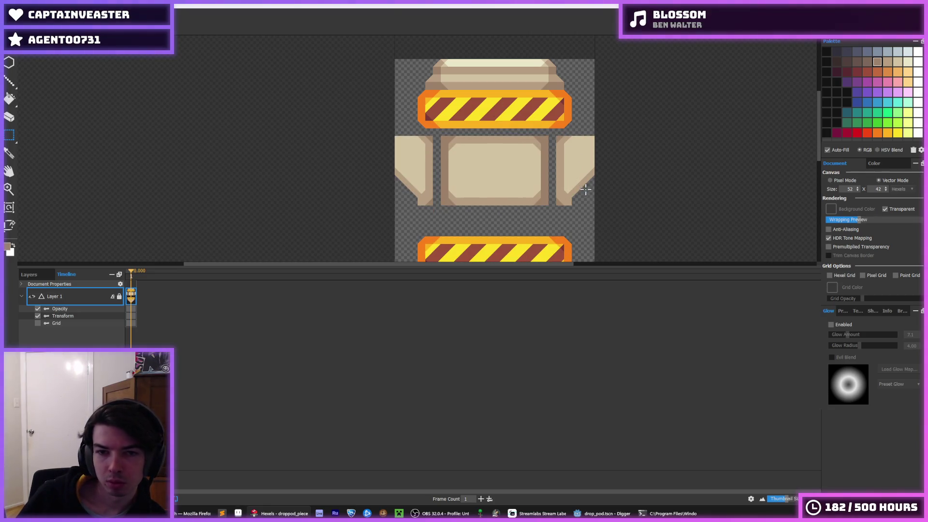
pyautogui.scroll(-4, 530, 141)
pyautogui.scroll(-1, 524, 250)
pyautogui.moveTo(514, 251); pyautogui.dragTo(272, 110)
pyautogui.press('Up')
pyautogui.press('Up')
pyautogui.press('Up')
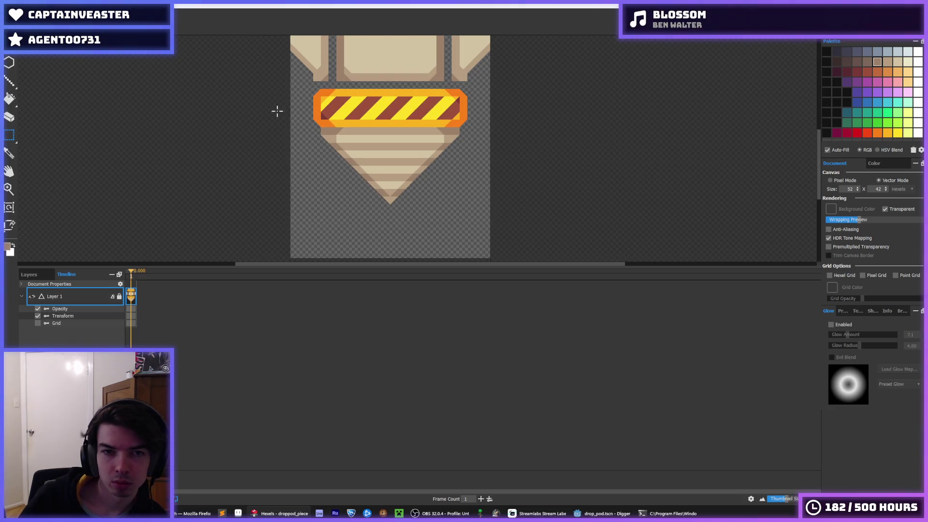
# Step: Reduce the canvas height to 35 in the document properties
pyautogui.scroll(-3, 283, 104)
pyautogui.scroll(2, 285, 160)
pyautogui.scroll(1, 297, 168)
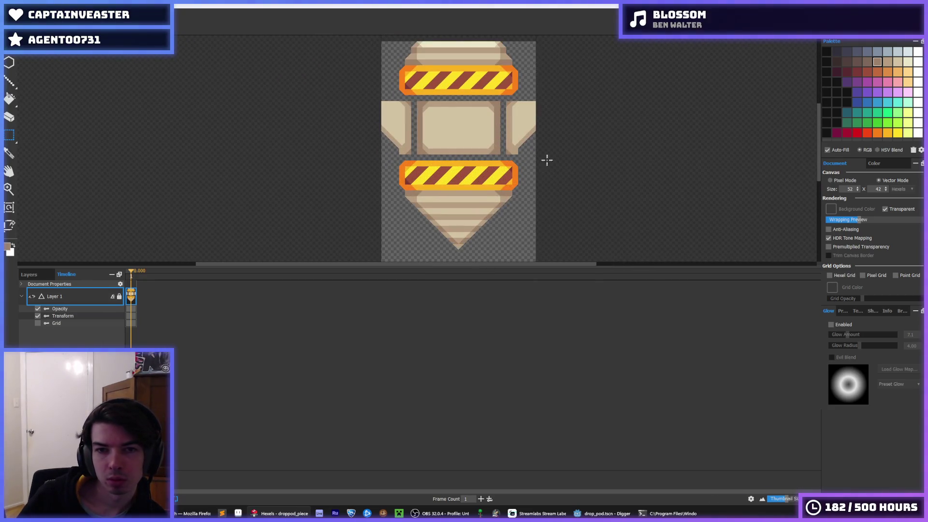
pyautogui.scroll(3, 860, 189)
pyautogui.scroll(-3, 860, 190)
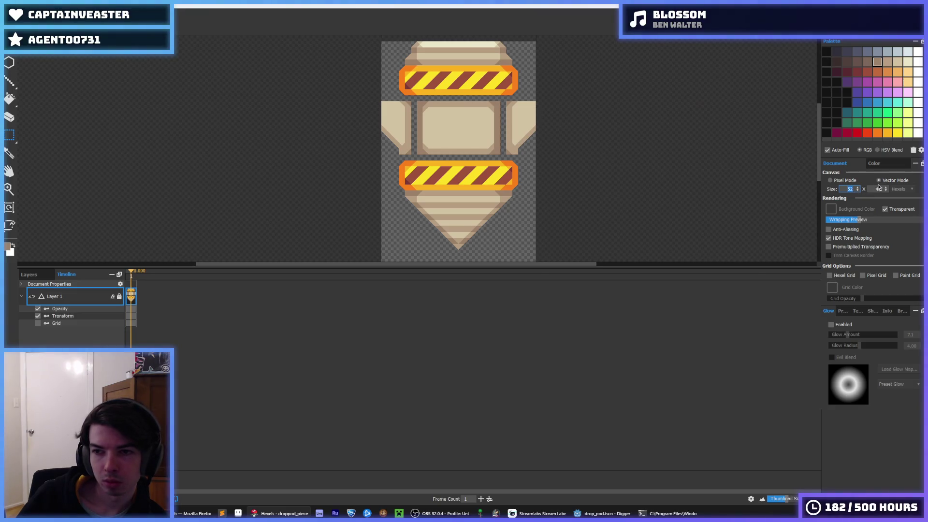
pyautogui.scroll(2, 887, 189)
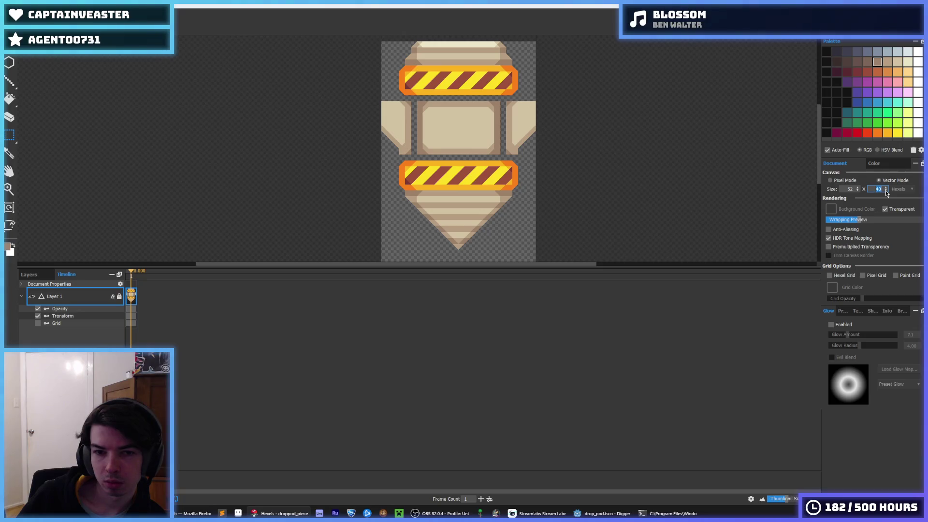
pyautogui.click(887, 191)
pyautogui.click(886, 191)
pyautogui.scroll(-4, 580, 104)
pyautogui.scroll(1, 580, 103)
pyautogui.scroll(2, 580, 104)
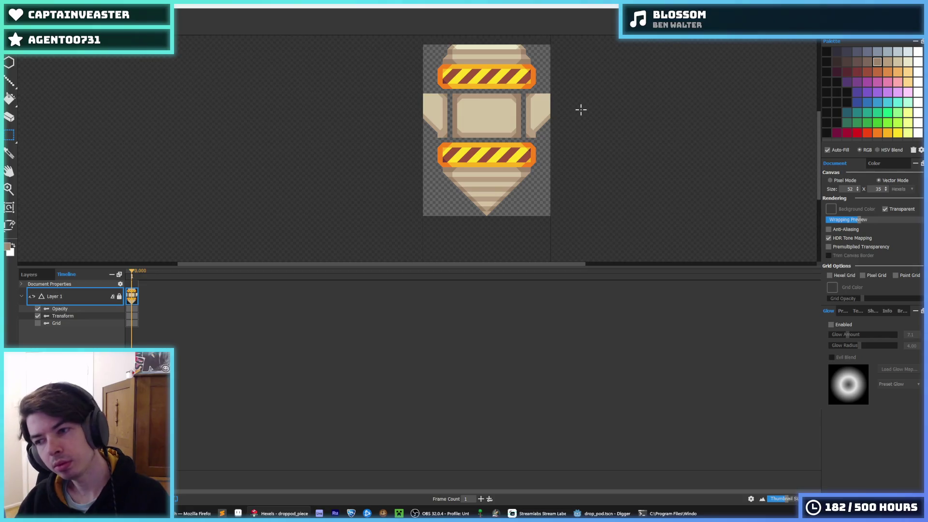
pyautogui.hotkey('ctrl', 'e')
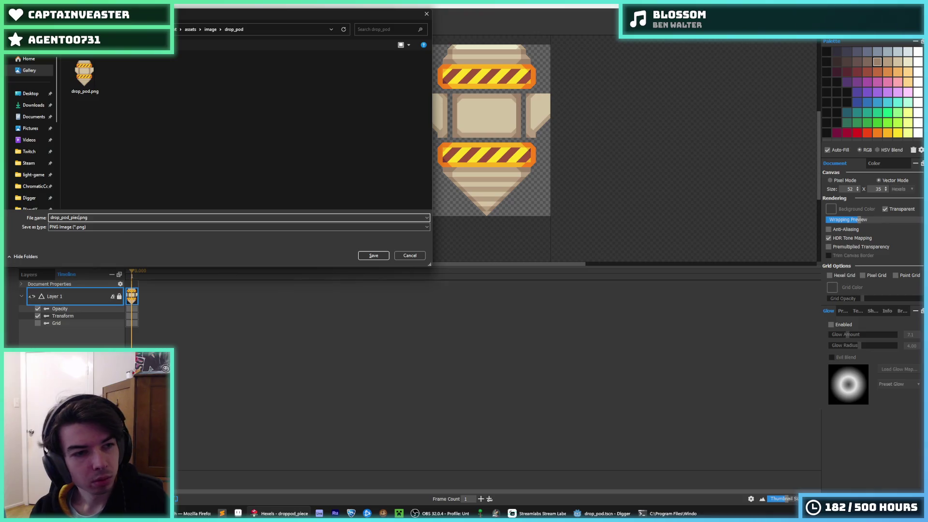
# Step: Export the pod as drop_pod_pieces.png, accepting the PNG export settings
pyautogui.press('Return')
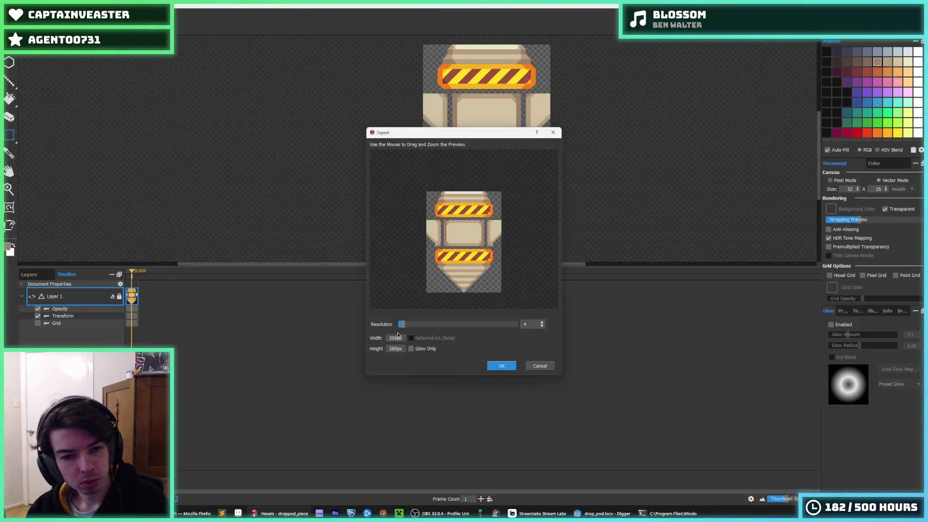
pyautogui.press('Return')
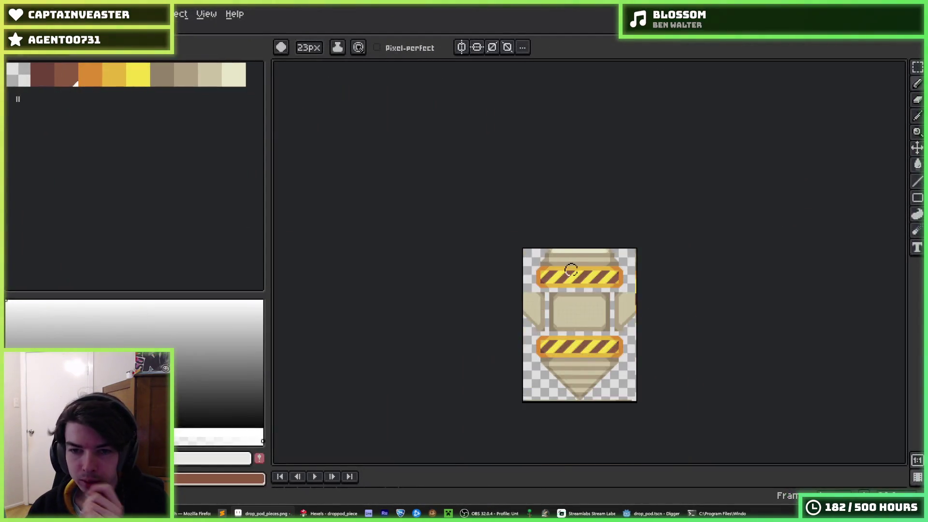
# Step: Open the exported drop pod image in Aseprite
pyautogui.scroll(3, 571, 270)
pyautogui.scroll(-3, 573, 269)
pyautogui.hotkey('ctrl', 'o')
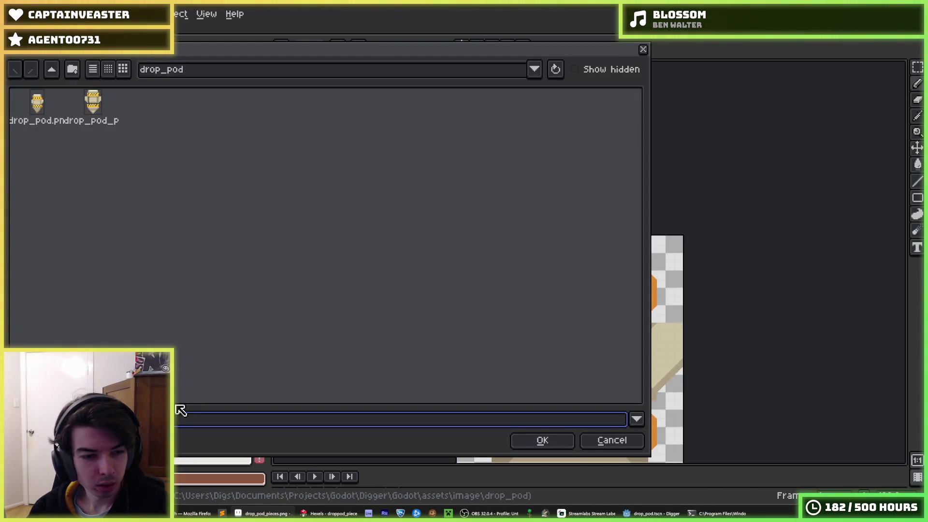
pyautogui.press('Return')
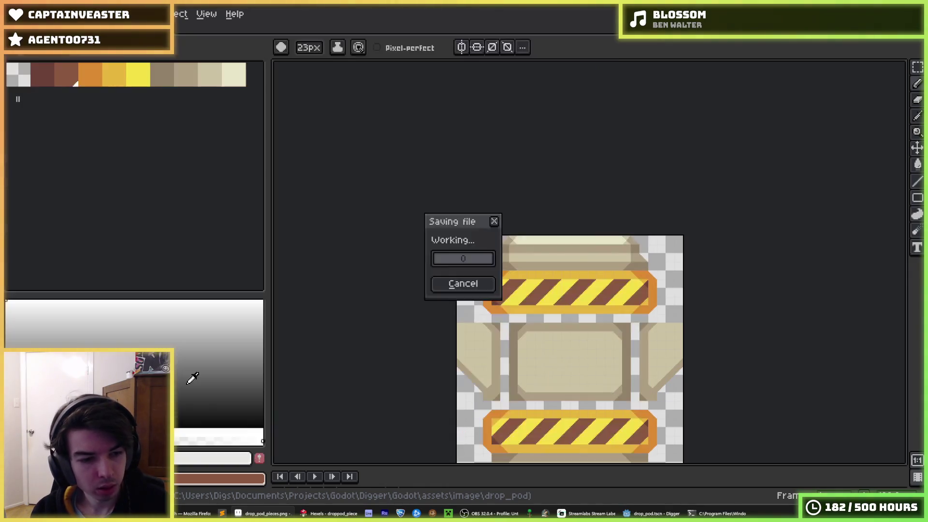
# Step: Delete everything below the top stripe band, trim to the top cap, and close it
pyautogui.moveTo(455, 276)
pyautogui.mouseDown()
pyautogui.moveTo(441, 242)
pyautogui.moveTo(402, 204)
pyautogui.mouseUp()
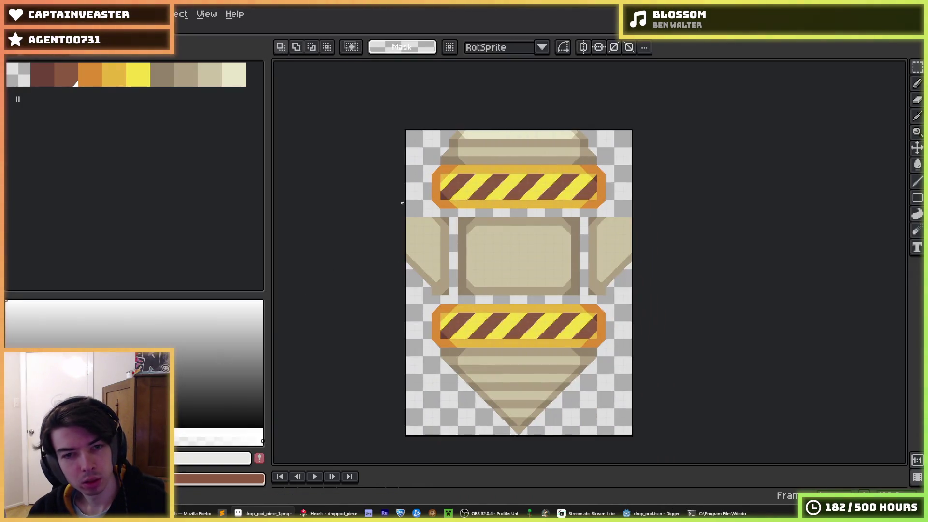
pyautogui.moveTo(684, 429); pyautogui.dragTo(404, 195)
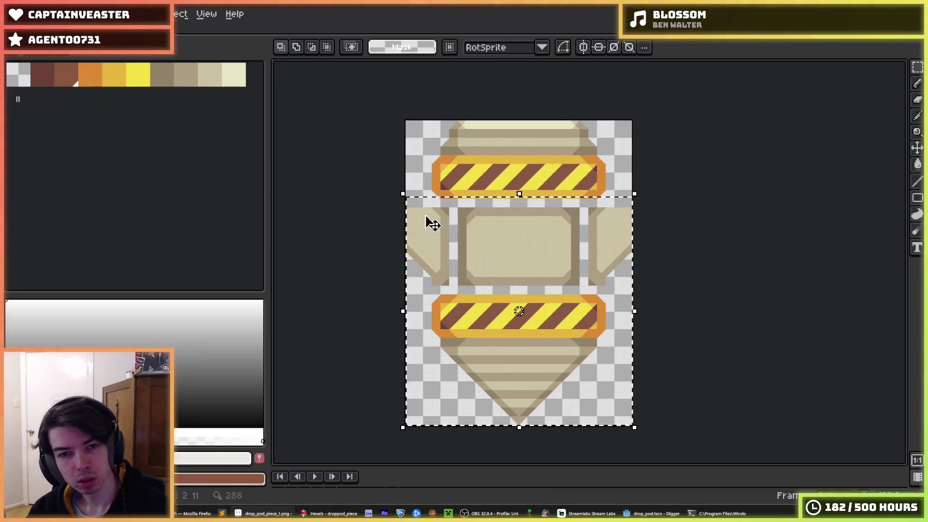
pyautogui.press('Delete')
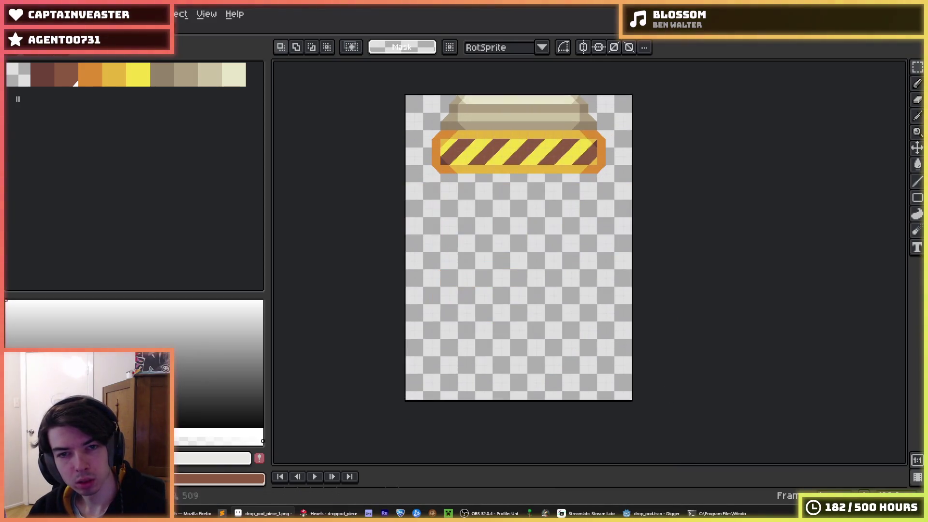
pyautogui.click(62, 14)
pyautogui.click(116, 129)
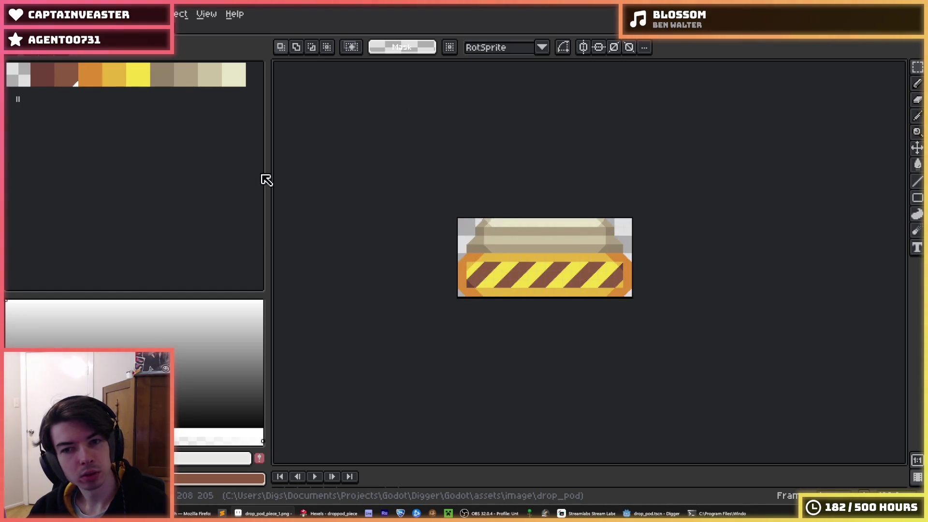
pyautogui.hotkey('ctrl', 'w')
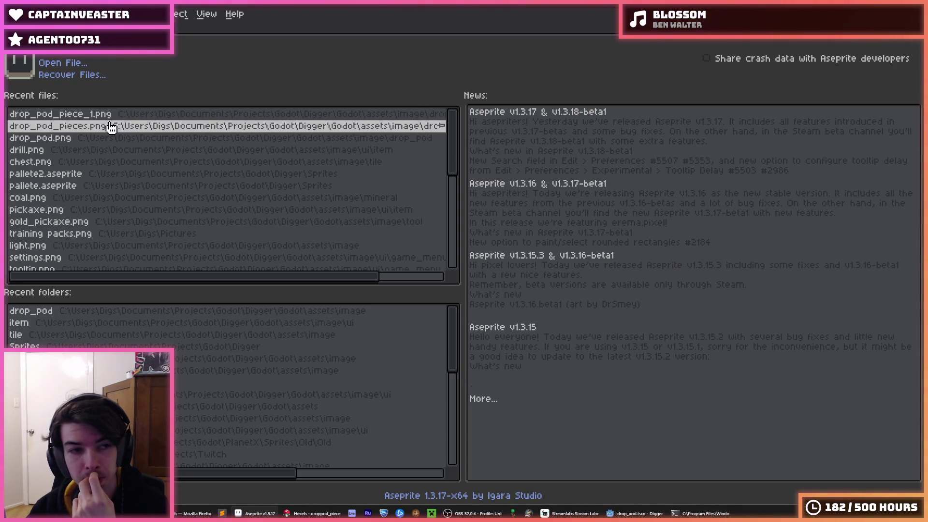
# Step: Cut out the lower band and cone, trim it, and save as drop_pod_piece_2.png
pyautogui.click(111, 127)
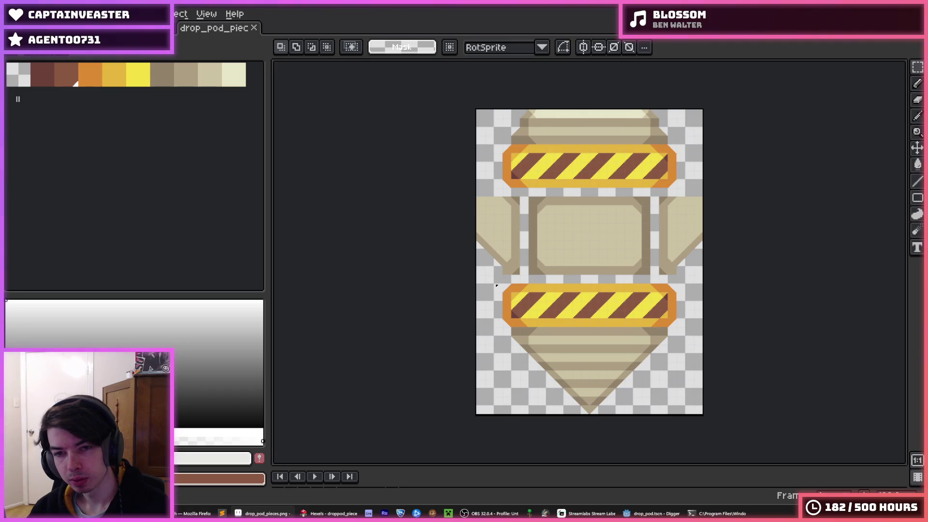
pyautogui.moveTo(442, 274); pyautogui.dragTo(649, 133)
pyautogui.press('Delete')
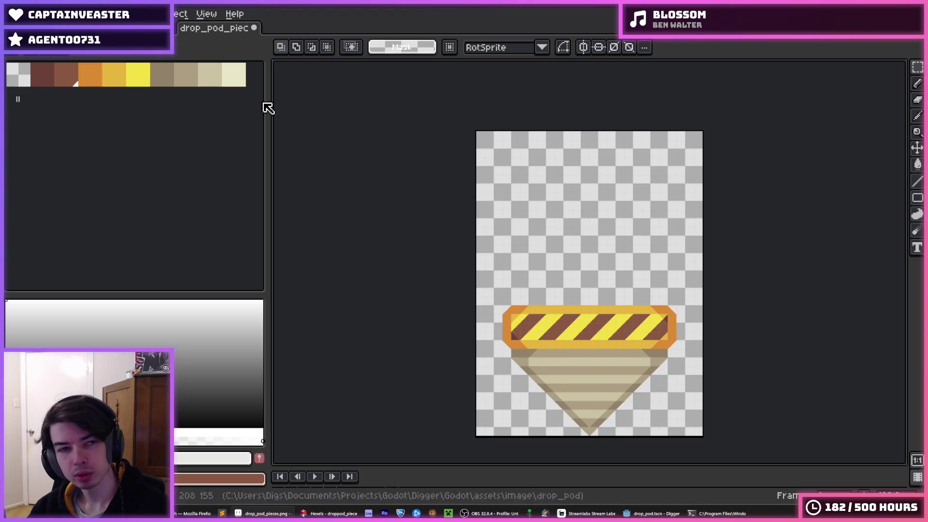
pyautogui.click(167, 28)
pyautogui.click(191, 34)
pyautogui.click(63, 13)
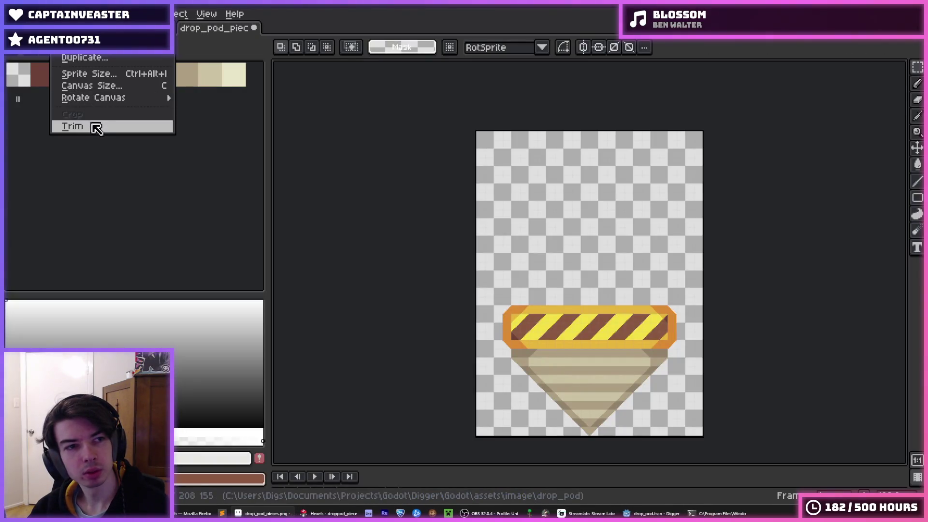
pyautogui.click(96, 128)
pyautogui.hotkey('ctrl', 's')
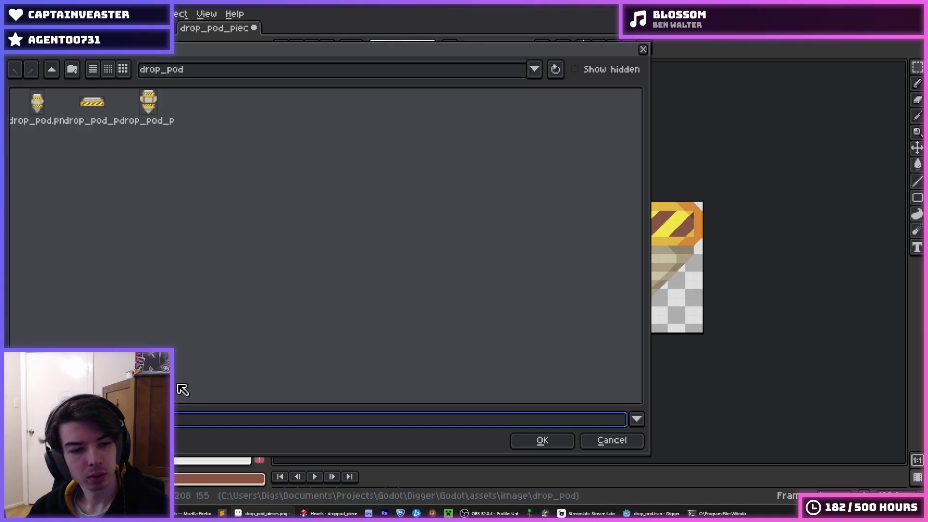
pyautogui.press('Return')
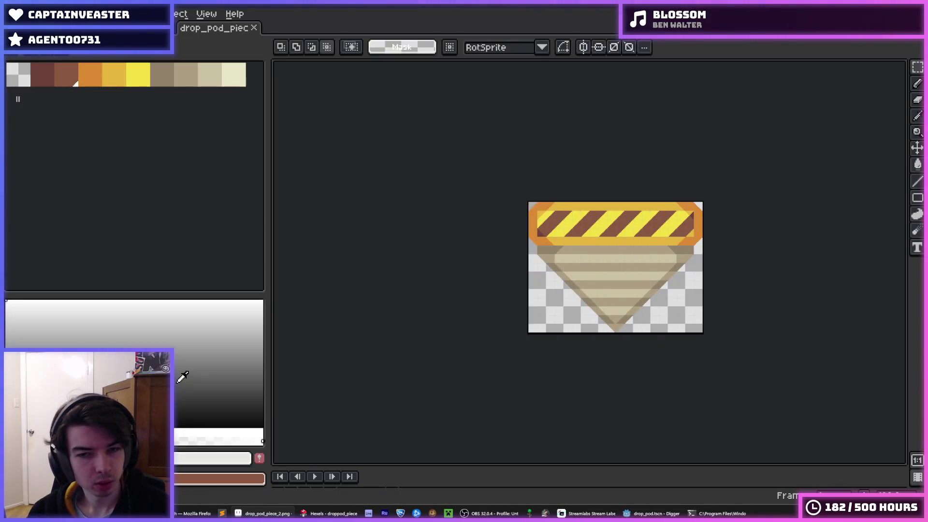
pyautogui.hotkey('ctrl', 'Tab')
# Step: Reopen drop_pod_pieces.png and delete the lower band, top cap, and both side pieces
pyautogui.click(167, 28)
pyautogui.click(111, 124)
pyautogui.moveTo(711, 425)
pyautogui.mouseDown()
pyautogui.moveTo(585, 340)
pyautogui.moveTo(427, 278)
pyautogui.mouseUp()
pyautogui.press('Delete')
pyautogui.moveTo(470, 98); pyautogui.dragTo(750, 193)
pyautogui.press('Delete')
pyautogui.moveTo(520, 295); pyautogui.dragTo(427, 187)
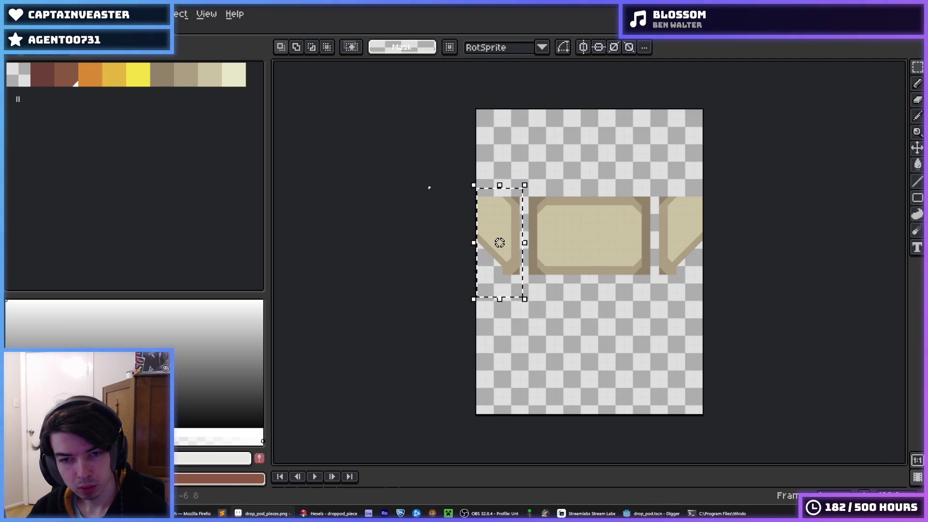
pyautogui.press('Delete')
pyautogui.moveTo(655, 174); pyautogui.dragTo(768, 295)
pyautogui.press('Delete')
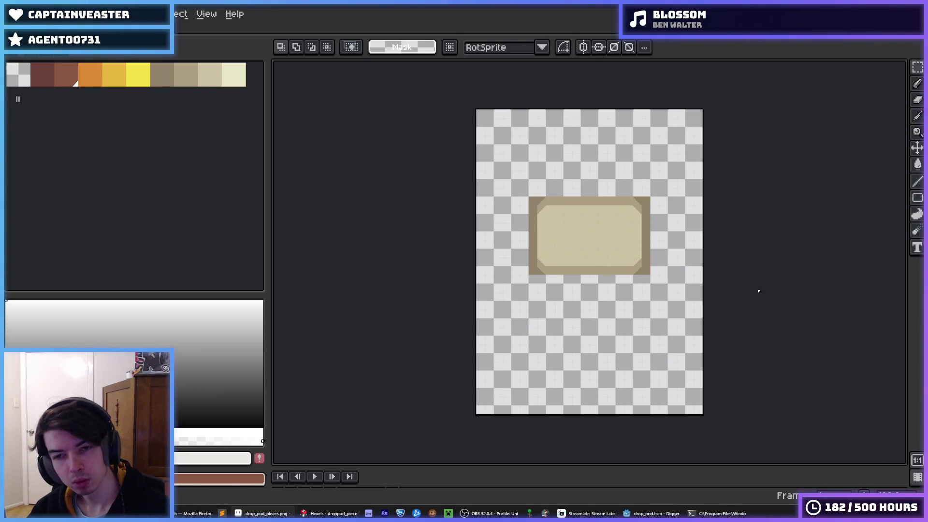
# Step: Trim the centre panel, save it as drop_pod_piece_3.png, and close it
pyautogui.click(62, 13)
pyautogui.click(107, 127)
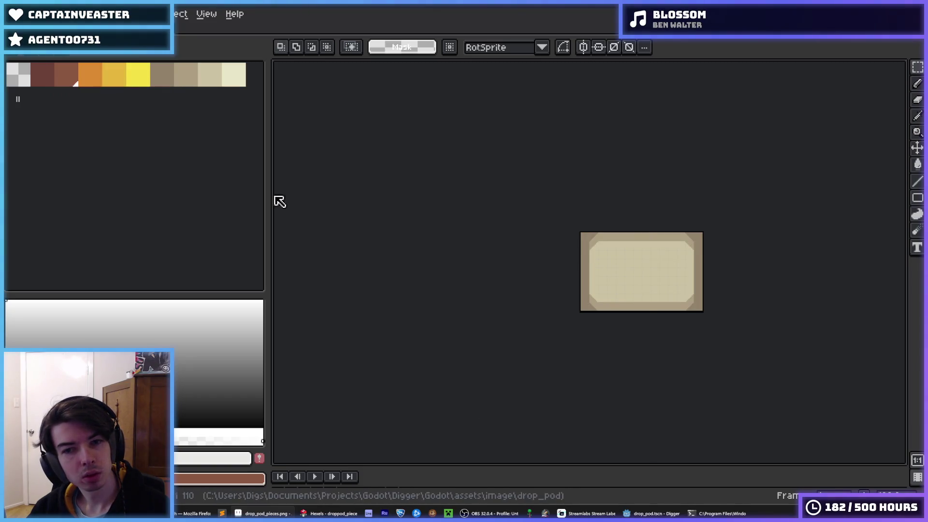
pyautogui.hotkey('ctrl', 's')
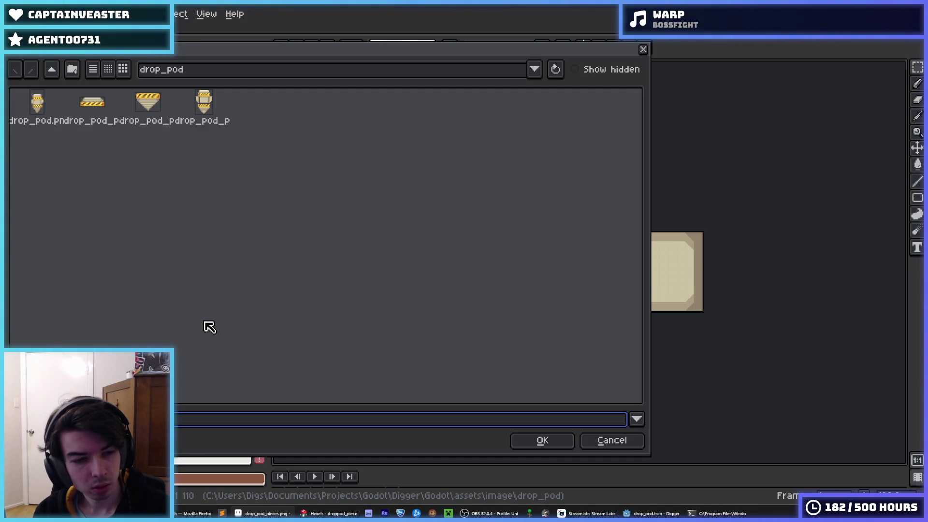
pyautogui.press('Return')
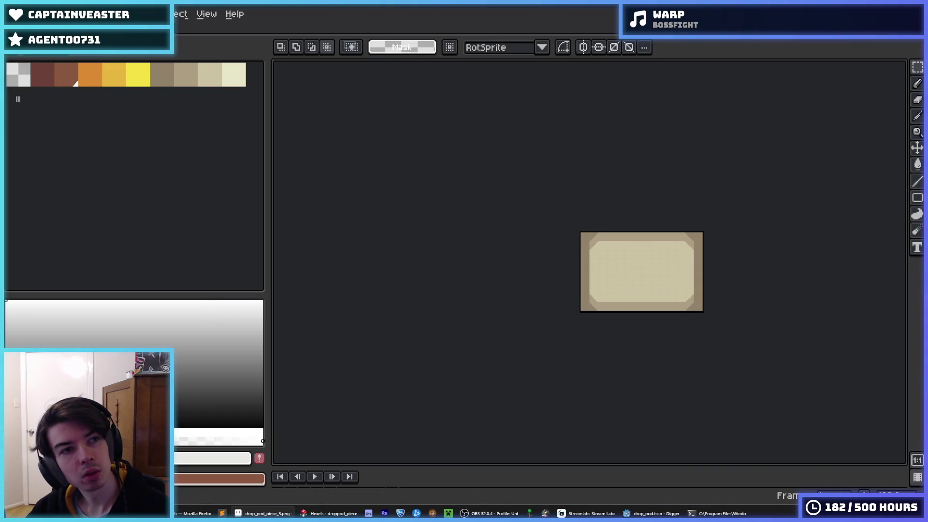
pyautogui.hotkey('ctrl', 'w')
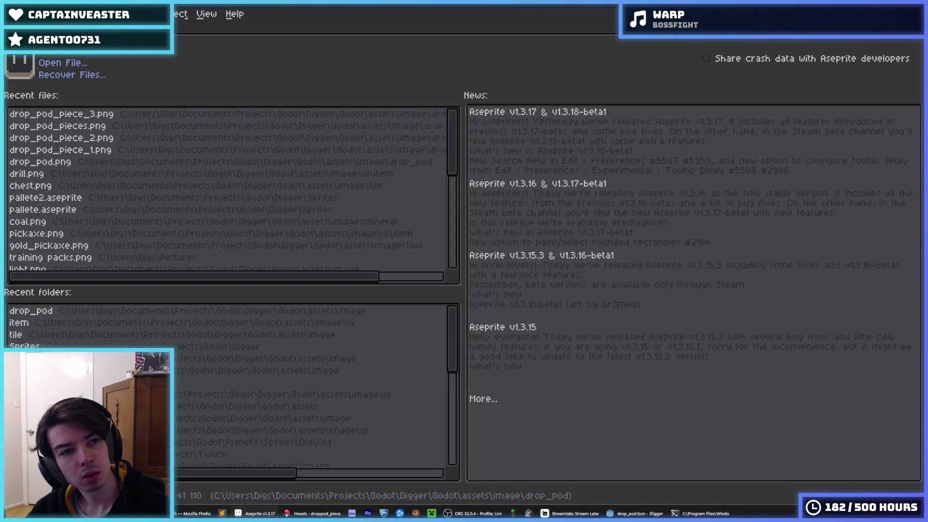
# Step: Reopen drop_pod_pieces.png and erase the top, centre, right block and lower cone, leaving the left side panel
pyautogui.click(119, 127)
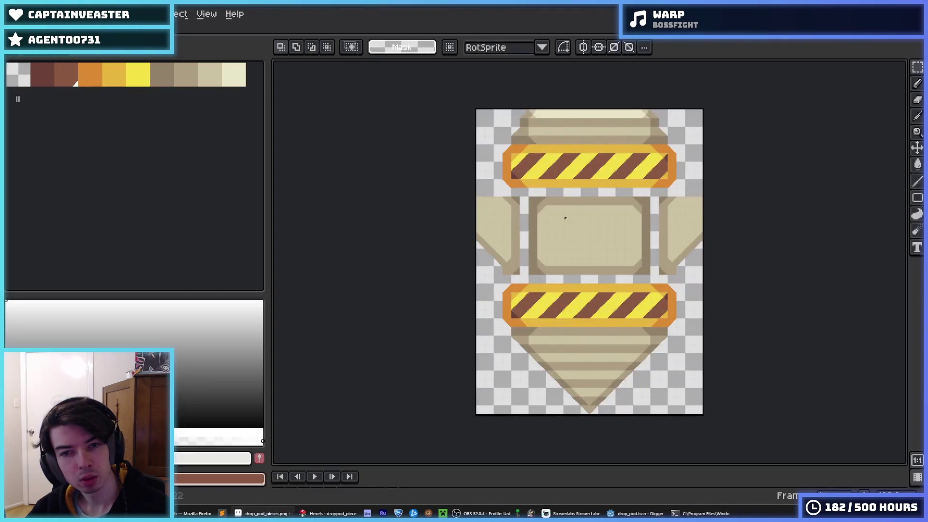
pyautogui.moveTo(476, 109); pyautogui.dragTo(721, 192)
pyautogui.press('Delete')
pyautogui.moveTo(525, 172); pyautogui.dragTo(705, 363)
pyautogui.press('Delete')
pyautogui.moveTo(484, 389); pyautogui.dragTo(696, 281)
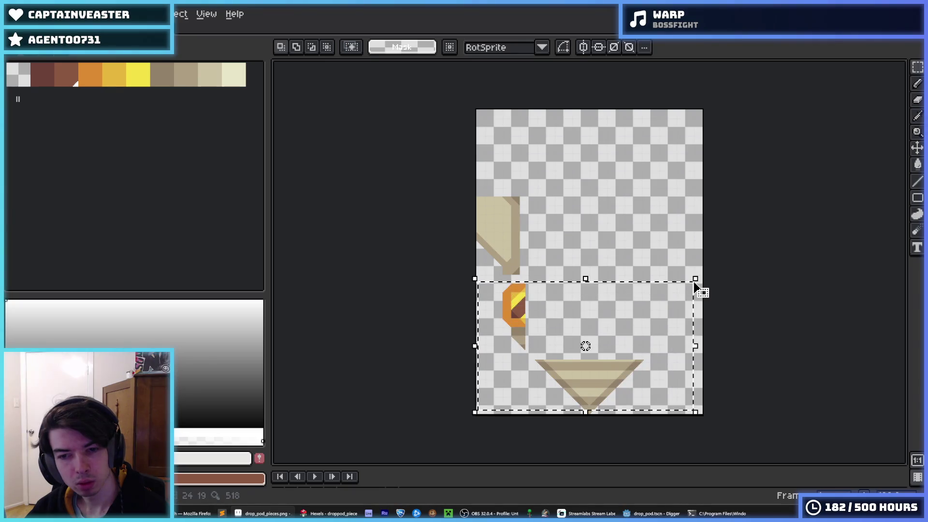
pyautogui.press('Delete')
pyautogui.moveTo(664, 316); pyautogui.dragTo(553, 460)
pyautogui.press('Delete')
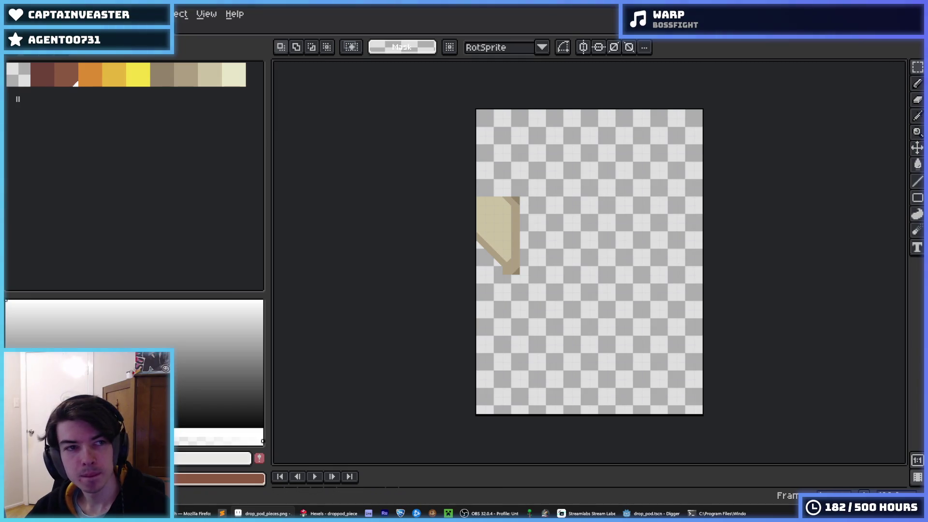
# Step: Trim the canvas to the side panel, save it as drop_pod_piece_4.png, and quit Aseprite and Hexels
pyautogui.click(63, 14)
pyautogui.click(93, 132)
pyautogui.hotkey('ctrl', 's')
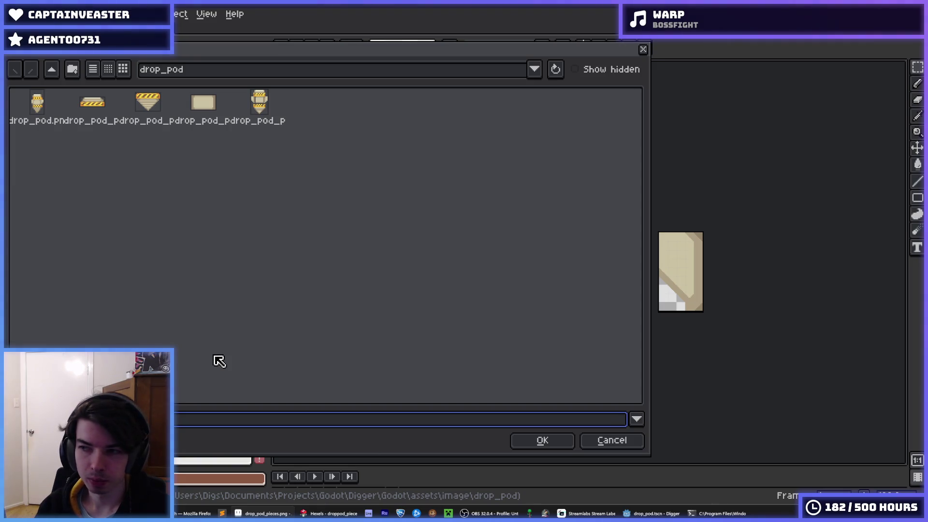
pyautogui.press('Return')
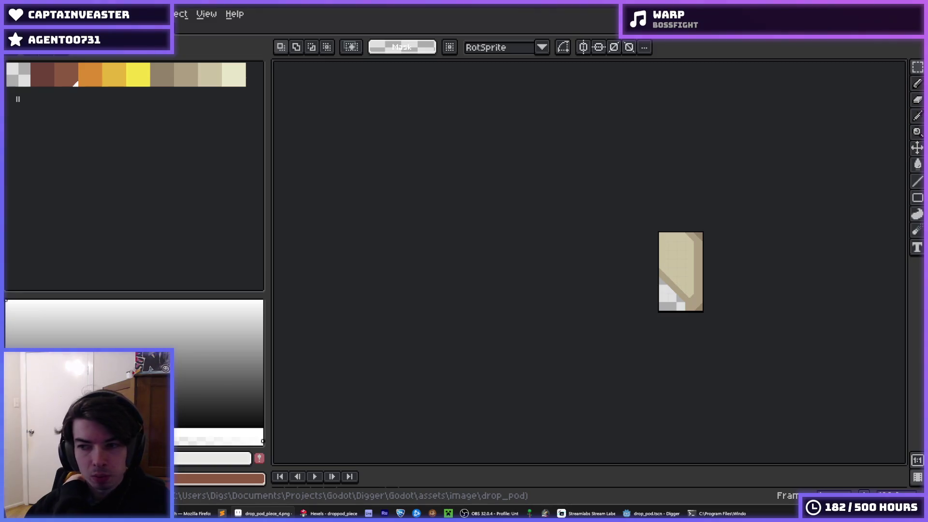
pyautogui.hotkey('ctrl', 'q')
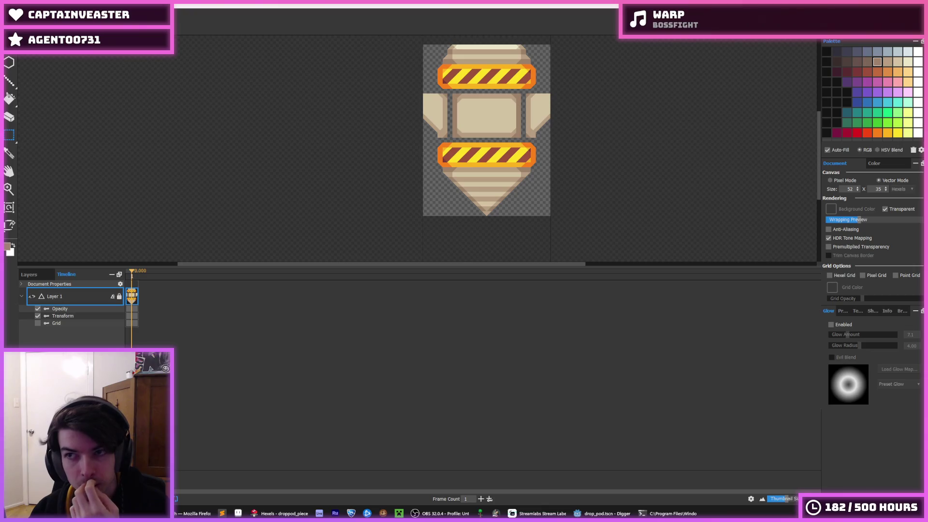
pyautogui.hotkey('ctrl', 'q')
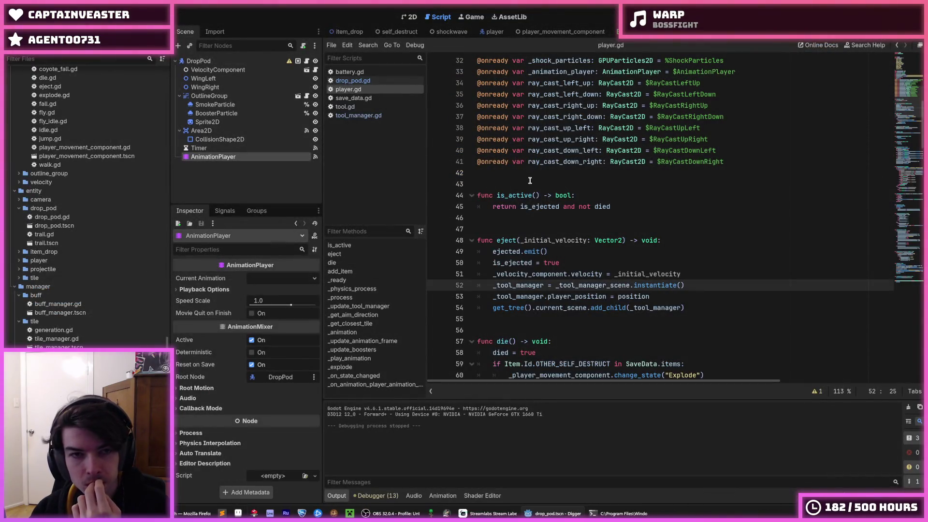
# Step: Switch to the 2D view and duplicate the drop pod's main Sprite2D node
pyautogui.click(408, 16)
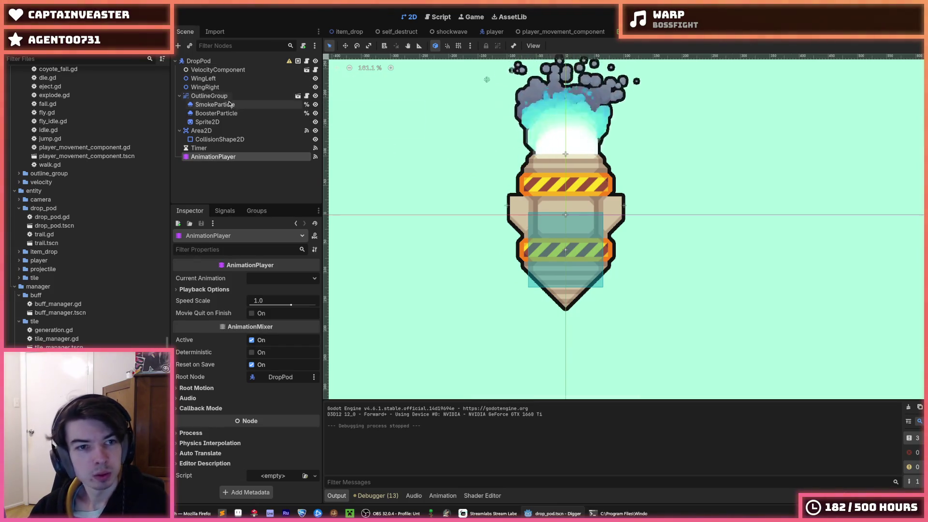
pyautogui.click(227, 122)
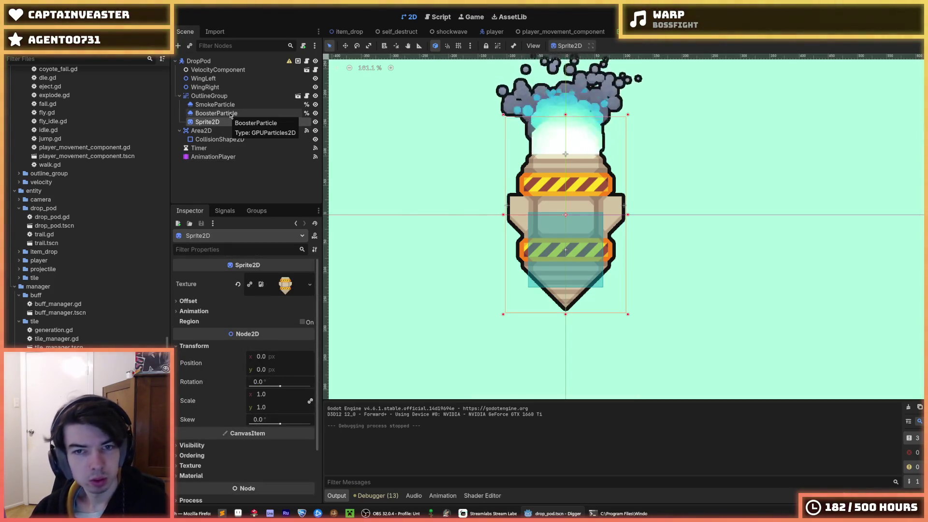
pyautogui.click(231, 113)
pyautogui.click(223, 121)
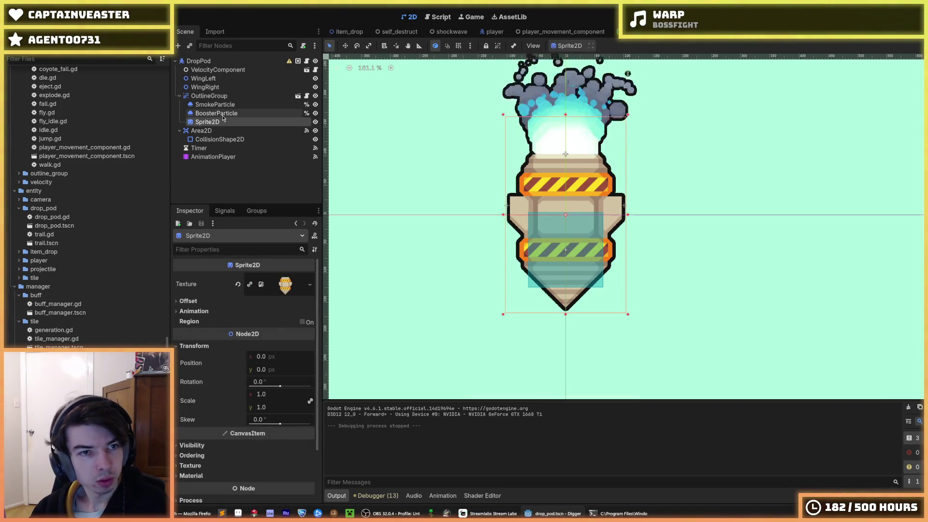
pyautogui.rightClick(223, 115)
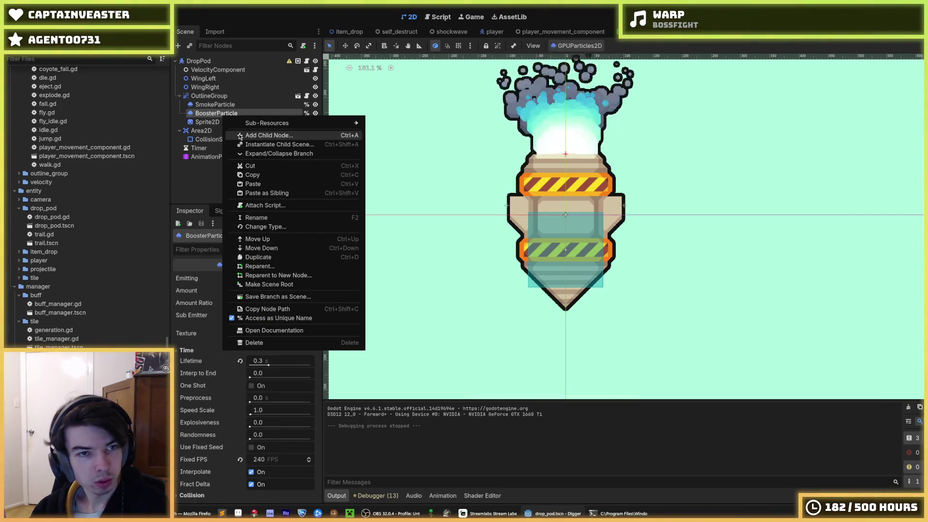
pyautogui.click(240, 137)
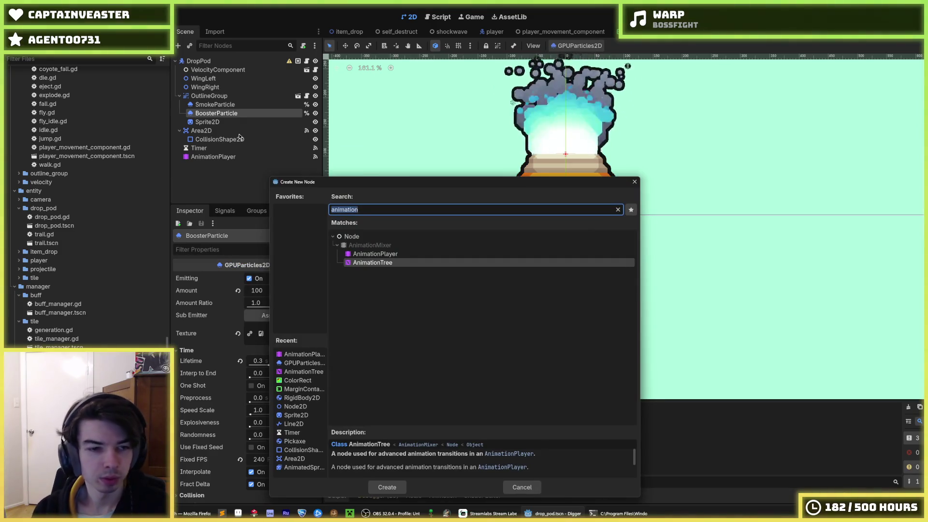
pyautogui.press('Escape')
pyautogui.click(227, 122)
pyautogui.hotkey('ctrl', 'd')
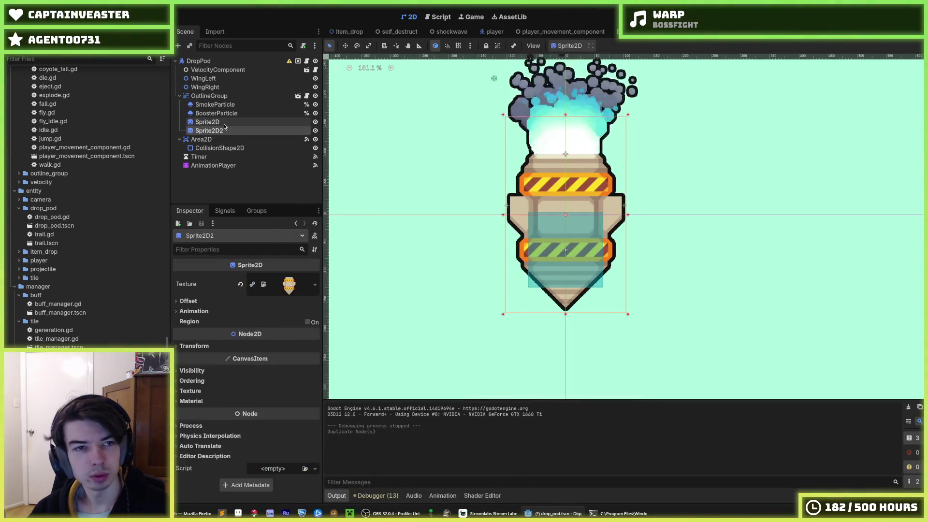
# Step: Give the duplicate the drop_pod_piece_1.png texture and nudge it up to y -68
pyautogui.scroll(10, 66, 294)
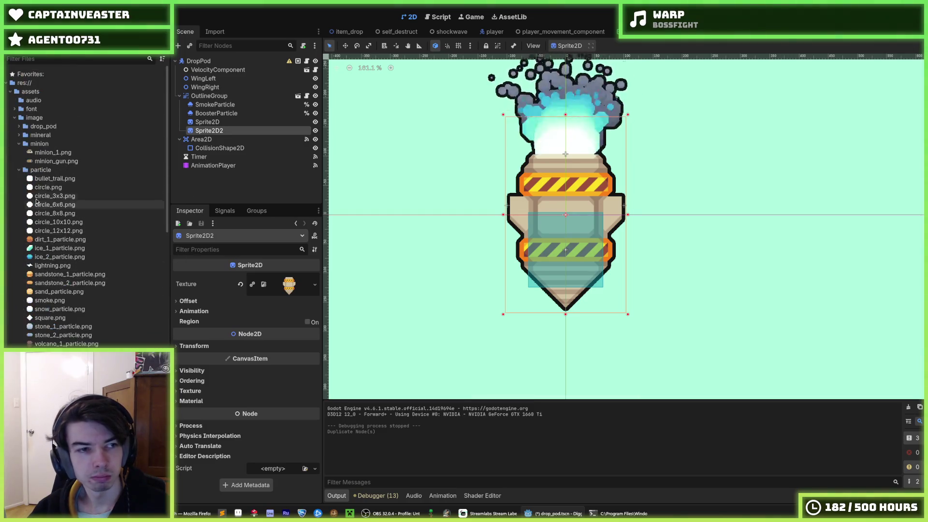
pyautogui.click(19, 127)
pyautogui.moveTo(72, 152); pyautogui.dragTo(262, 283)
pyautogui.scroll(5, 546, 213)
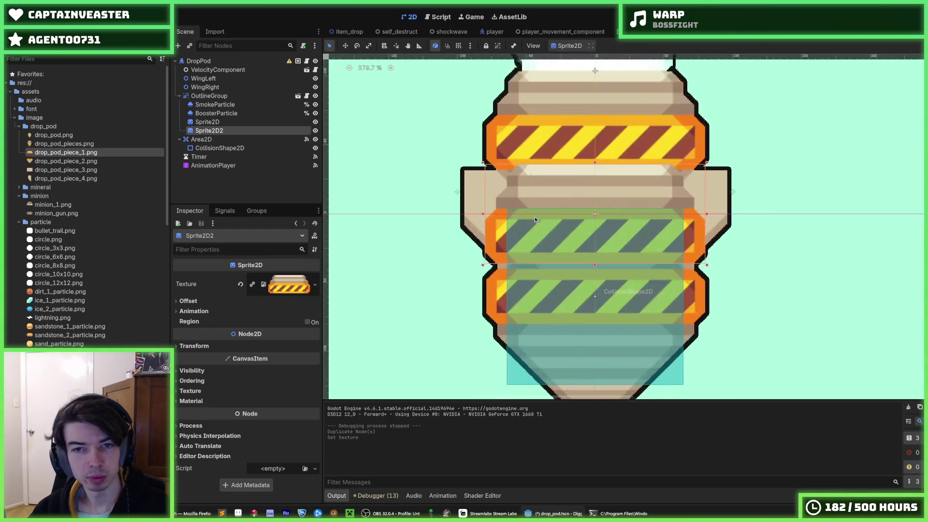
pyautogui.press('Up')
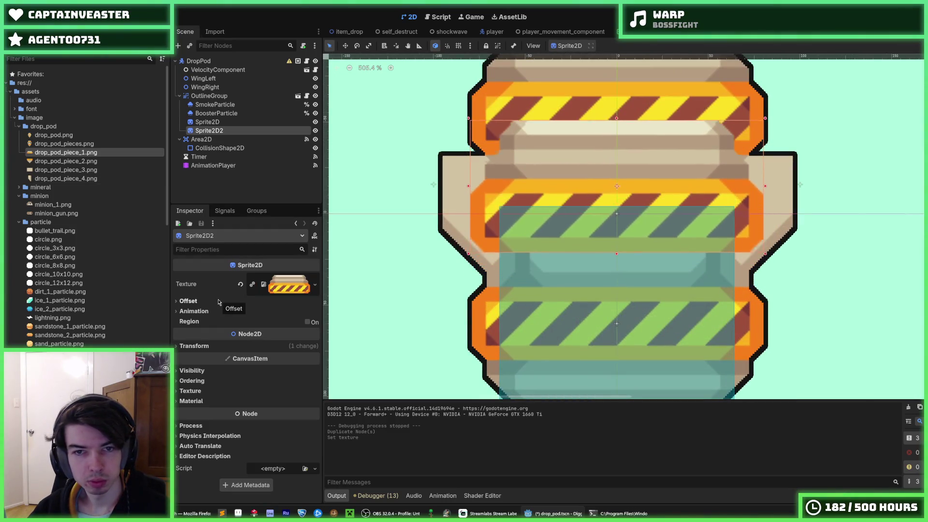
pyautogui.press('Up')
pyautogui.press('Up')
pyautogui.press('Up')
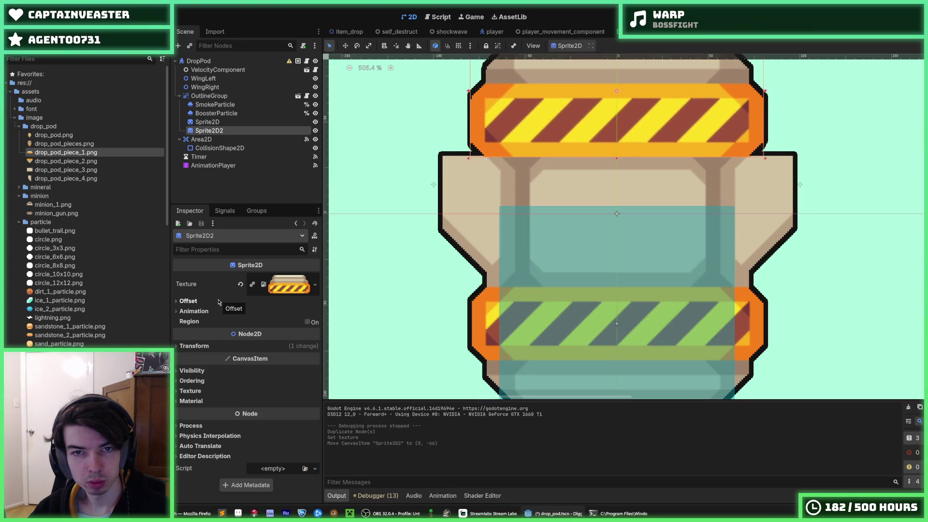
# Step: Check the piece's position values and toggle the whole-pod sprite's visibility to compare
pyautogui.click(195, 311)
pyautogui.click(195, 311)
pyautogui.click(194, 311)
pyautogui.click(194, 311)
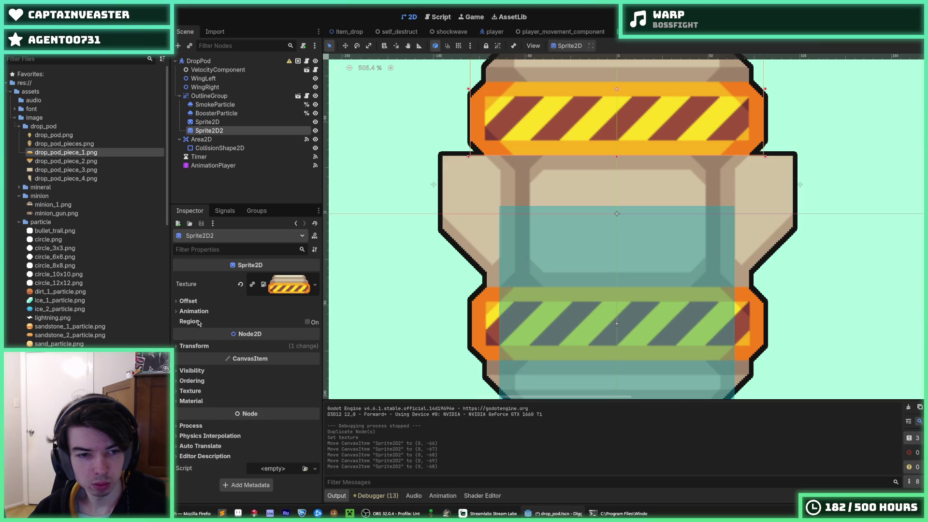
pyautogui.click(217, 346)
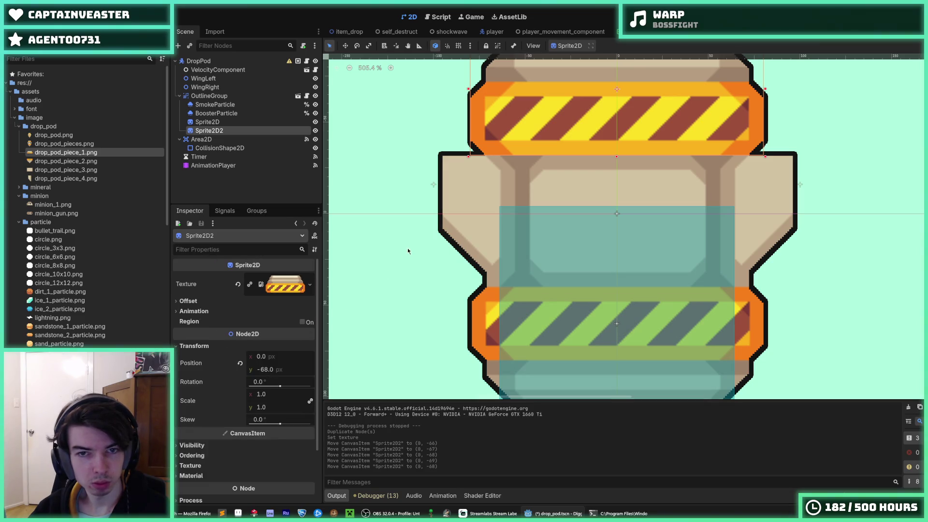
pyautogui.scroll(3, 408, 251)
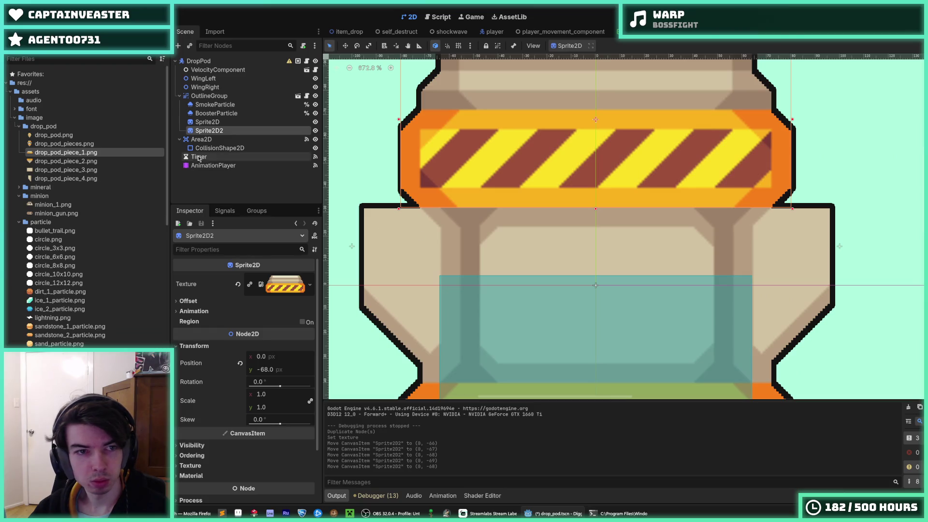
pyautogui.click(316, 124)
pyautogui.click(316, 123)
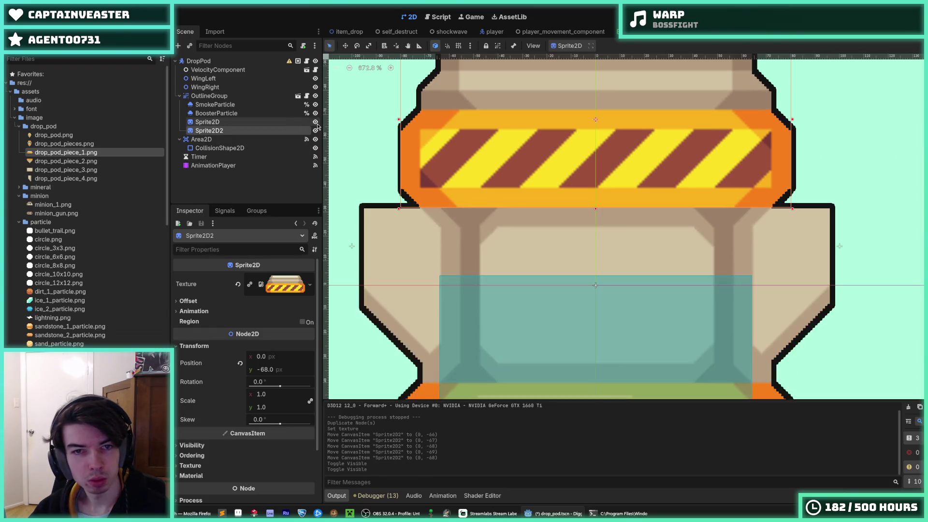
pyautogui.click(317, 124)
pyautogui.click(316, 123)
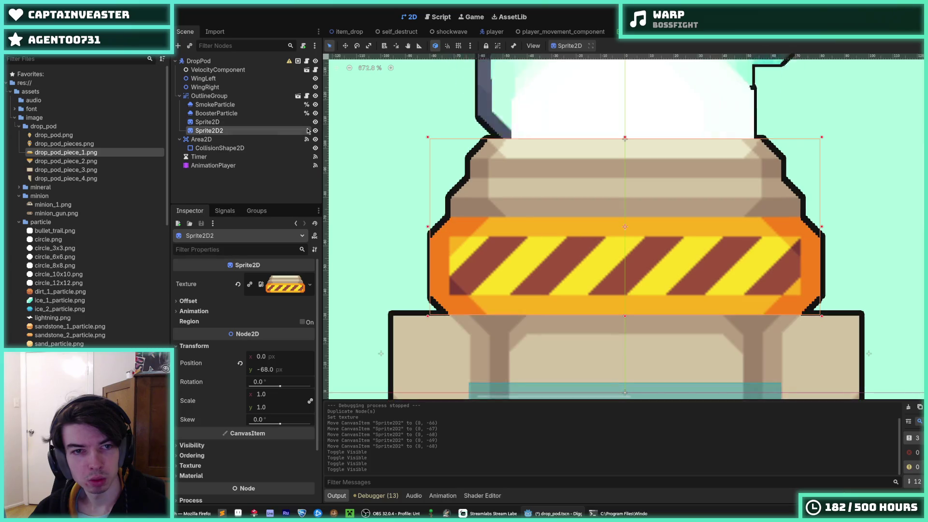
# Step: Duplicate the top piece and rename the Sprite2D2 node to PieceTop
pyautogui.hotkey('ctrl', 'd')
pyautogui.doubleClick(227, 130)
pyautogui.write('Piec')
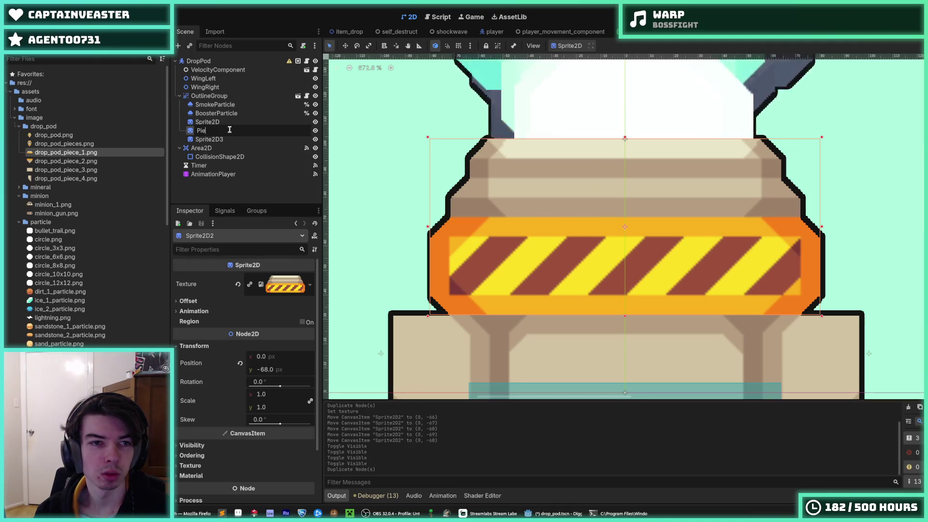
pyautogui.press('BackSpace')
pyautogui.press('BackSpace')
pyautogui.press('BackSpace')
pyautogui.write('TopPiece')
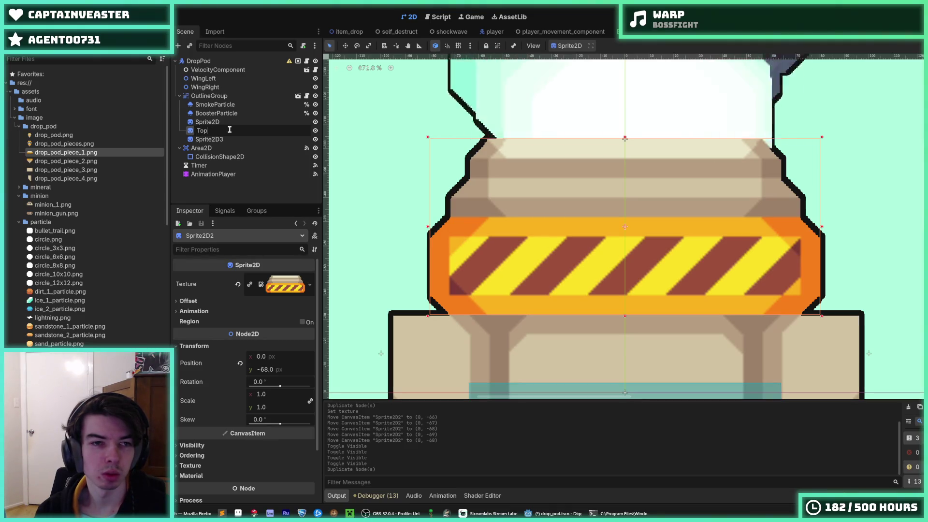
pyautogui.press('Return')
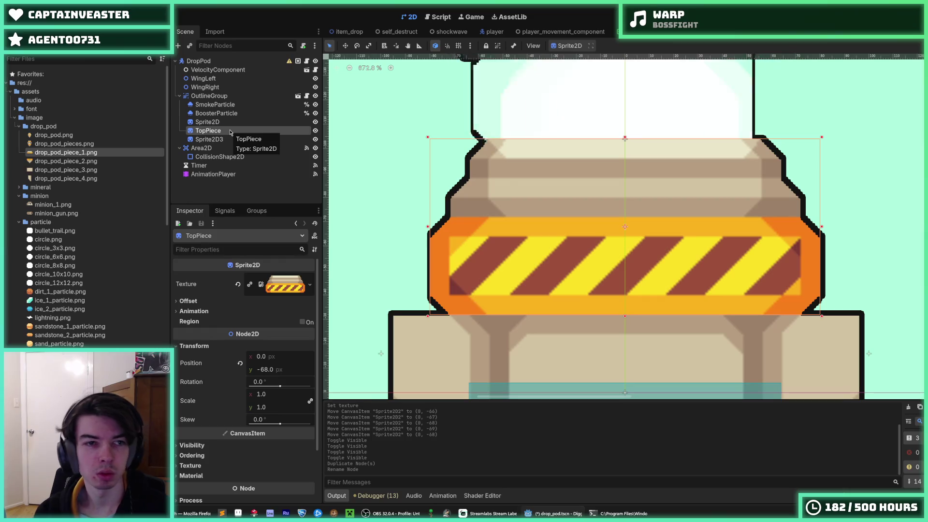
pyautogui.doubleClick(230, 129)
pyautogui.write('PieceTop')
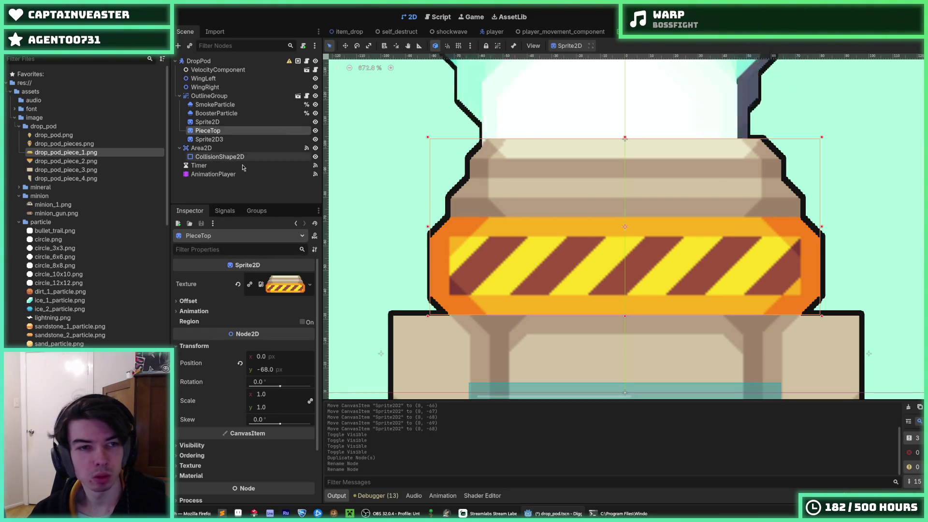
pyautogui.click(242, 139)
pyautogui.scroll(-3, 362, 300)
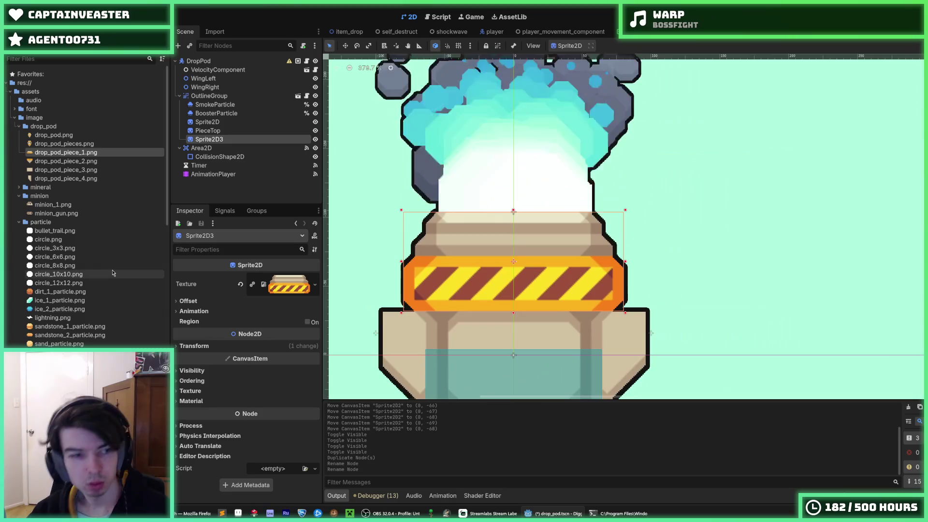
# Step: Give Sprite2D3 the drop_pod_piece_2.png texture and rename it PieceBottom
pyautogui.click(93, 163)
pyautogui.moveTo(93, 166); pyautogui.dragTo(212, 140)
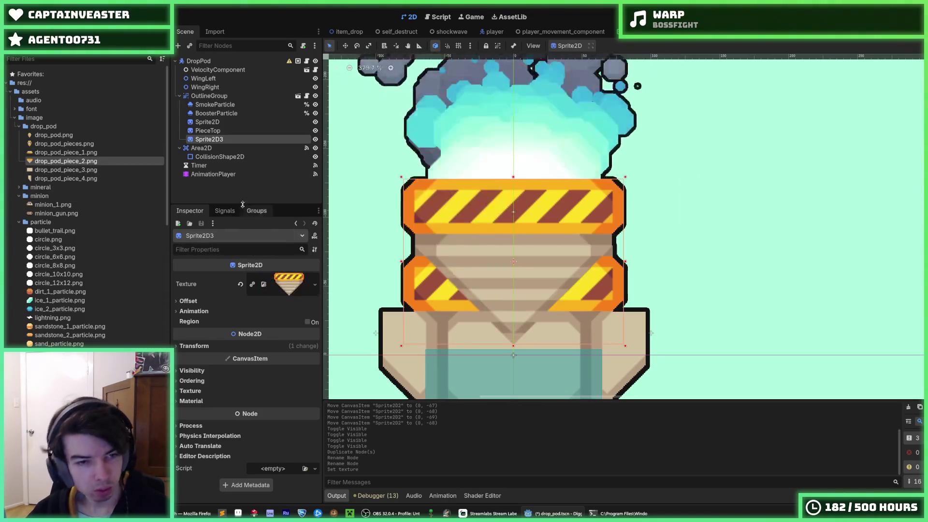
pyautogui.doubleClick(212, 139)
pyautogui.write('PieceBottom')
pyautogui.press('Return')
# Step: Nudge PieceBottom down to y 100 and verify its position values
pyautogui.scroll(-3, 407, 201)
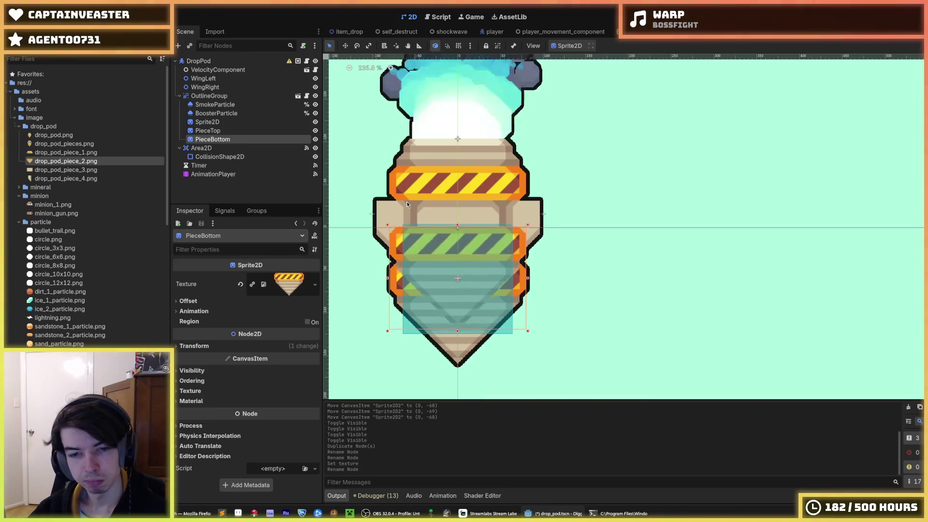
pyautogui.press('Down')
pyautogui.press('Up')
pyautogui.press('Down')
pyautogui.scroll(3, 459, 286)
pyautogui.press('Down')
pyautogui.press('Up')
pyautogui.click(245, 347)
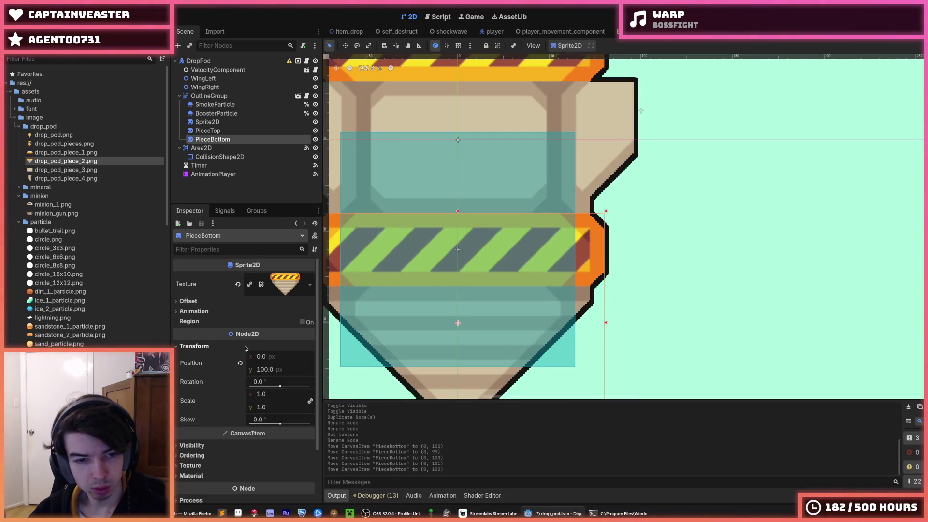
pyautogui.click(245, 347)
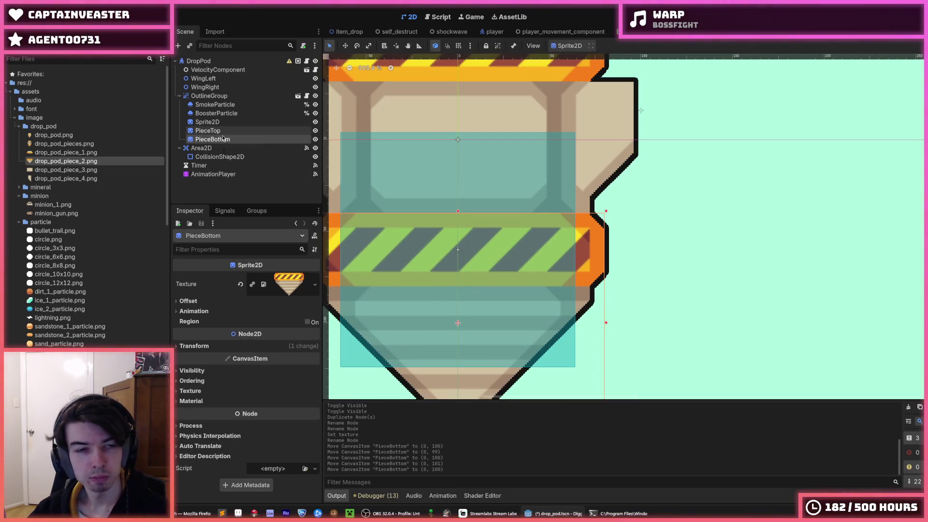
# Step: Duplicate PieceBottom and rename the copy to PieceMiddle
pyautogui.hotkey('ctrl', 'd')
pyautogui.doubleClick(241, 148)
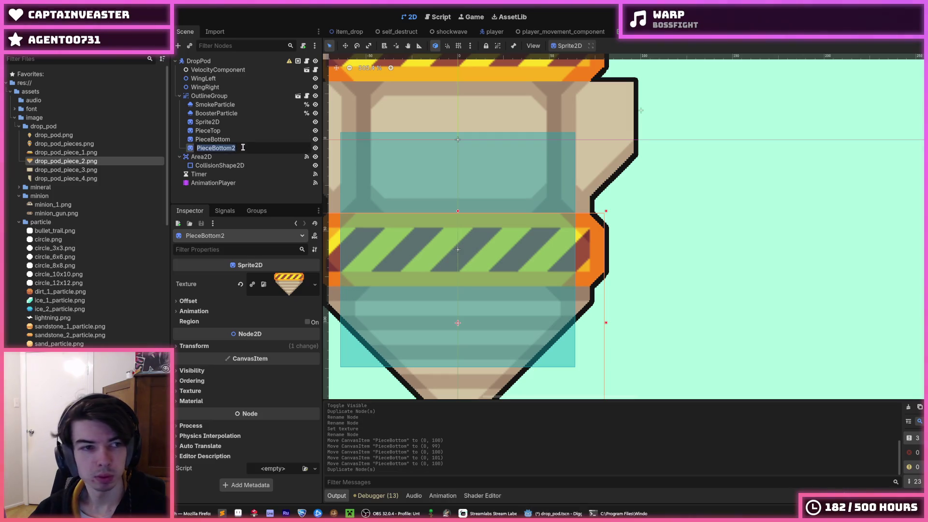
pyautogui.moveTo(246, 148); pyautogui.dragTo(218, 150)
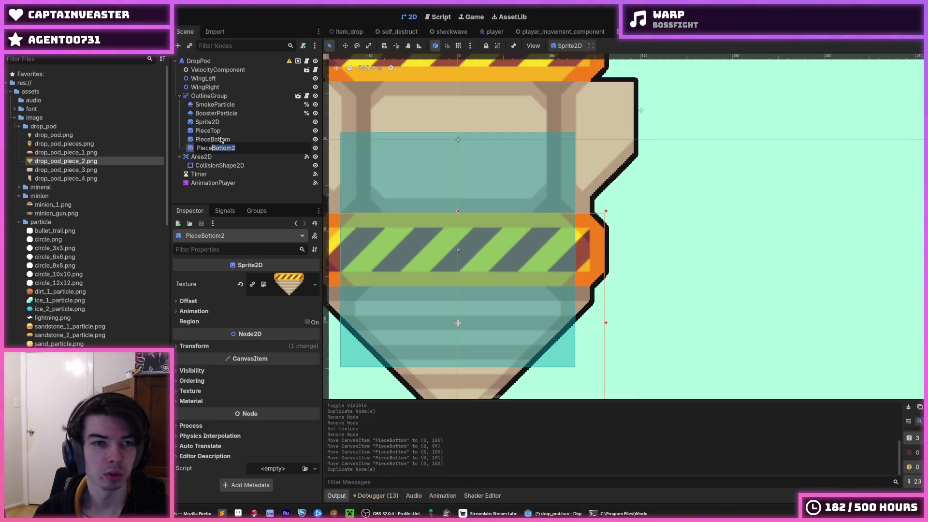
pyautogui.write('Middle')
pyautogui.press('Return')
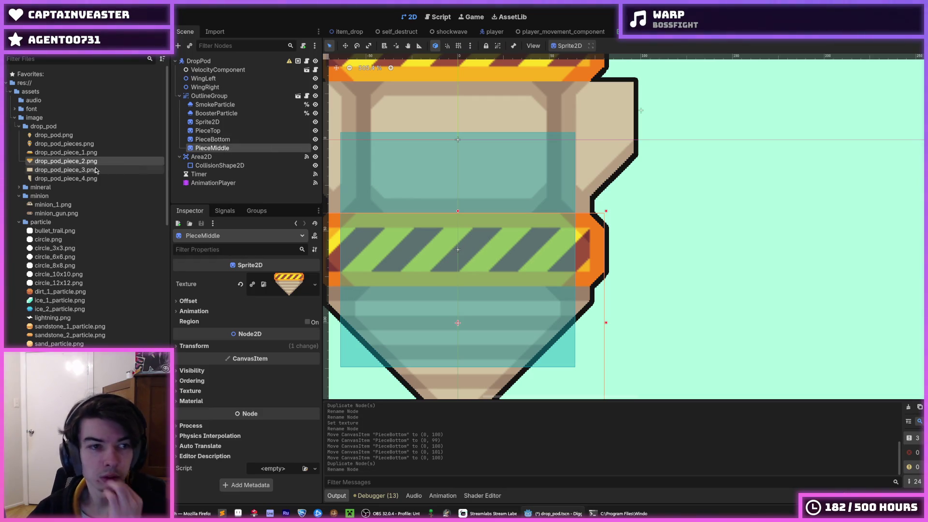
# Step: Give PieceMiddle the drop_pod_piece_3.png texture and move it to (0, 4)
pyautogui.click(104, 171)
pyautogui.moveTo(103, 171); pyautogui.dragTo(285, 291)
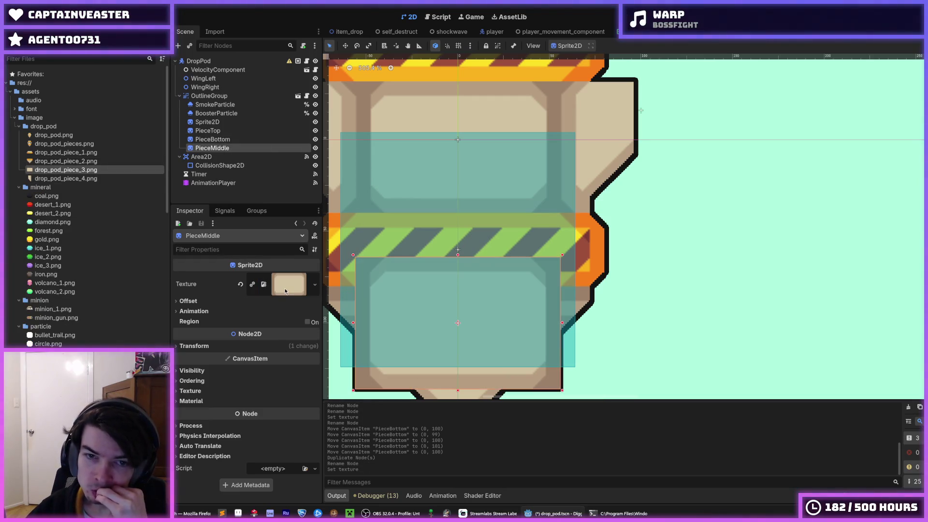
pyautogui.press('Up')
pyautogui.press('Up')
pyautogui.press('Up')
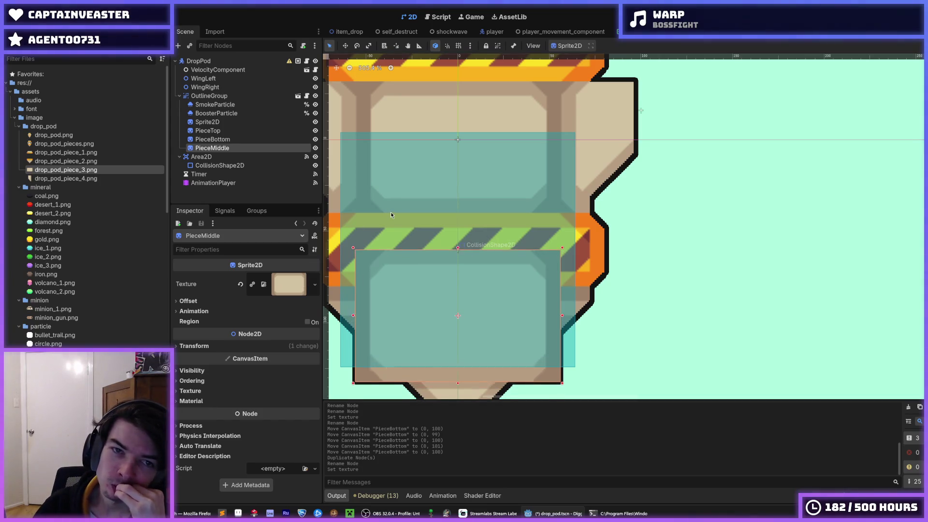
pyautogui.press('Up')
pyautogui.press('Up')
pyautogui.press('Up')
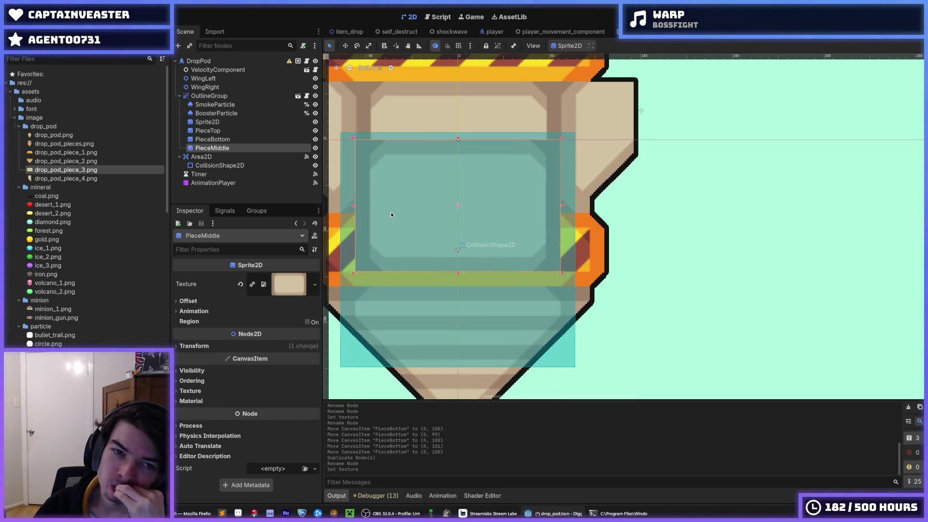
pyautogui.press('Down')
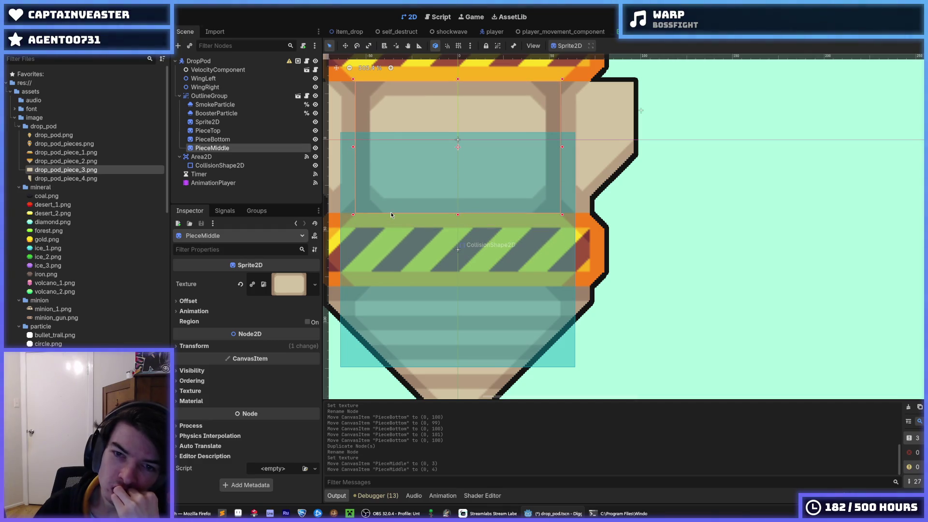
pyautogui.scroll(1, 540, 285)
pyautogui.scroll(3, 541, 283)
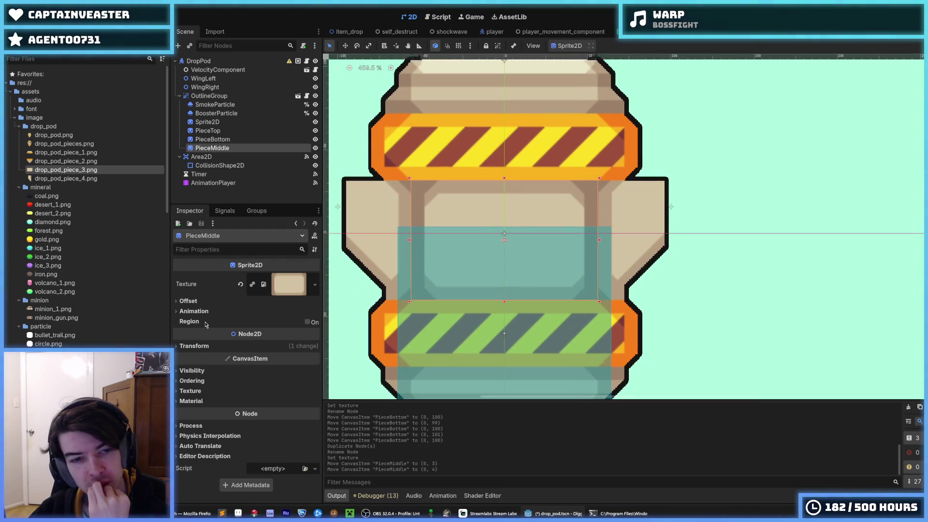
pyautogui.click(194, 347)
pyautogui.click(212, 347)
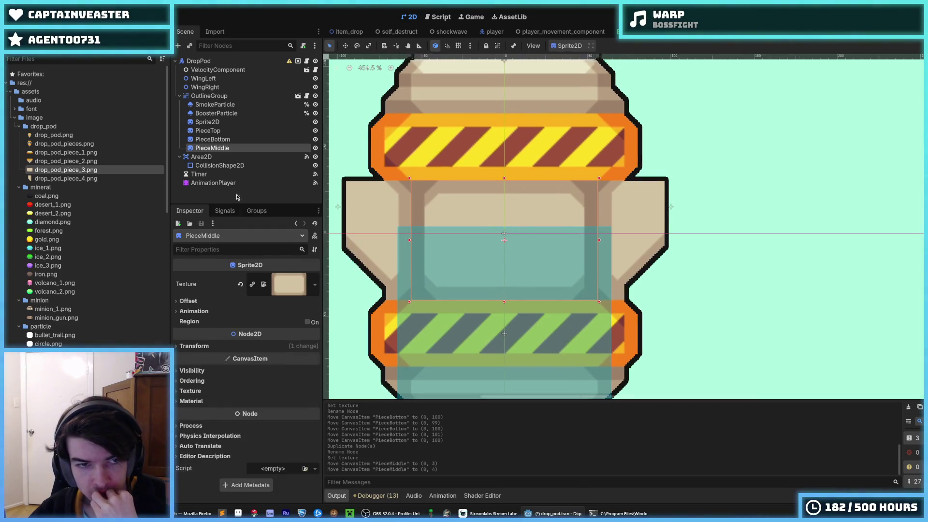
# Step: Order PieceMiddle above PieceBottom in the scene tree and duplicate it
pyautogui.moveTo(225, 138); pyautogui.dragTo(225, 139)
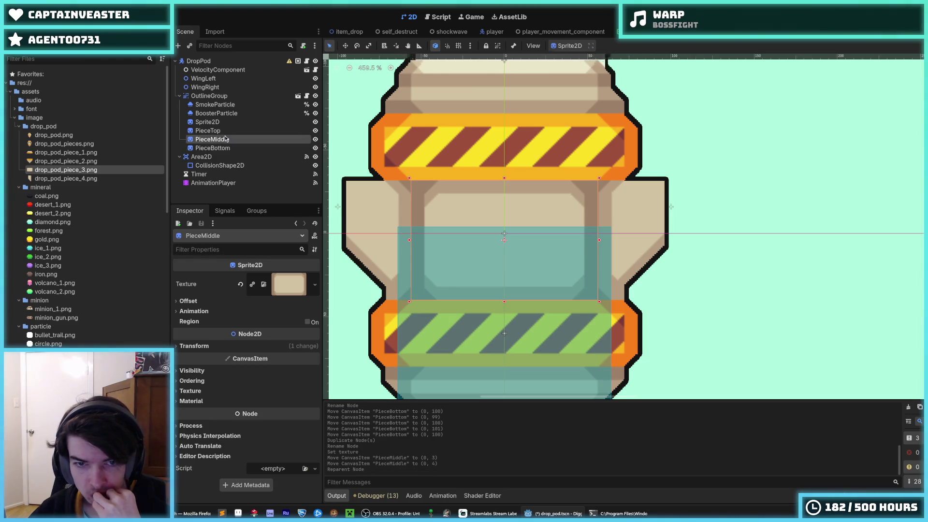
pyautogui.hotkey('ctrl', 'd')
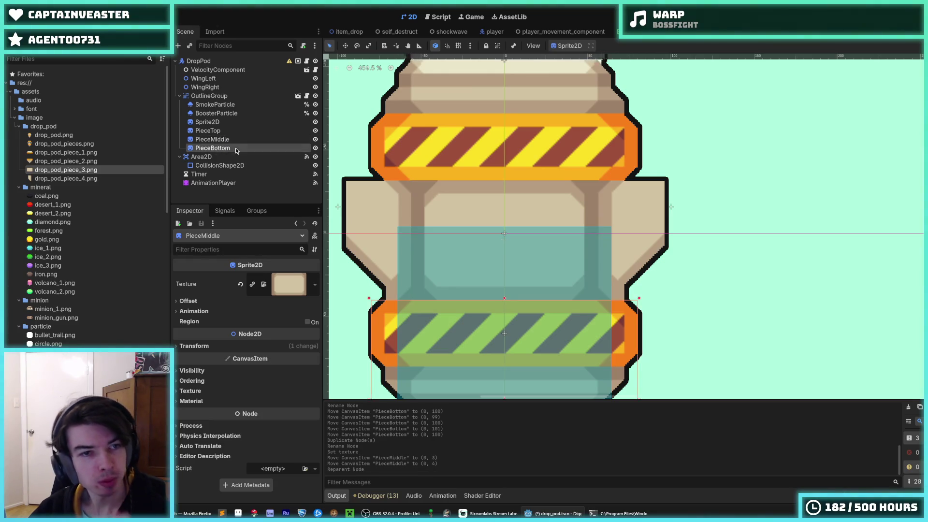
pyautogui.click(245, 150)
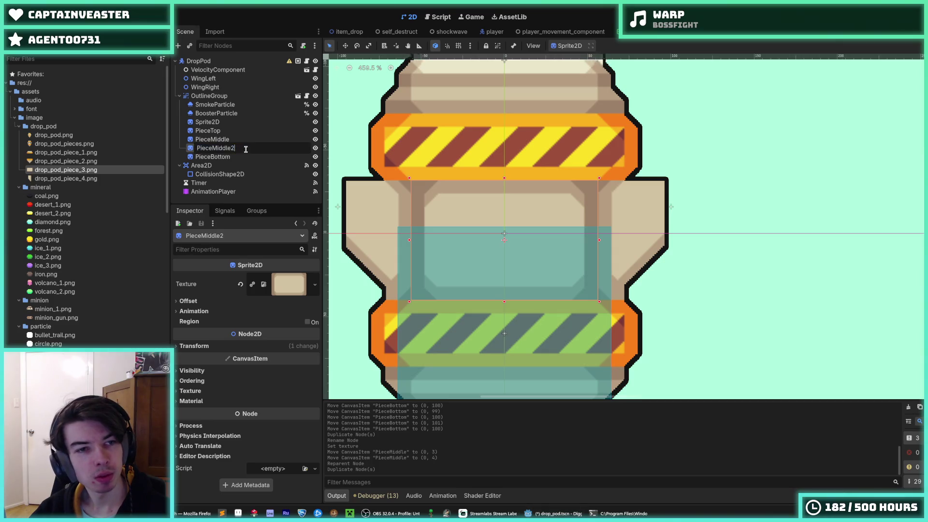
# Step: Rename the copy PieceLeft, texture it with drop_pod_piece_4.png, and move it to (-76, 4)
pyautogui.write('eft')
pyautogui.press('Return')
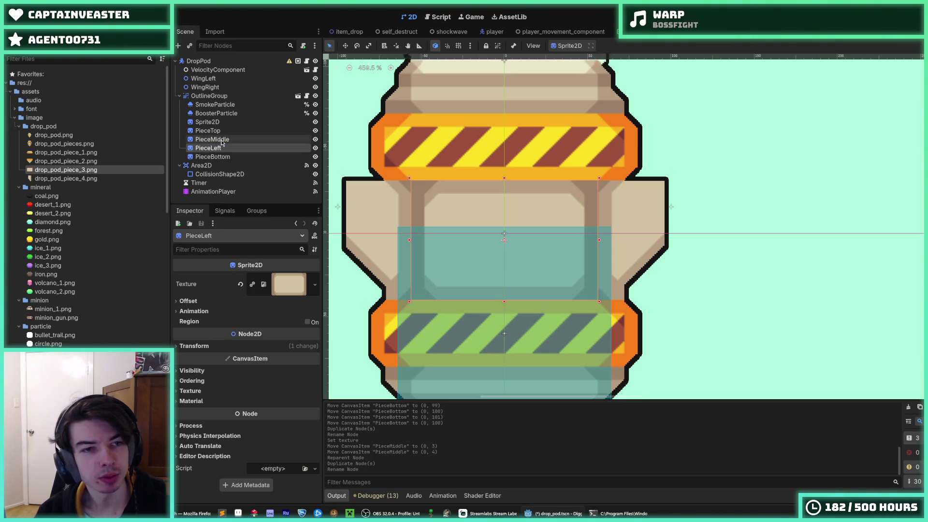
pyautogui.moveTo(222, 146)
pyautogui.mouseDown()
pyautogui.moveTo(226, 161)
pyautogui.moveTo(226, 138)
pyautogui.mouseUp()
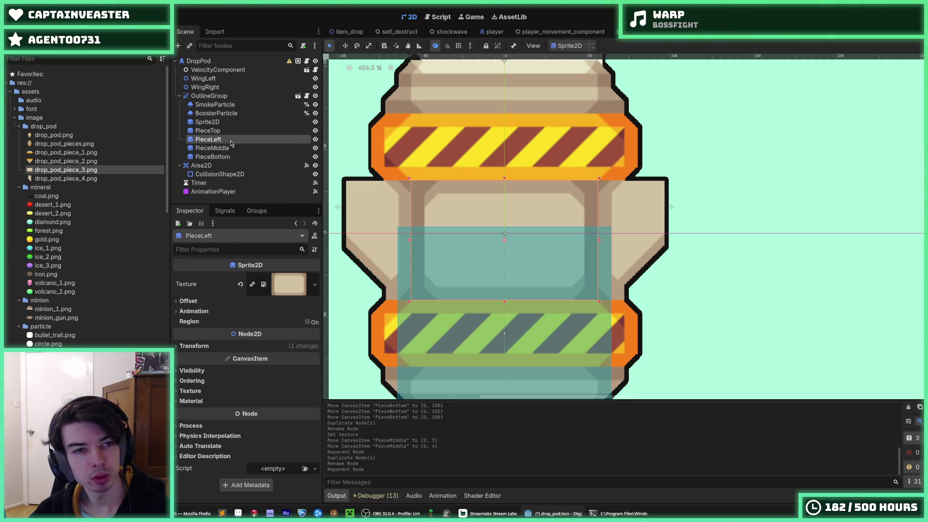
pyautogui.moveTo(100, 179); pyautogui.dragTo(291, 292)
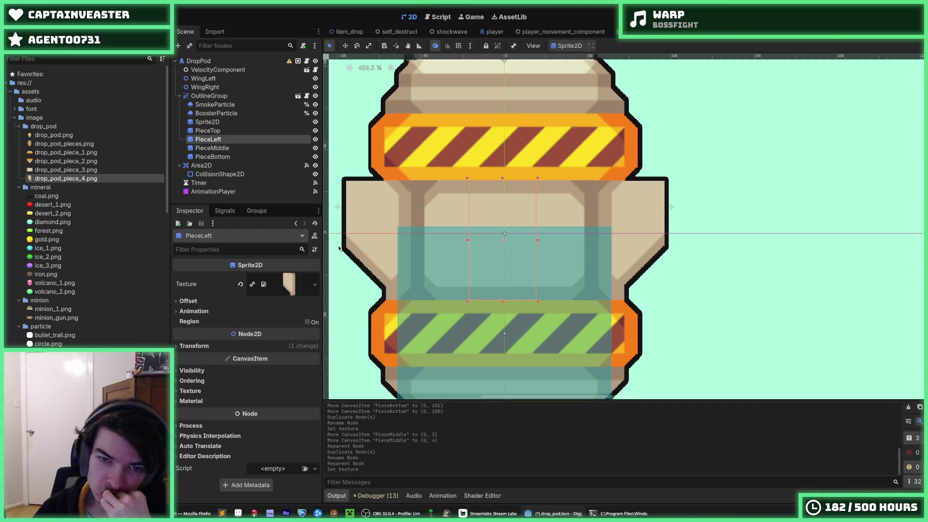
pyautogui.press('Left')
pyautogui.press('Left')
pyautogui.press('Left')
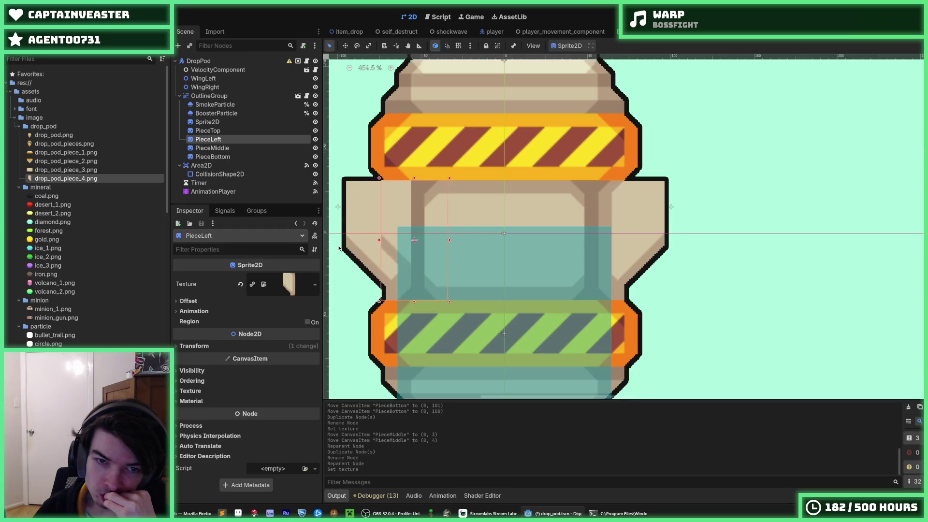
pyautogui.press('Left')
pyautogui.press('Left')
pyautogui.press('Left')
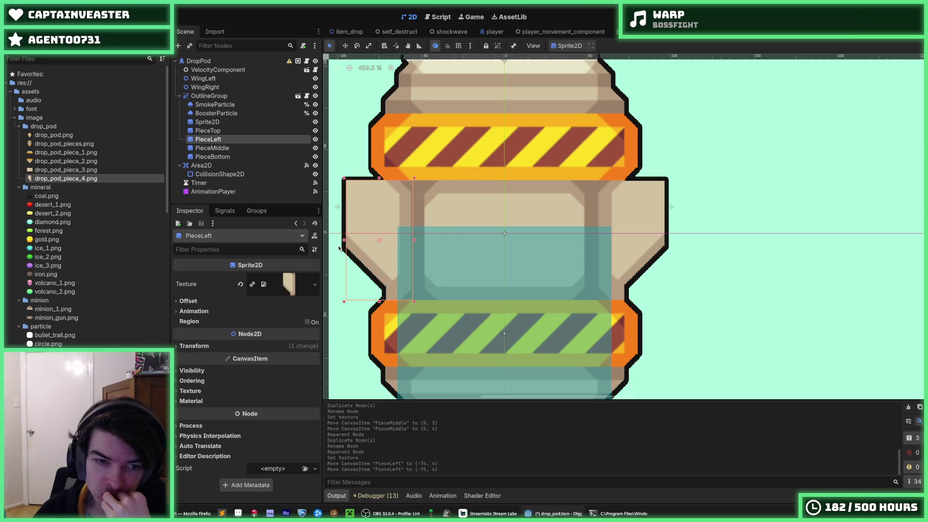
pyautogui.click(216, 346)
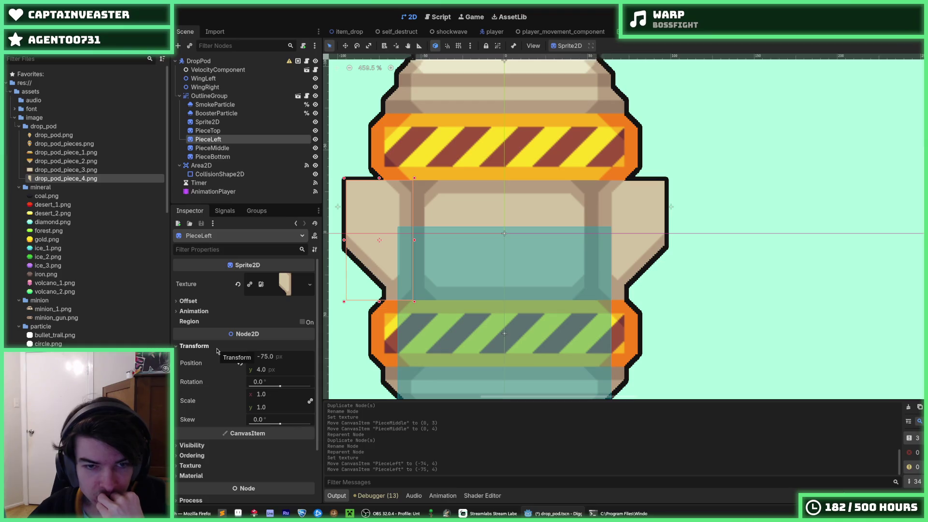
pyautogui.press('Right')
pyautogui.press('Left')
pyautogui.press('Left')
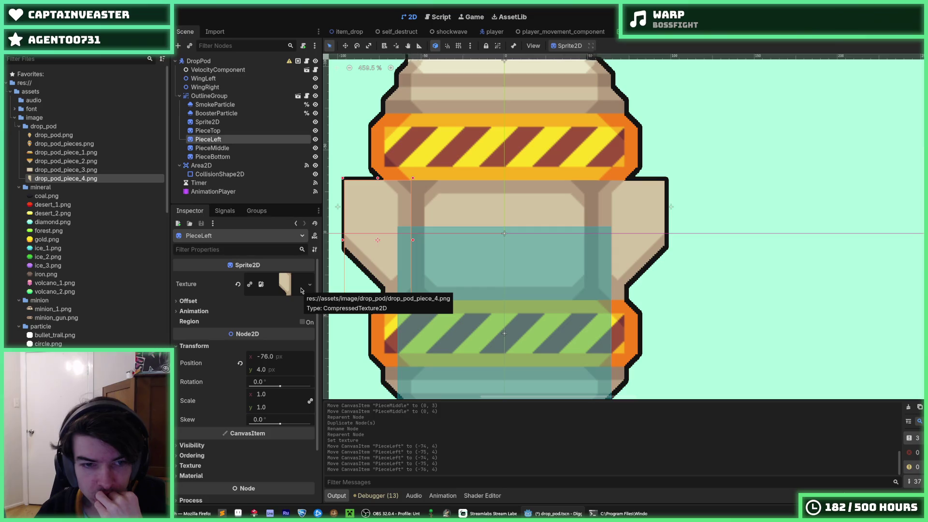
pyautogui.scroll(4, 379, 294)
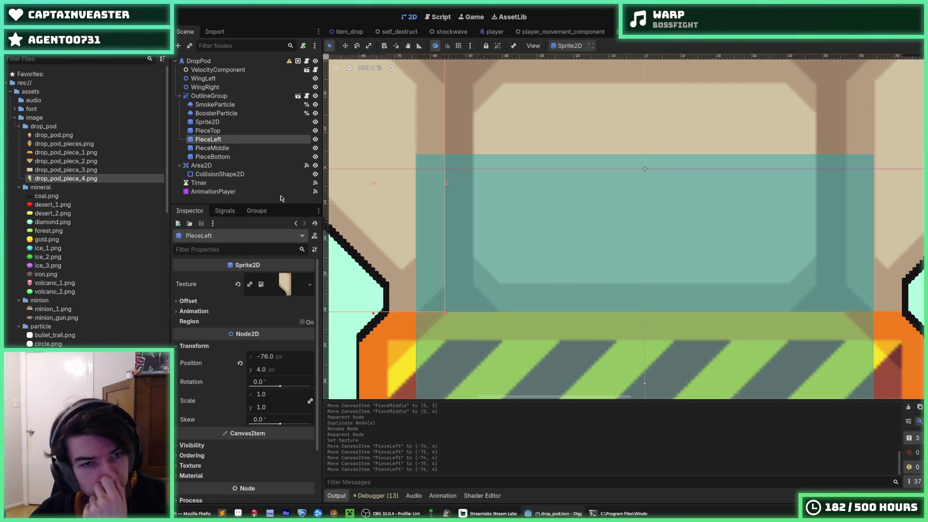
pyautogui.click(249, 148)
pyautogui.click(233, 140)
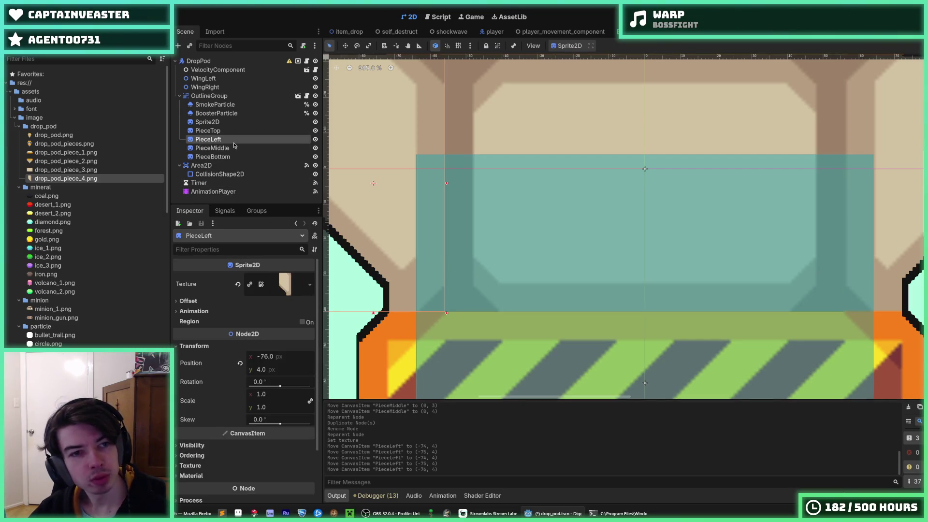
# Step: Duplicate PieceLeft as PieceRight and flip it horizontally
pyautogui.hotkey('ctrl', 'd')
pyautogui.doubleClick(234, 148)
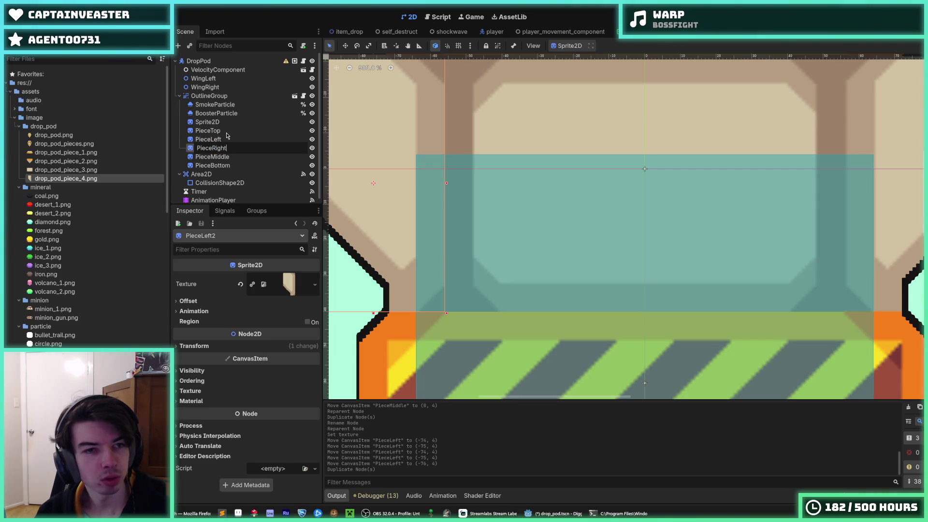
pyautogui.press('Return')
pyautogui.scroll(-2, 430, 218)
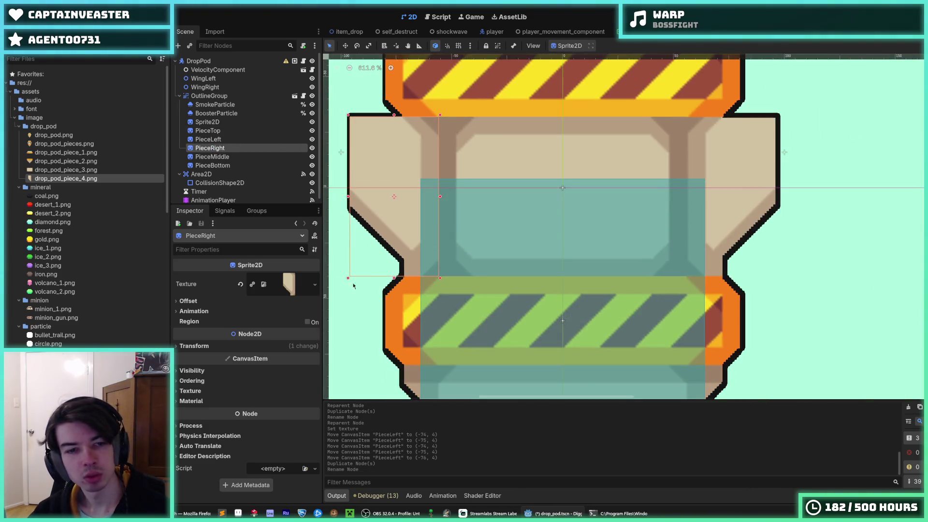
pyautogui.click(202, 302)
pyautogui.click(251, 349)
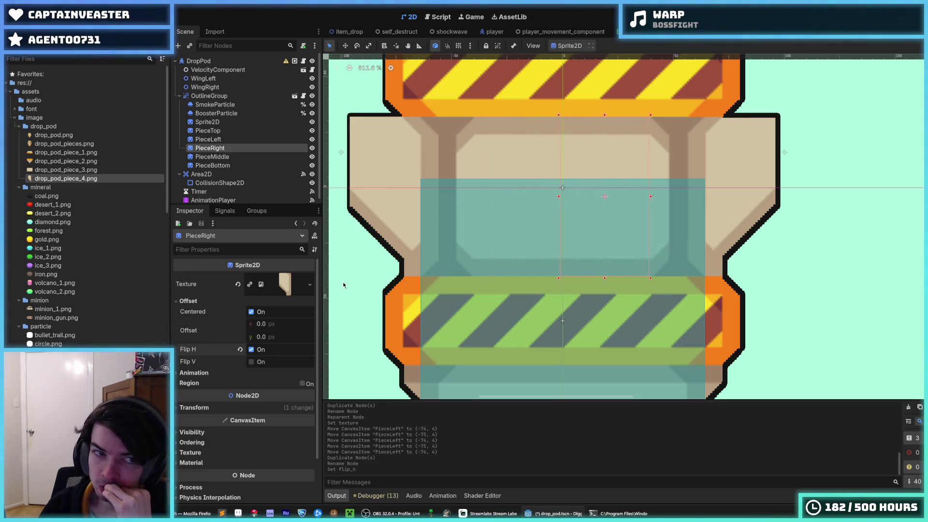
# Step: Move PieceRight to x 76, comparing its position against PieceLeft
pyautogui.press('Right')
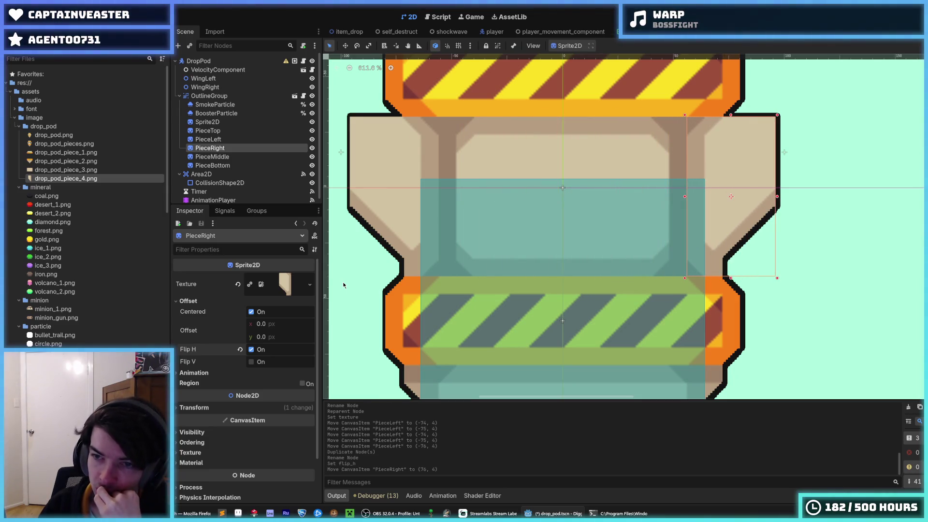
pyautogui.press('Left')
pyautogui.press('Right')
pyautogui.press('Left')
pyautogui.press('Left')
pyautogui.press('Right')
pyautogui.press('Right')
pyautogui.press('Right')
pyautogui.press('Left')
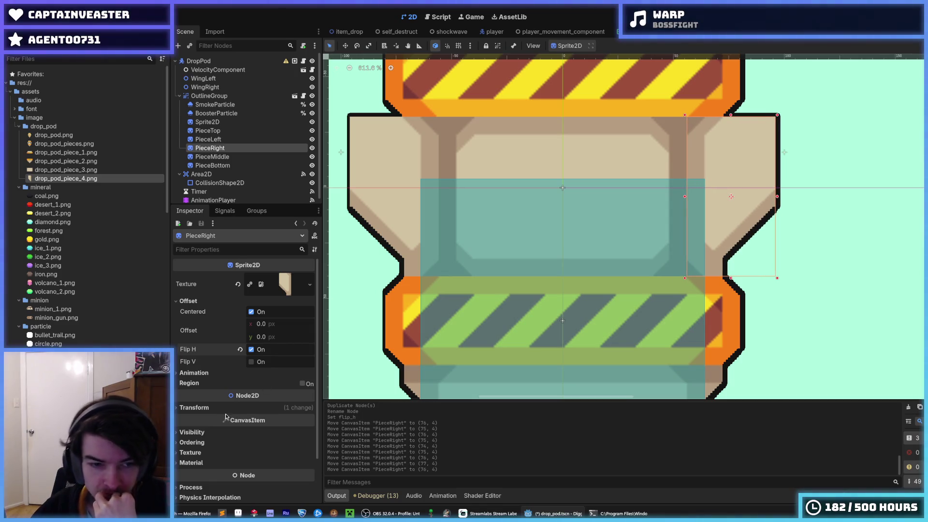
pyautogui.click(209, 408)
pyautogui.click(377, 217)
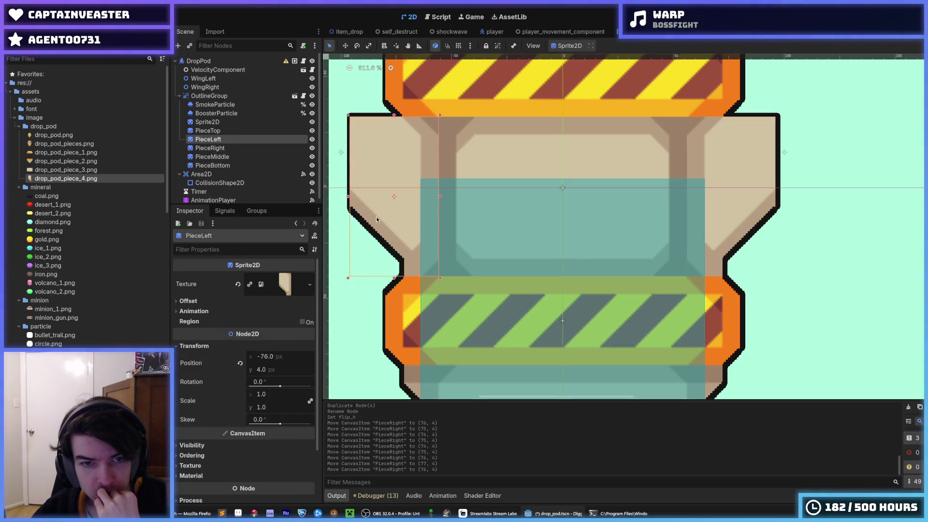
pyautogui.click(730, 210)
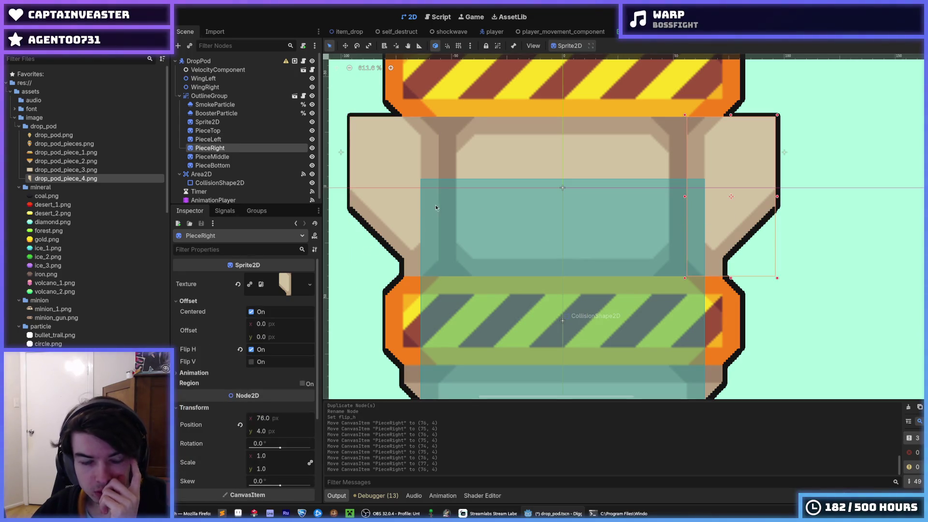
# Step: Hide the whole-pod Sprite2D so only the separate pieces show
pyautogui.click(313, 131)
pyautogui.click(312, 122)
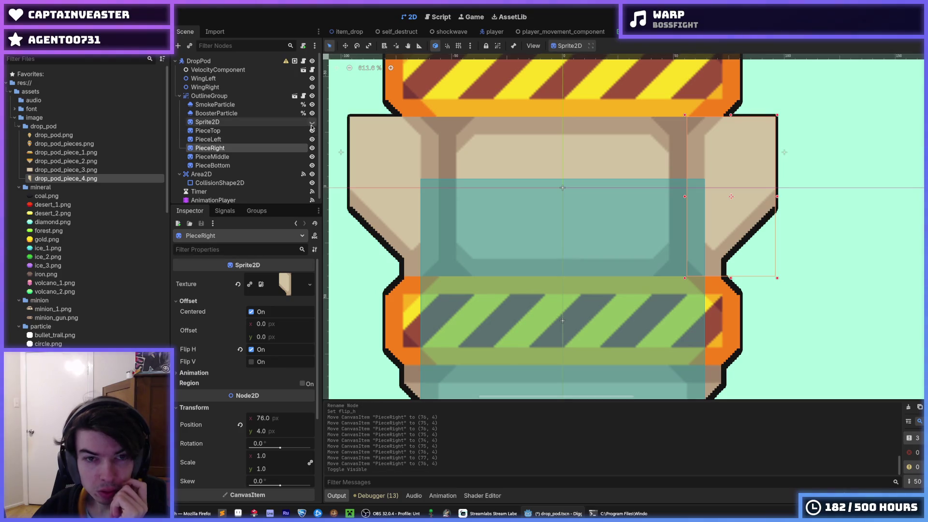
pyautogui.click(312, 122)
pyautogui.press('f')
pyautogui.scroll(-4, 488, 212)
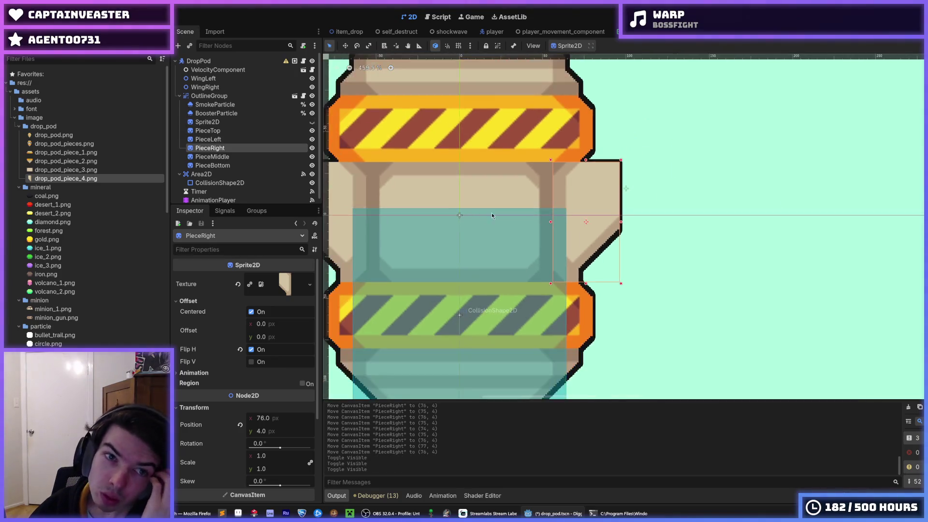
# Step: Clear the selection and save the drop pod scene
pyautogui.click(712, 305)
pyautogui.scroll(-3, 676, 290)
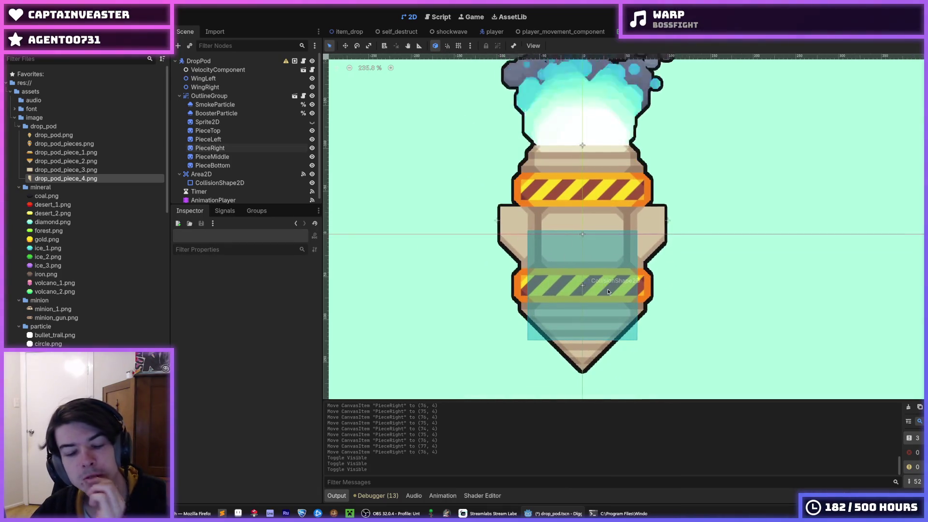
pyautogui.scroll(2, 607, 289)
pyautogui.hotkey('ctrl', 's')
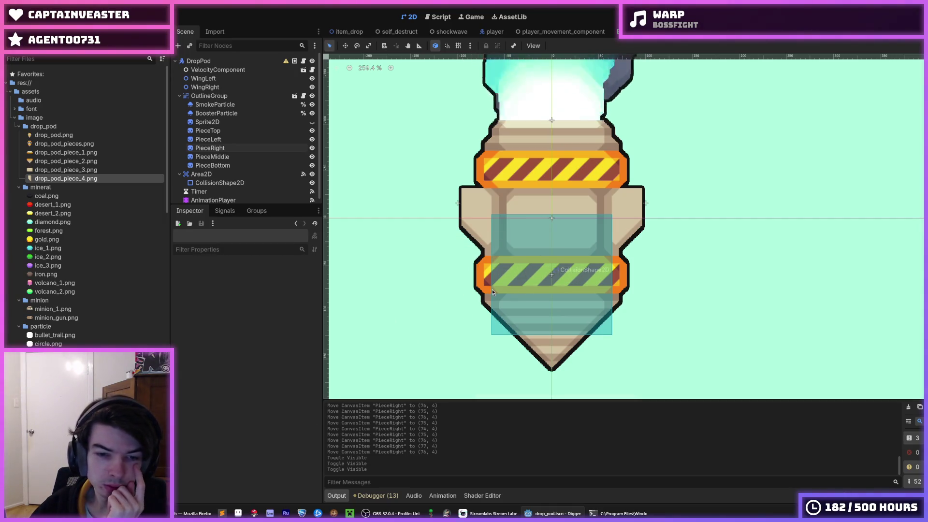
pyautogui.scroll(-1, 469, 290)
pyautogui.hotkey('ctrl', 's')
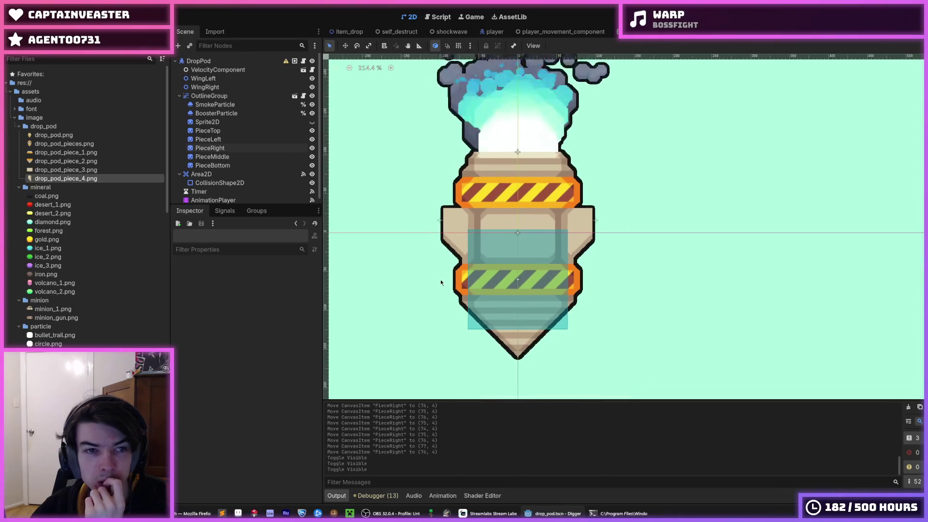
# Step: Move PieceRight below PieceMiddle in the scene tree, save, and run the scene
pyautogui.click(208, 130)
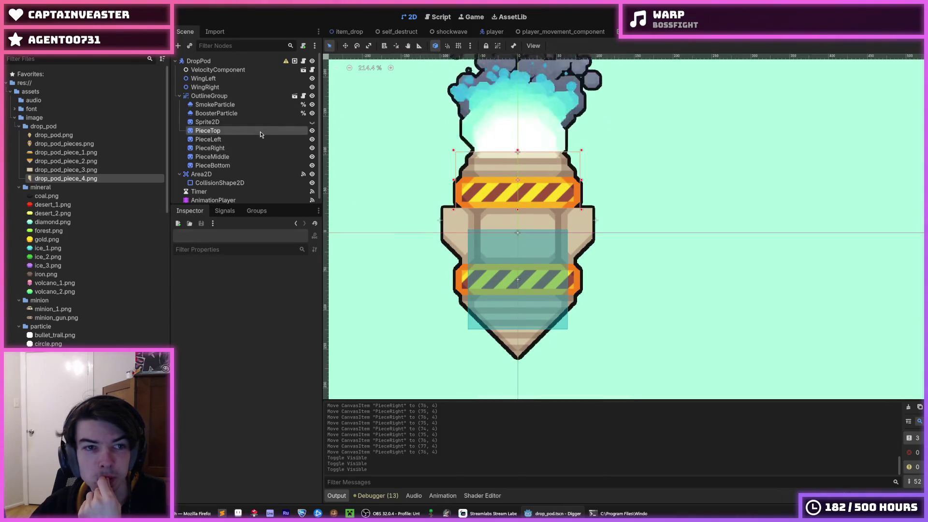
pyautogui.click(237, 151)
pyautogui.moveTo(236, 152); pyautogui.dragTo(238, 160)
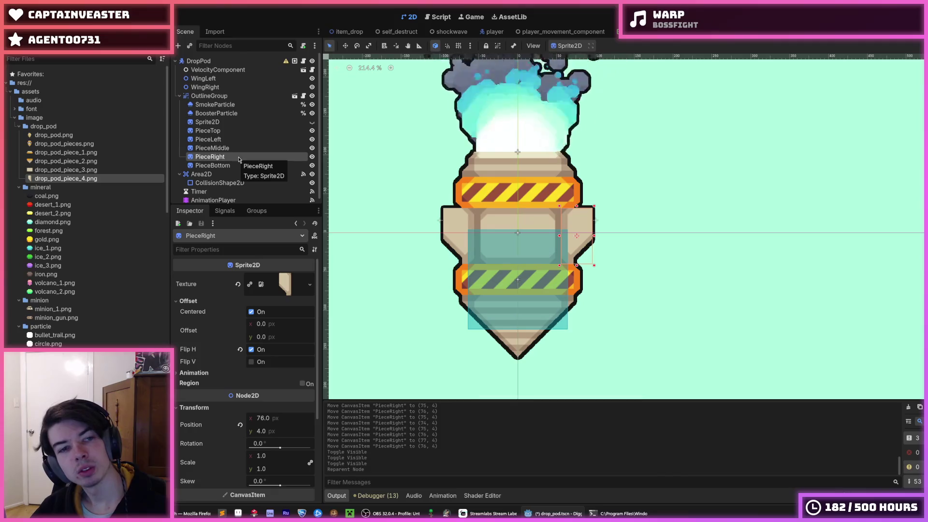
pyautogui.hotkey('ctrl', 's')
pyautogui.press('F6')
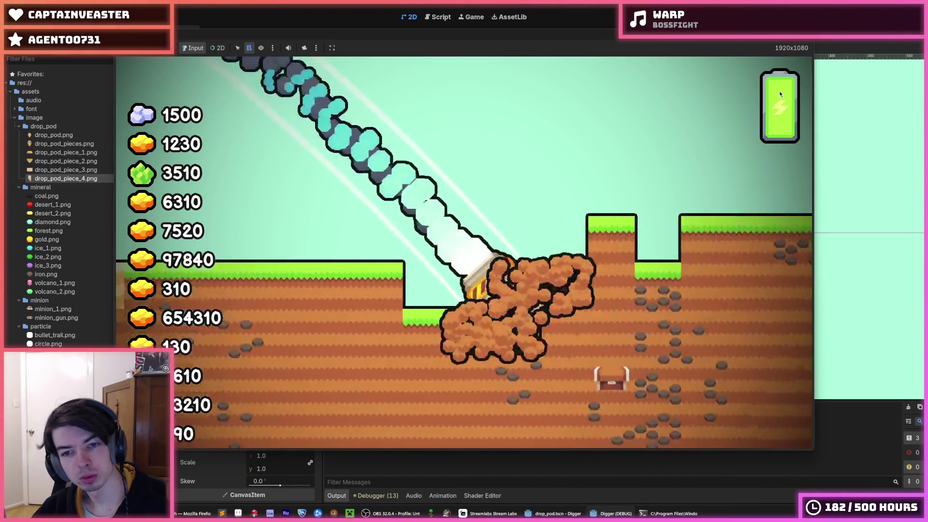
# Step: Stop the test run with F8 and select the whole-pod Sprite2D node
pyautogui.press('F8')
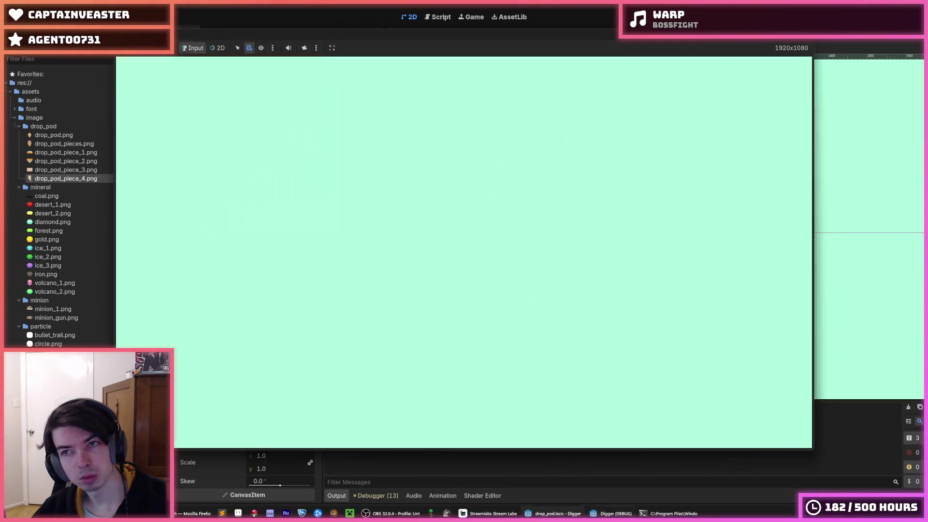
pyautogui.hotkey('ctrl', 's')
pyautogui.click(256, 122)
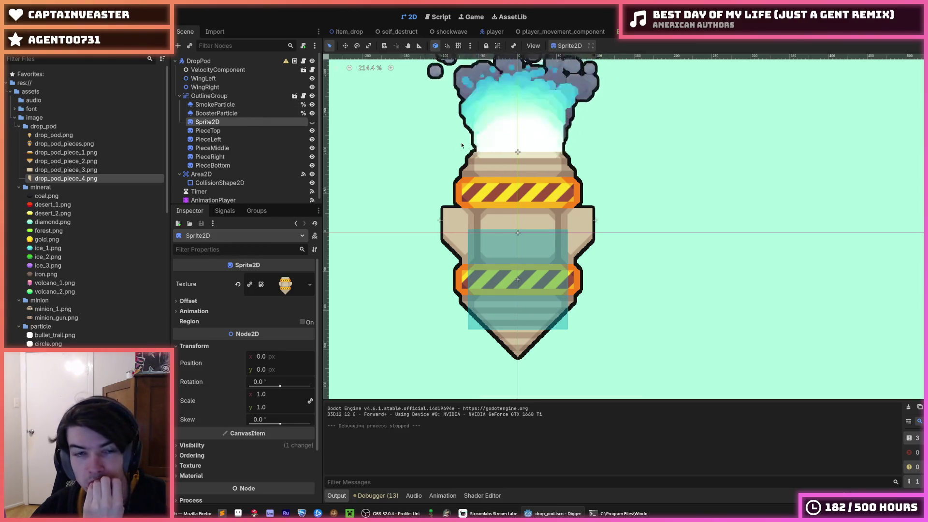
# Step: Inspect the PieceTop sprite and view its outline shader code
pyautogui.click(233, 130)
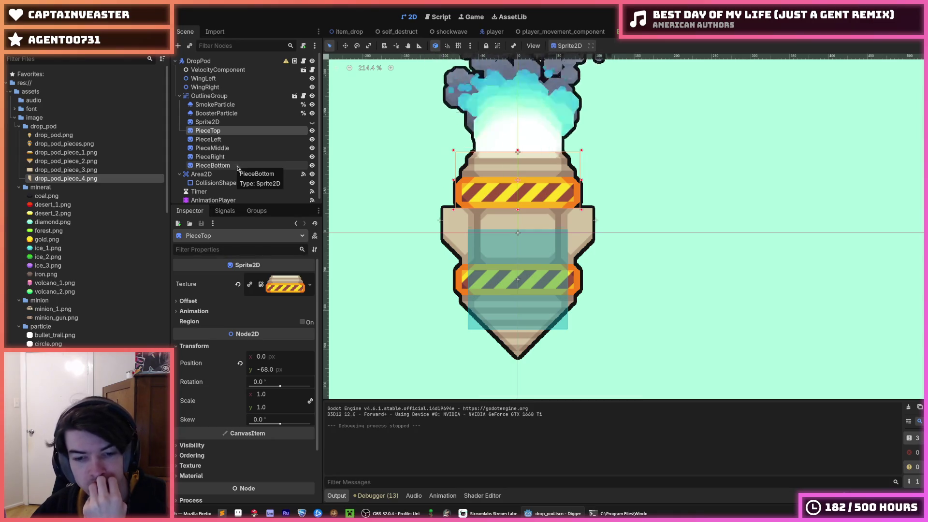
pyautogui.click(476, 496)
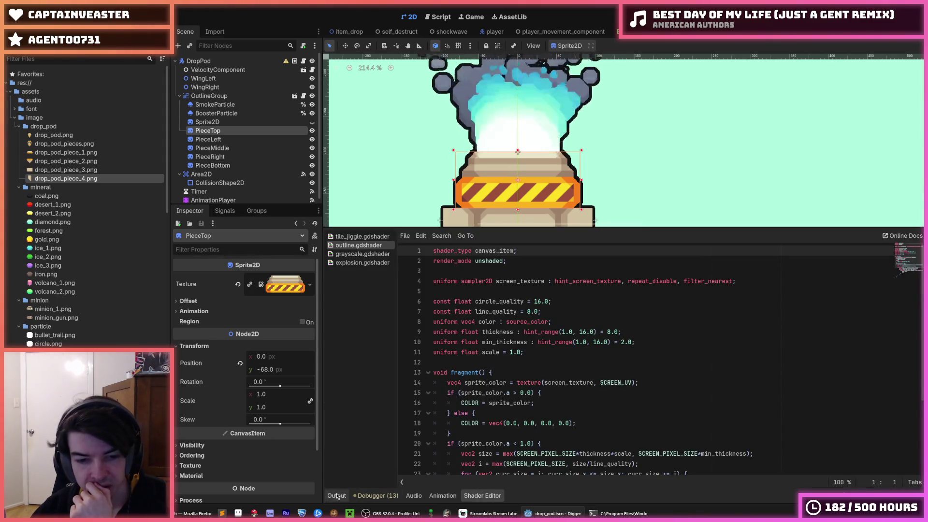
pyautogui.click(337, 495)
pyautogui.scroll(5, 445, 328)
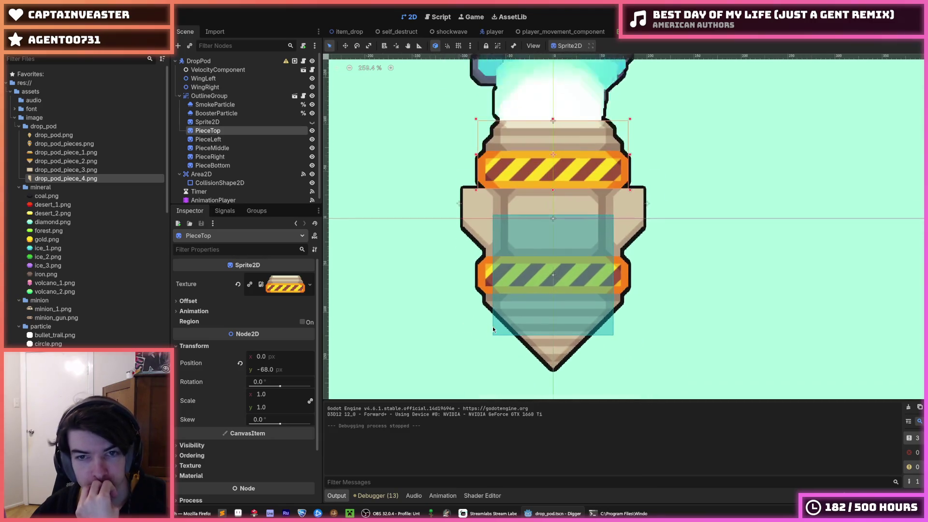
# Step: Add a Node2D under OutlineGroup and reparent Sprite2D and PieceTop through PieceBottom under it
pyautogui.click(207, 121)
pyautogui.rightClick(207, 123)
pyautogui.click(230, 140)
pyautogui.write('node2d')
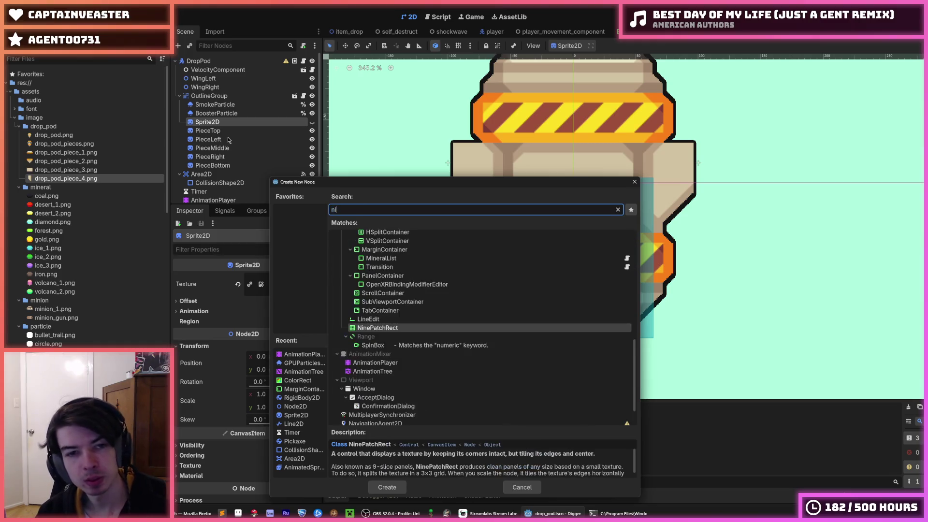
pyautogui.press('Return')
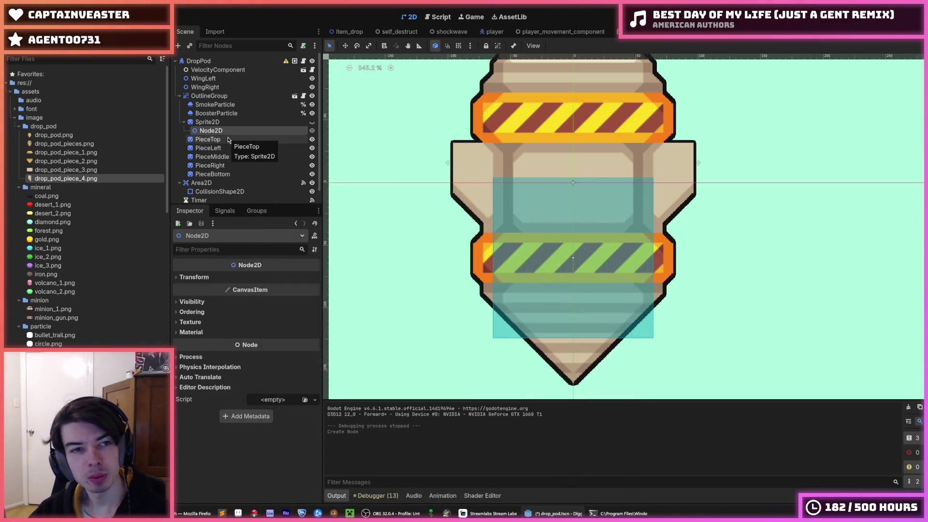
pyautogui.moveTo(210, 130); pyautogui.dragTo(208, 121)
pyautogui.click(213, 140)
pyautogui.keyDown('shift'); pyautogui.click(218, 175); pyautogui.keyUp('shift')
pyautogui.keyDown('shift'); pyautogui.click(208, 131); pyautogui.keyUp('shift')
# Step: Delete the old whole-pod Sprite2D and rename the Node2D group to Sprite
pyautogui.doubleClick(230, 130)
pyautogui.press('Escape')
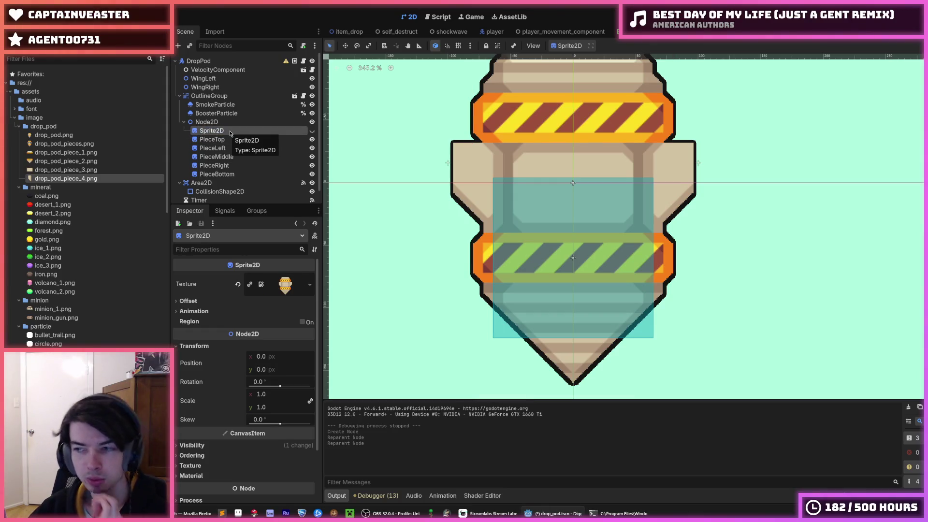
pyautogui.press('Delete')
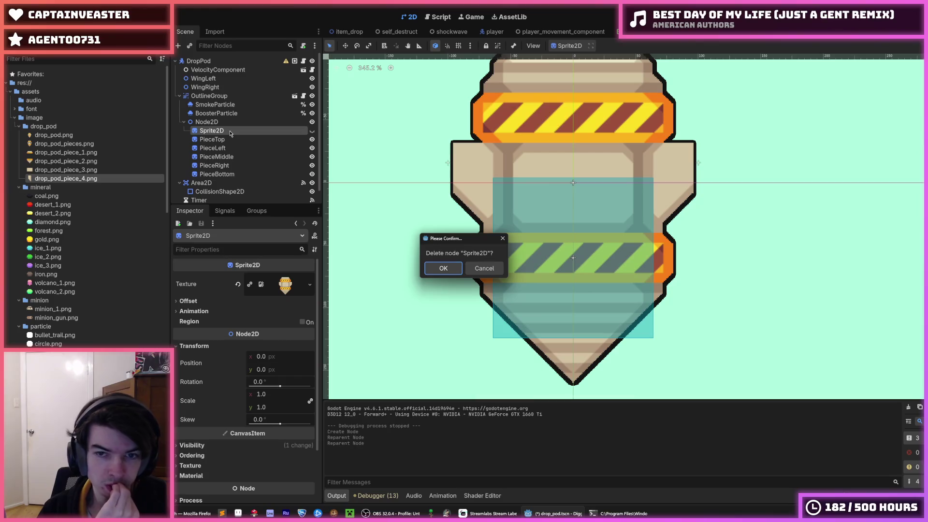
pyautogui.press('Return')
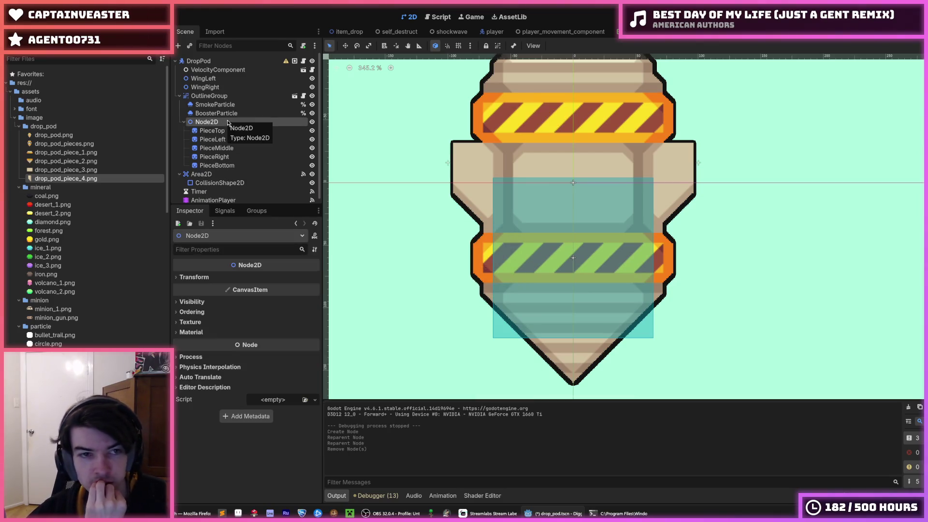
pyautogui.doubleClick(227, 122)
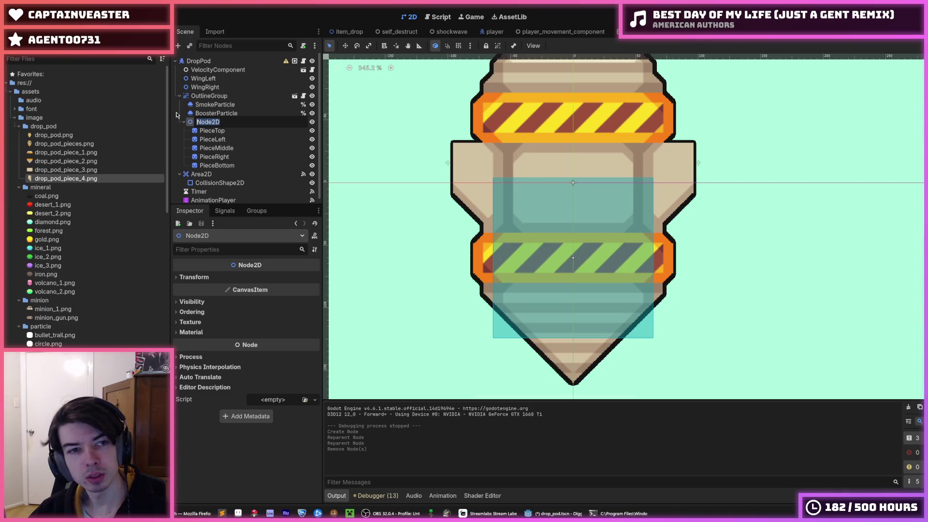
pyautogui.write('Sprite')
pyautogui.press('Return')
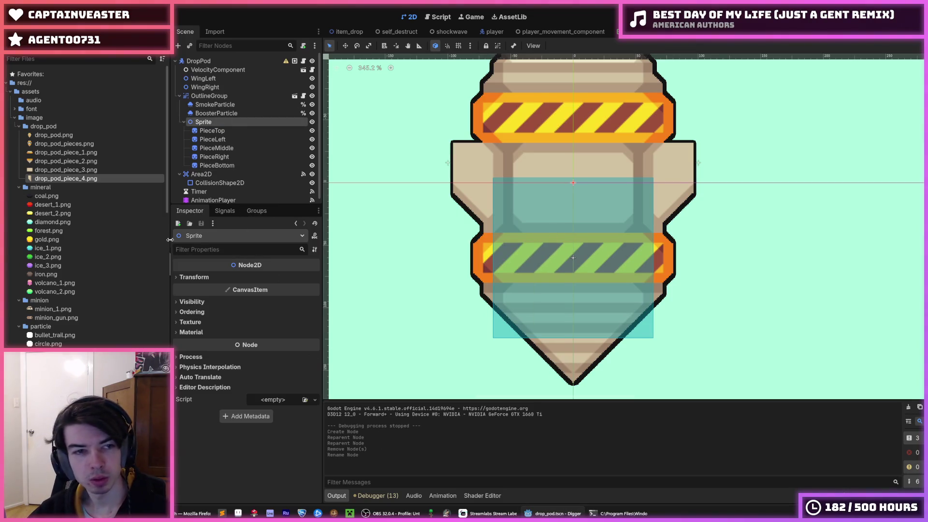
pyautogui.click(213, 200)
# Step: Choose the 'explode' animation in the Animation panel and replay it several times
pyautogui.click(484, 351)
pyautogui.click(485, 384)
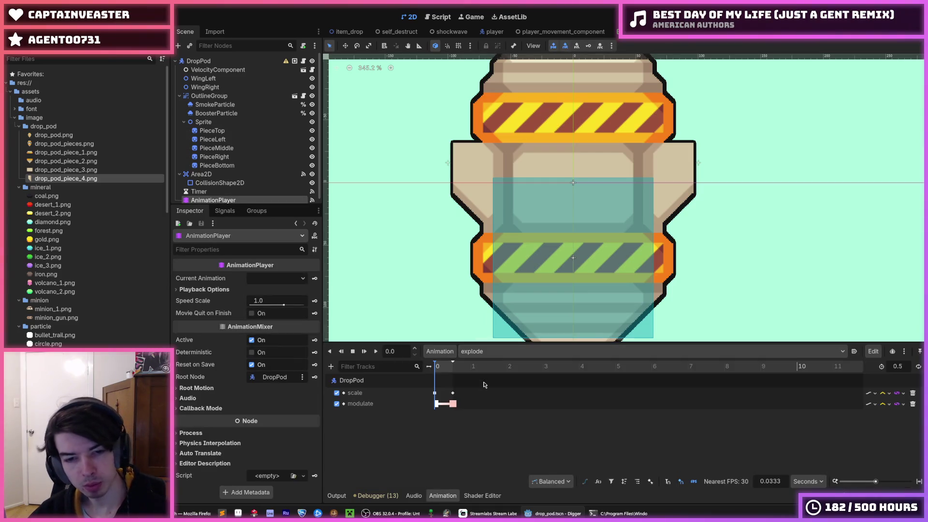
pyautogui.click(363, 392)
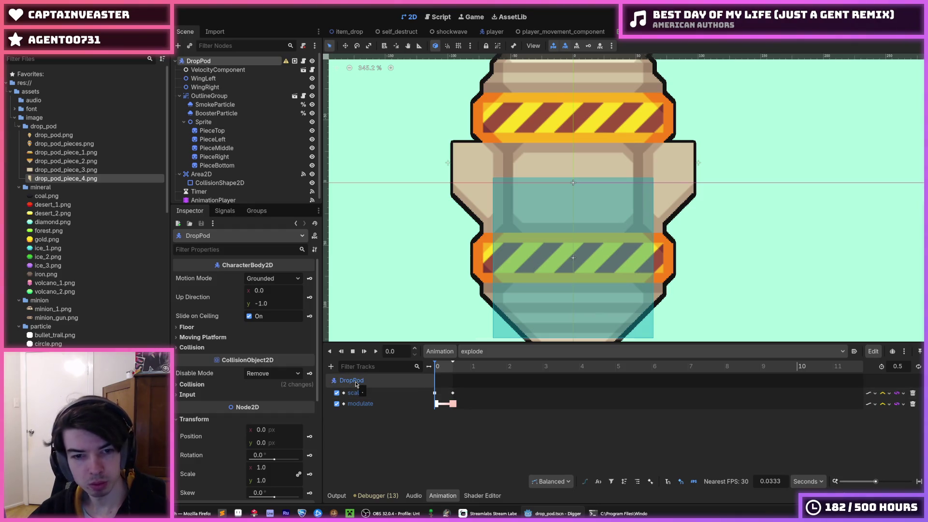
pyautogui.click(376, 351)
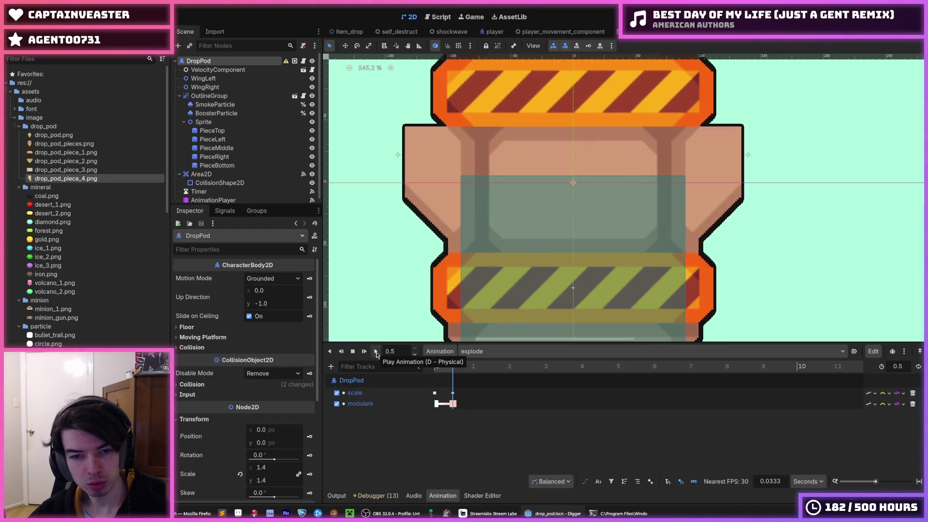
pyautogui.scroll(-3, 500, 279)
pyautogui.scroll(-2, 500, 279)
pyautogui.click(376, 351)
pyautogui.click(377, 352)
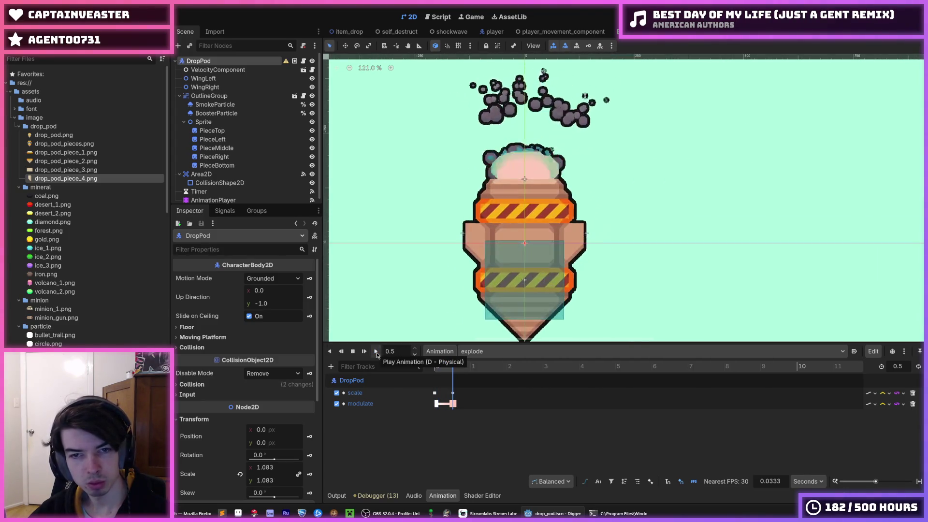
pyautogui.click(377, 352)
pyautogui.click(377, 352)
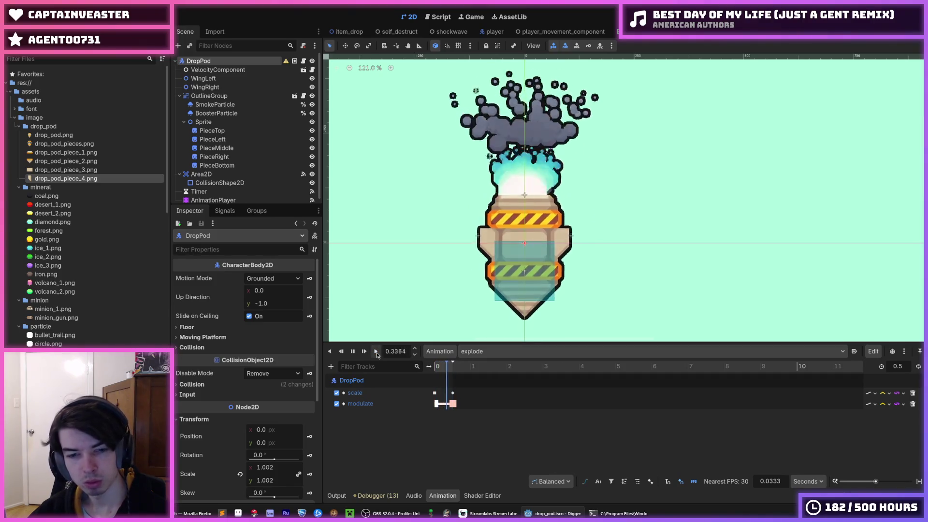
pyautogui.click(218, 139)
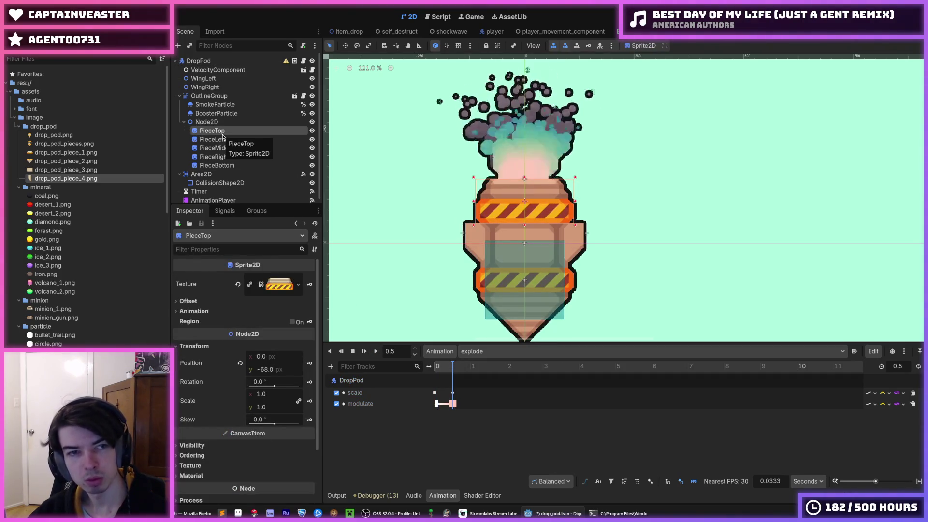
# Step: Undo the Node2D grouping, delete the whole-pod Sprite2D, and replay the explode animation
pyautogui.hotkey('ctrl', 'z')
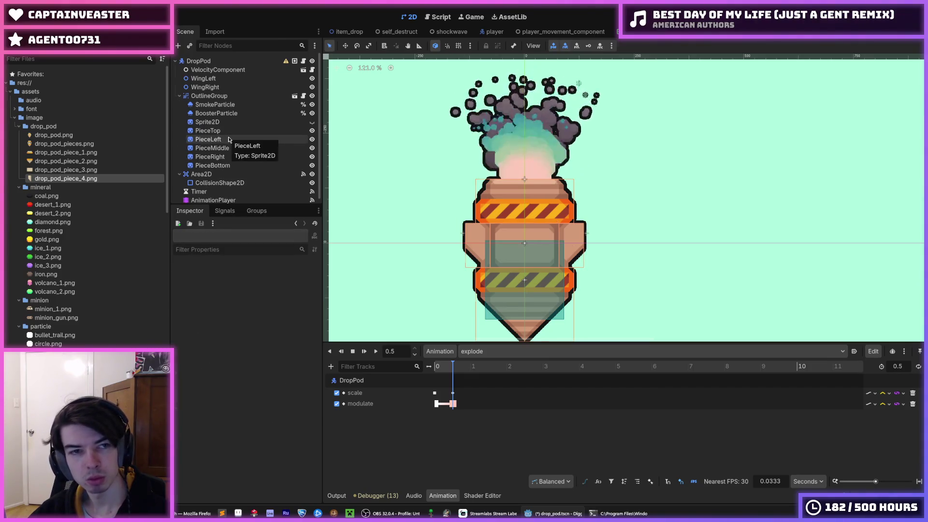
pyautogui.hotkey('ctrl', 'z')
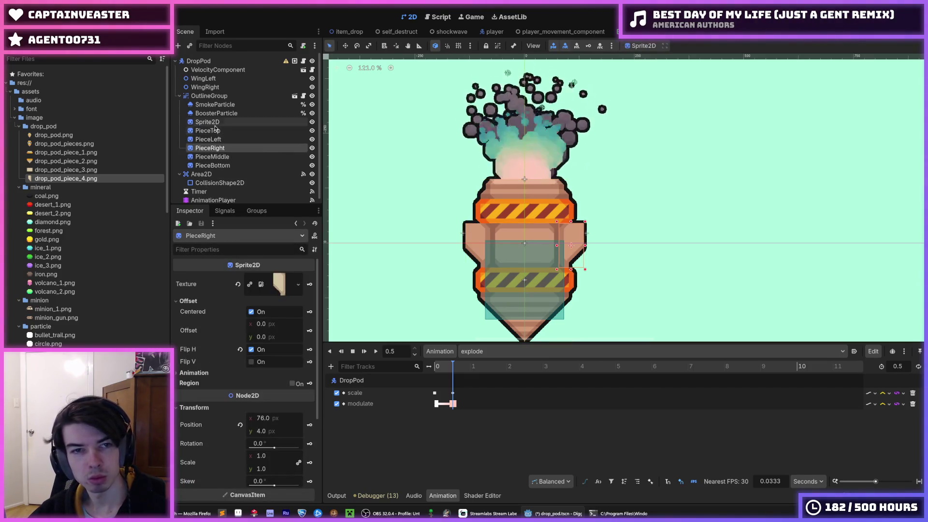
pyautogui.click(211, 125)
pyautogui.press('Delete')
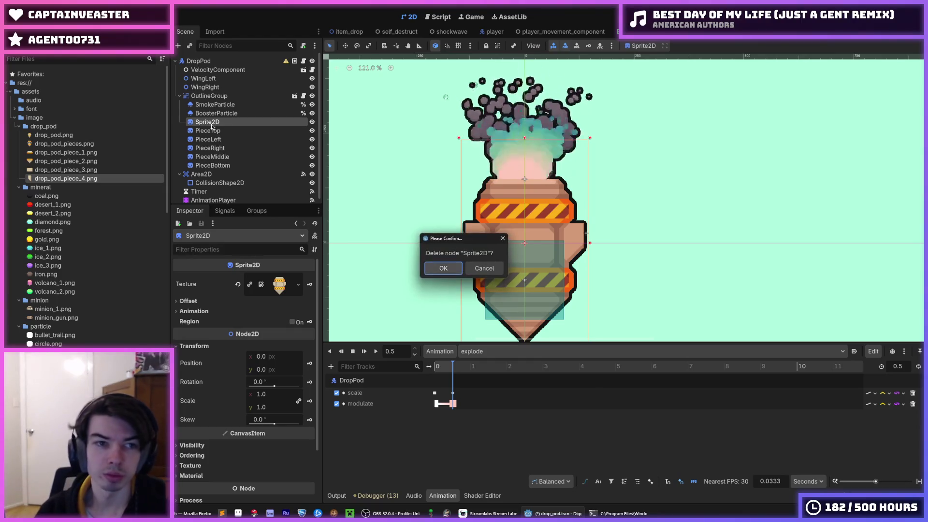
pyautogui.press('Return')
pyautogui.click(377, 351)
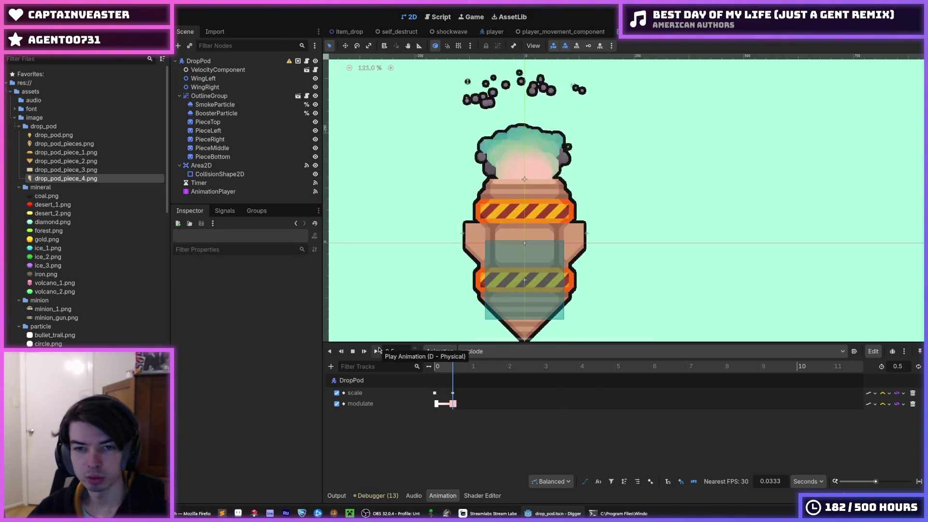
# Step: Switch to the 'end' animation and add a new Property Track
pyautogui.click(495, 350)
pyautogui.click(488, 376)
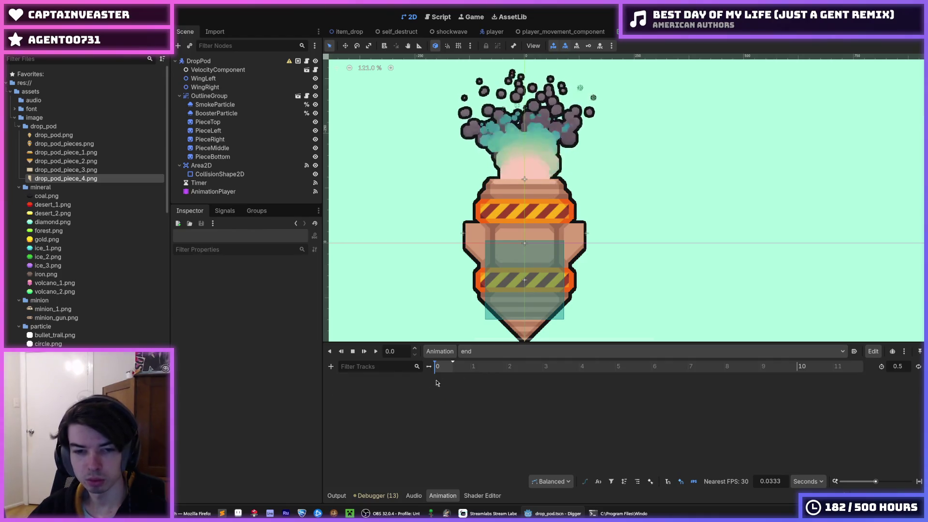
pyautogui.click(332, 367)
pyautogui.click(355, 375)
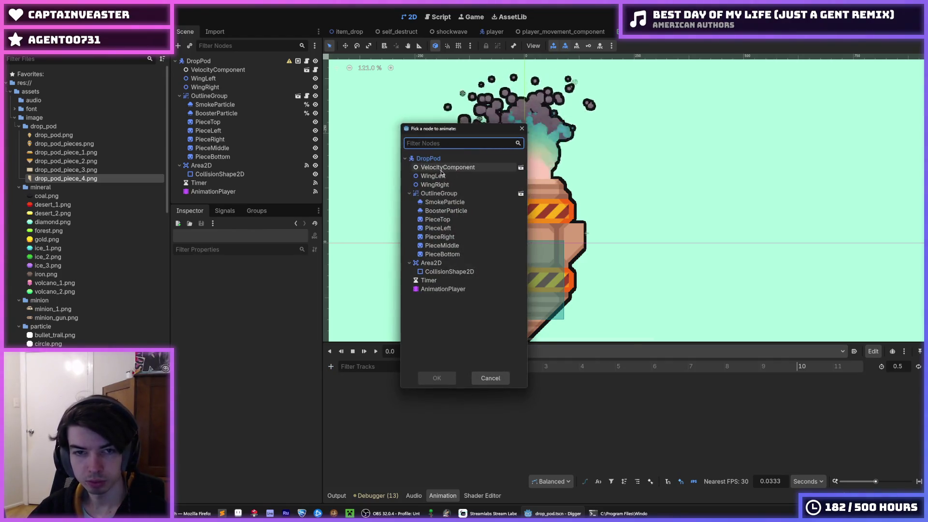
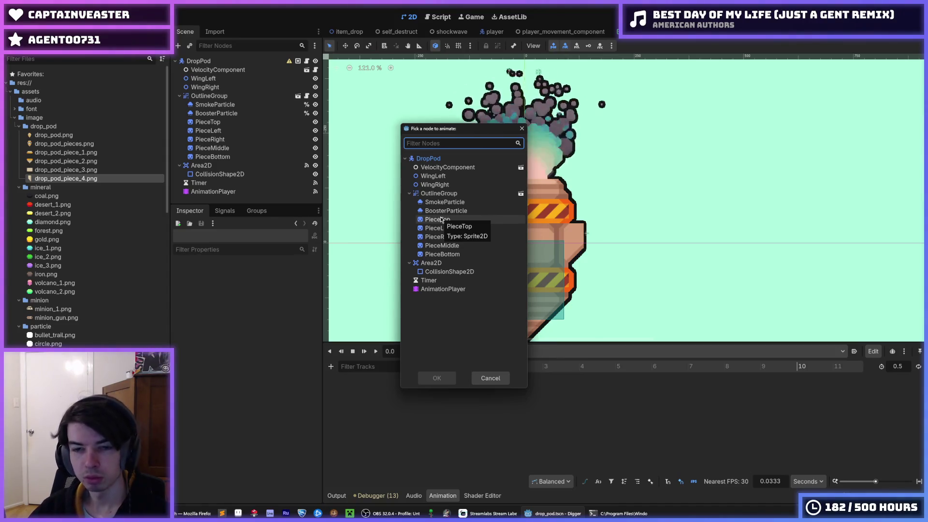
# Step: Add position property tracks for PieceTop and PieceLeft to the end animation
pyautogui.click(441, 220)
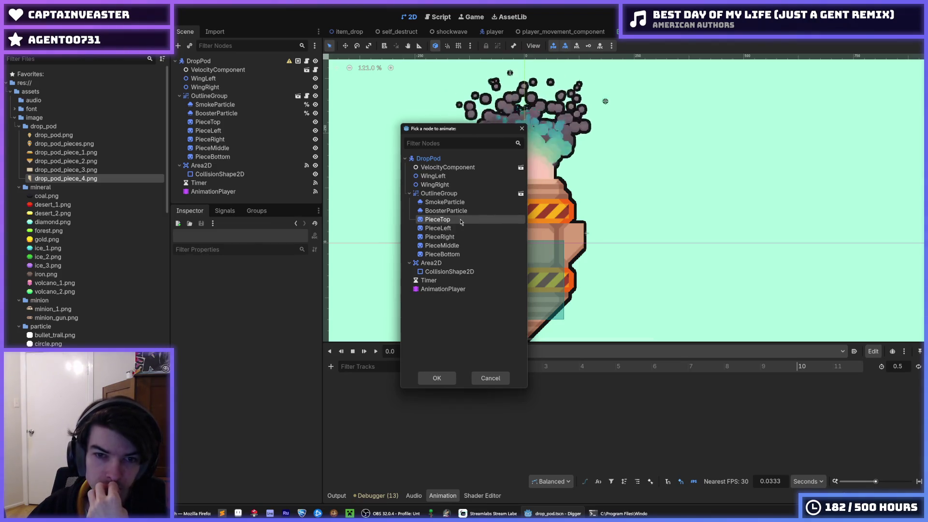
pyautogui.doubleClick(460, 221)
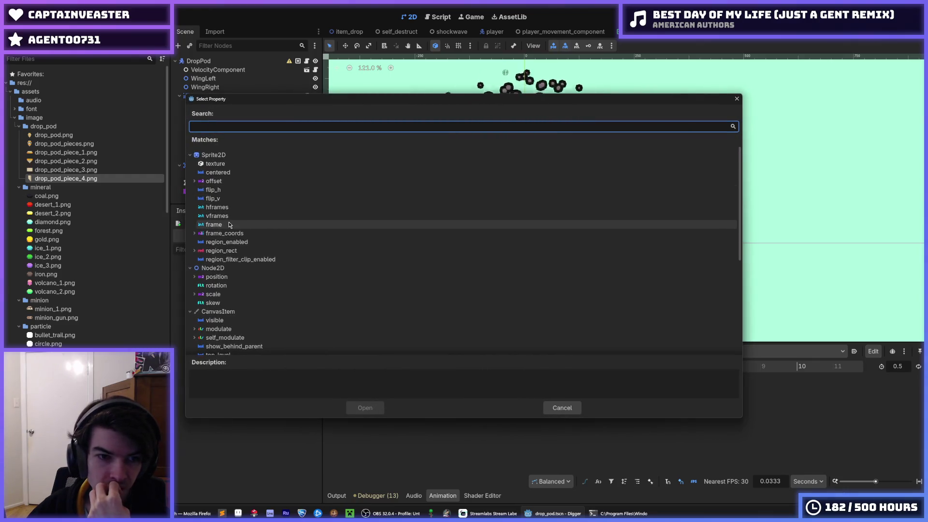
pyautogui.click(219, 279)
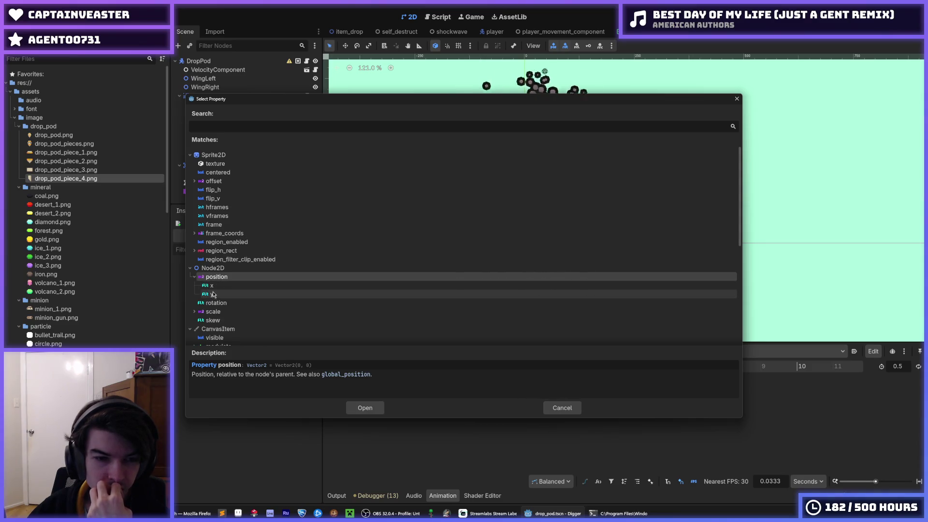
pyautogui.doubleClick(211, 279)
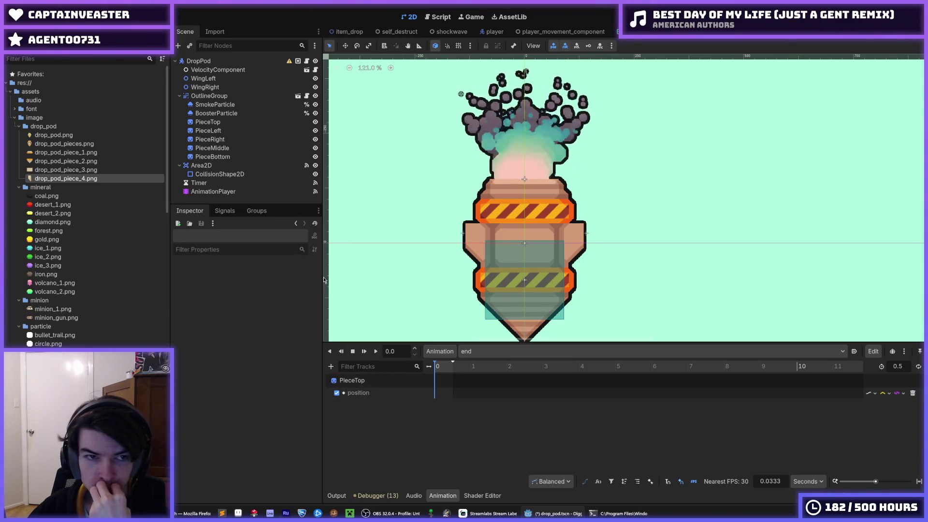
pyautogui.click(331, 366)
pyautogui.press('Escape')
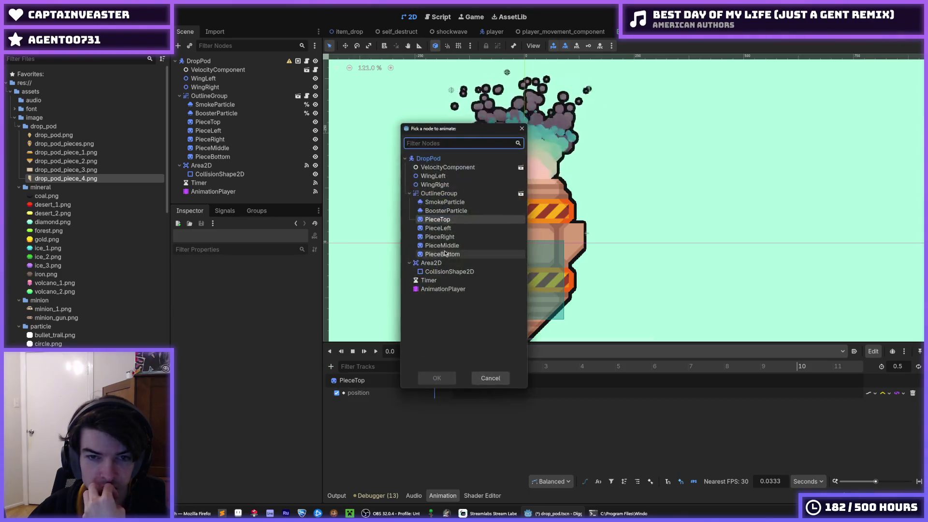
pyautogui.doubleClick(442, 231)
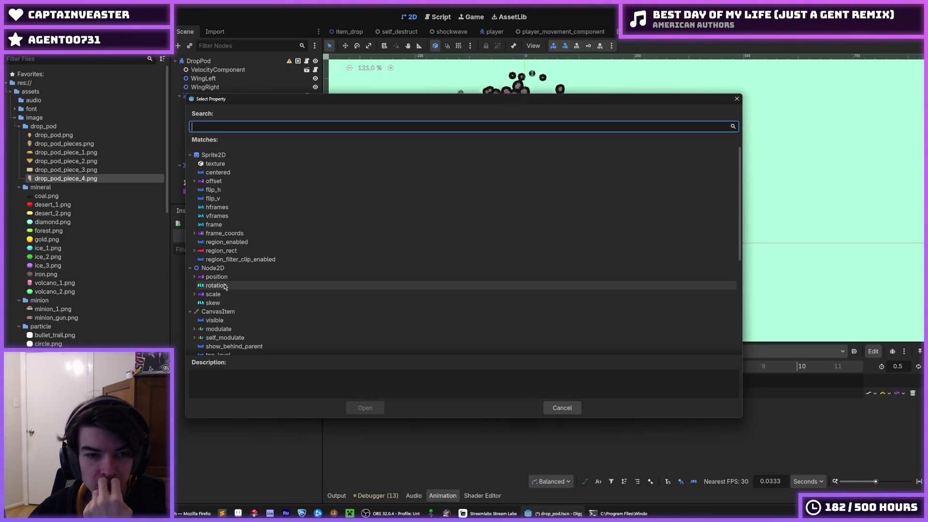
pyautogui.press('Escape')
# Step: Add position tracks for PieceRight, PieceMiddle and PieceBottom, and enlarge the track area
pyautogui.click(331, 367)
pyautogui.click(358, 380)
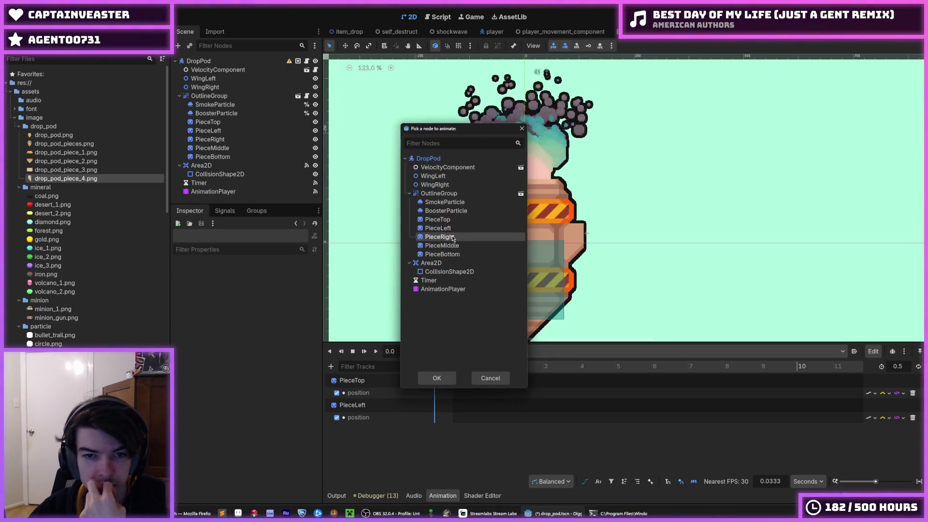
pyautogui.doubleClick(451, 237)
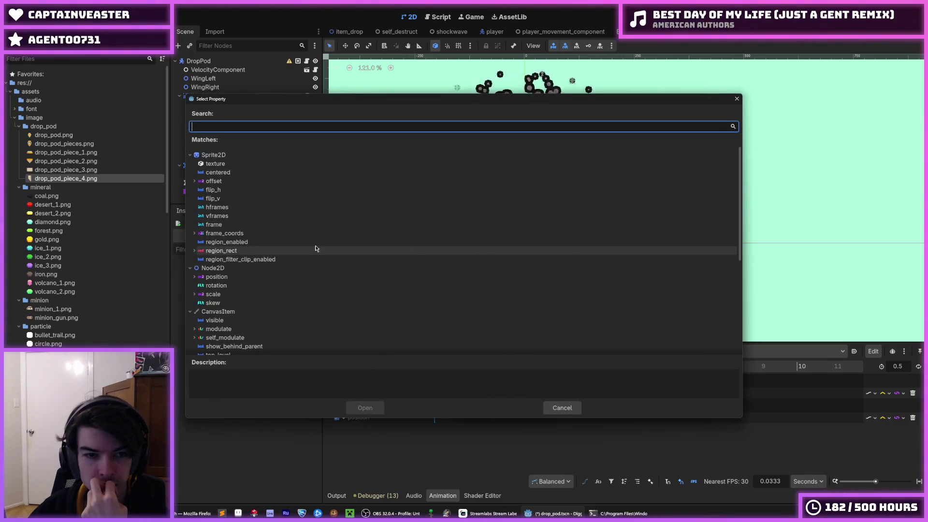
pyautogui.doubleClick(216, 276)
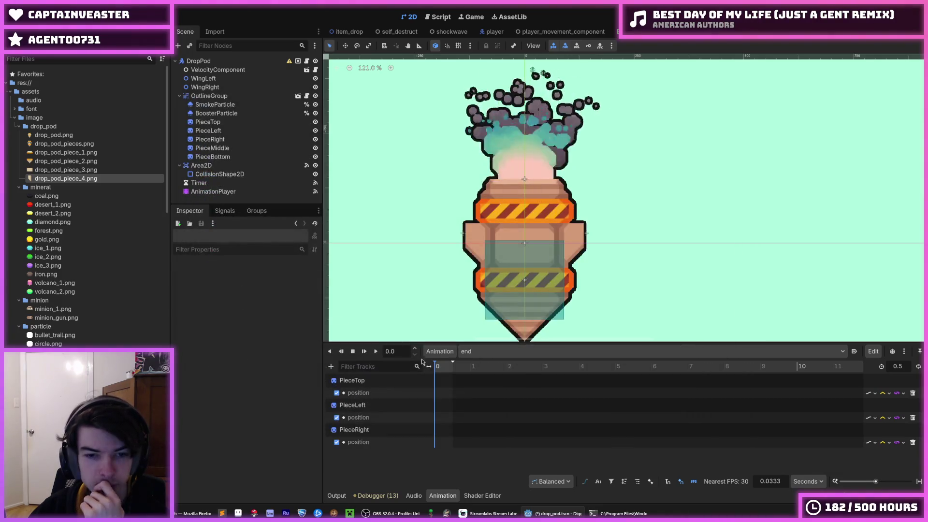
pyautogui.click(332, 366)
pyautogui.click(344, 381)
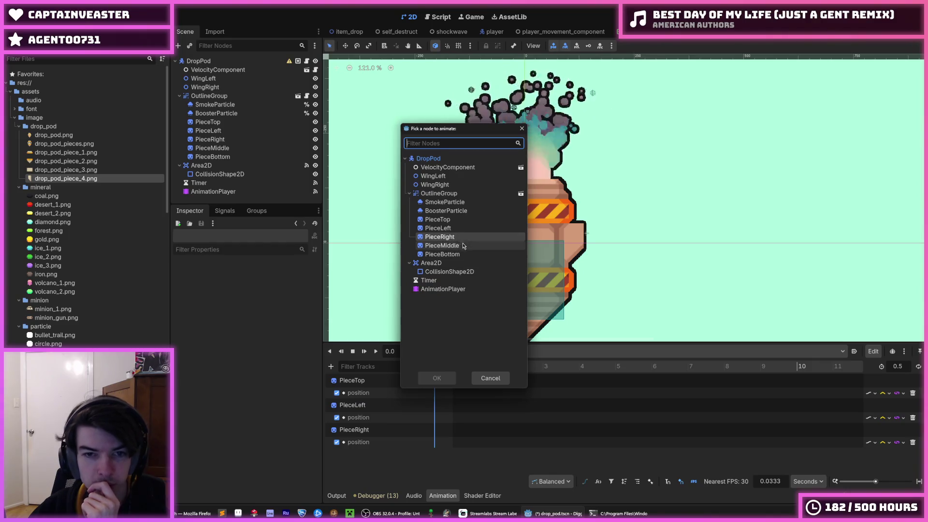
pyautogui.doubleClick(464, 246)
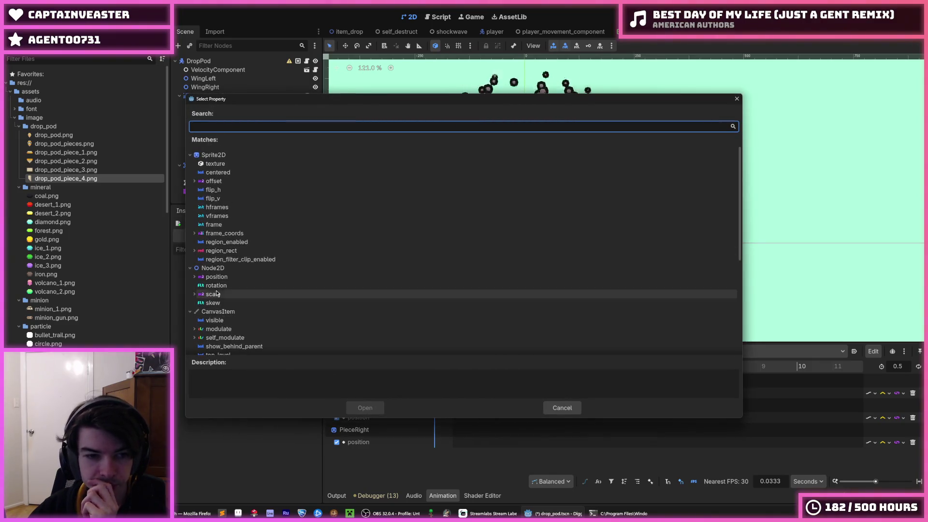
pyautogui.doubleClick(226, 278)
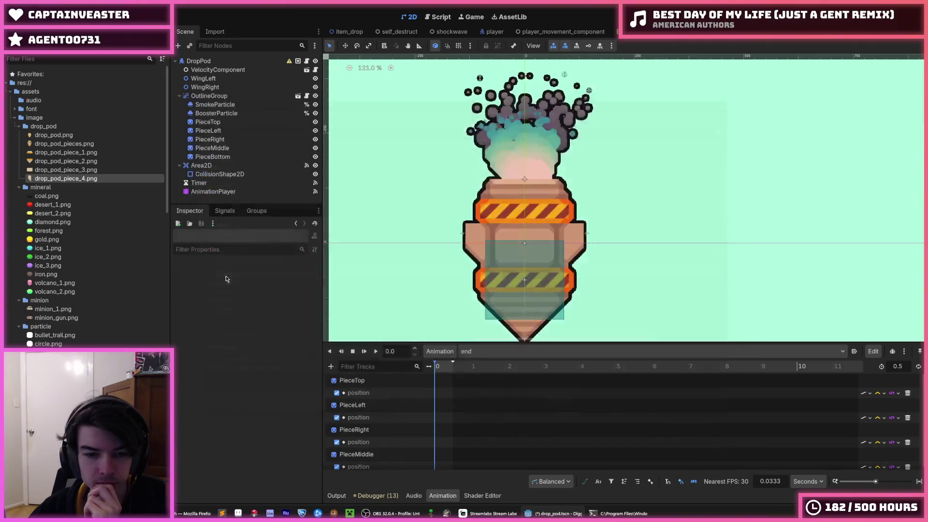
pyautogui.click(332, 366)
pyautogui.click(344, 381)
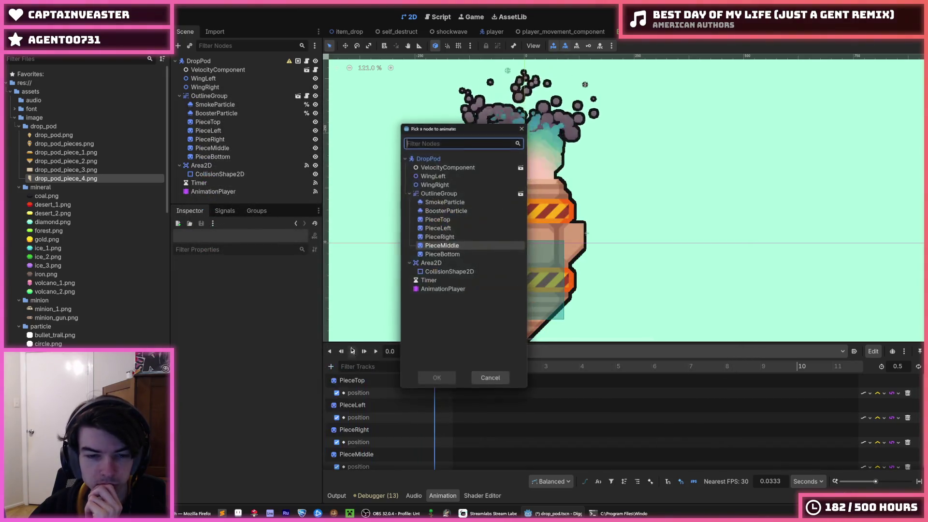
pyautogui.doubleClick(454, 255)
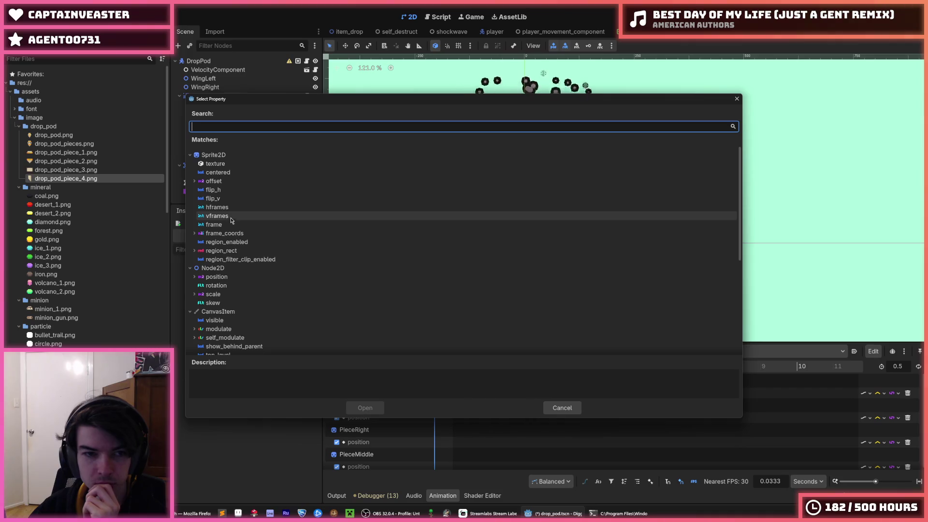
pyautogui.doubleClick(217, 277)
pyautogui.moveTo(468, 343); pyautogui.dragTo(467, 294)
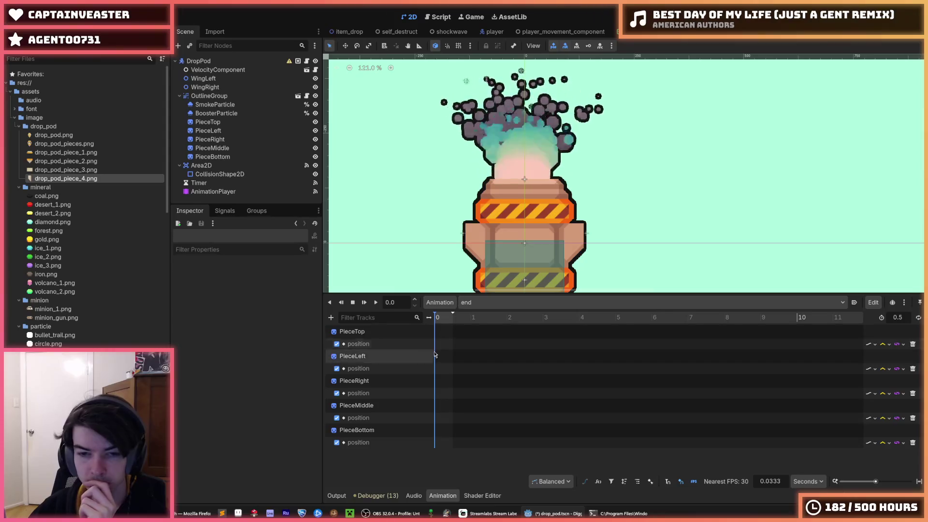
# Step: Insert PieceTop position keys at 0 s and at exactly 0.5 s
pyautogui.rightClick(436, 345)
pyautogui.click(459, 351)
pyautogui.click(436, 345)
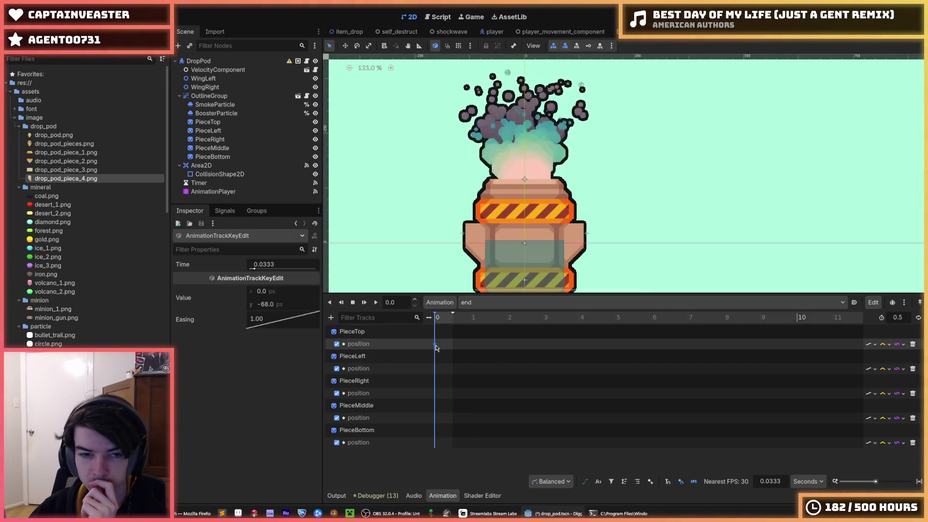
pyautogui.rightClick(452, 345)
pyautogui.click(459, 351)
pyautogui.moveTo(453, 344); pyautogui.dragTo(453, 344)
# Step: Lift PieceTop upward in the scene and select its first position key
pyautogui.scroll(-1, 525, 228)
pyautogui.scroll(-2, 525, 227)
pyautogui.moveTo(503, 141); pyautogui.dragTo(496, 116)
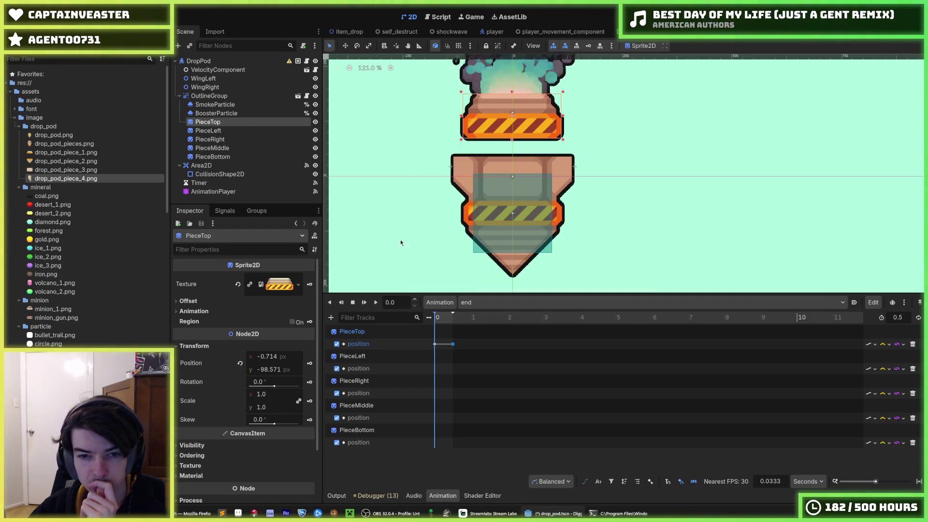
pyautogui.click(435, 344)
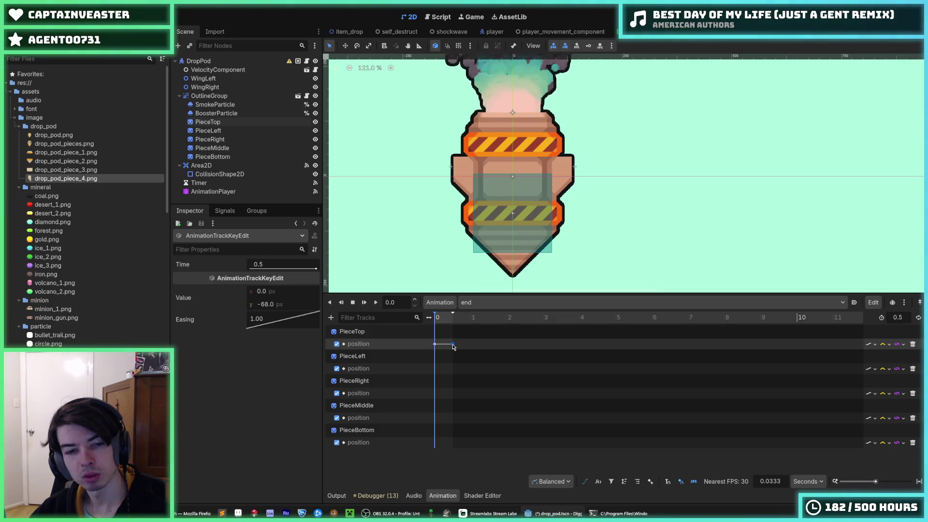
# Step: Compare the RESET and explode animations, then return to end and select PieceTop's 0.5 s key
pyautogui.click(486, 304)
pyautogui.click(486, 316)
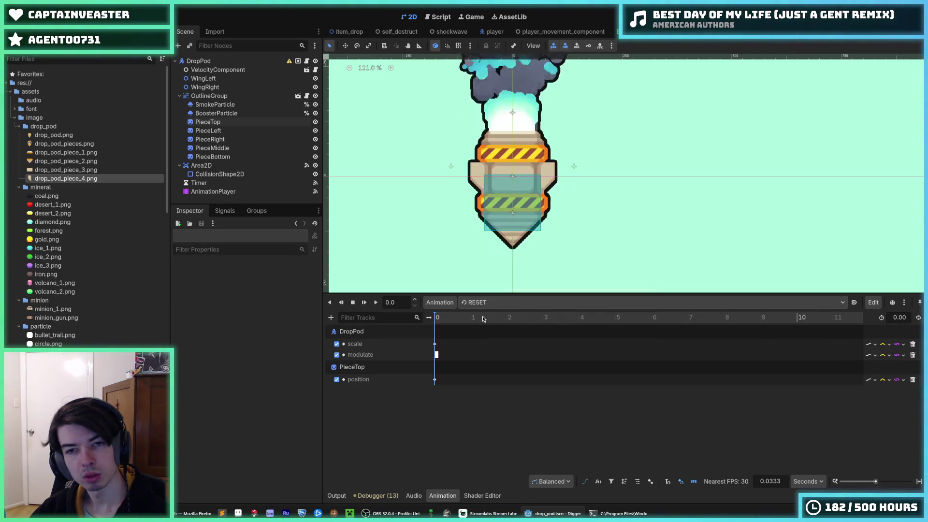
pyautogui.click(483, 304)
pyautogui.click(482, 325)
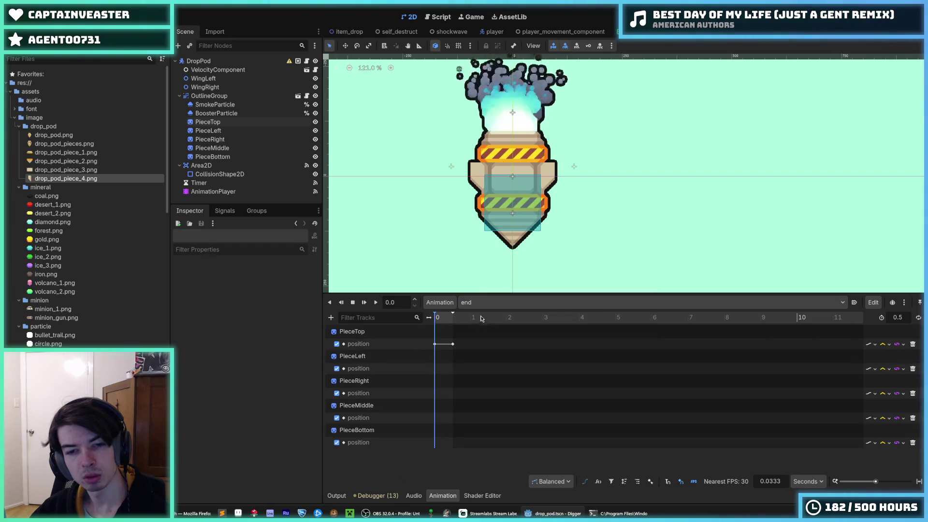
pyautogui.click(479, 304)
pyautogui.click(488, 334)
pyautogui.click(483, 303)
pyautogui.click(486, 317)
pyautogui.click(484, 303)
pyautogui.click(485, 326)
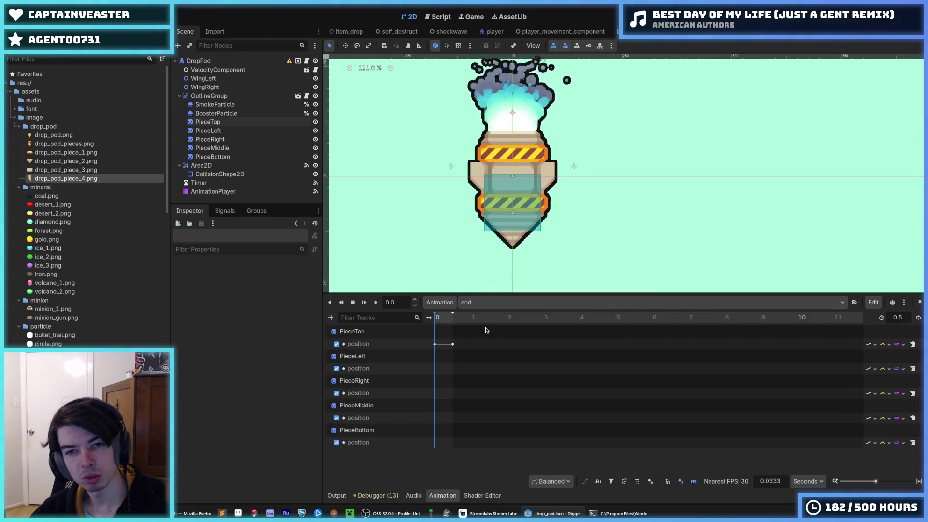
pyautogui.click(453, 344)
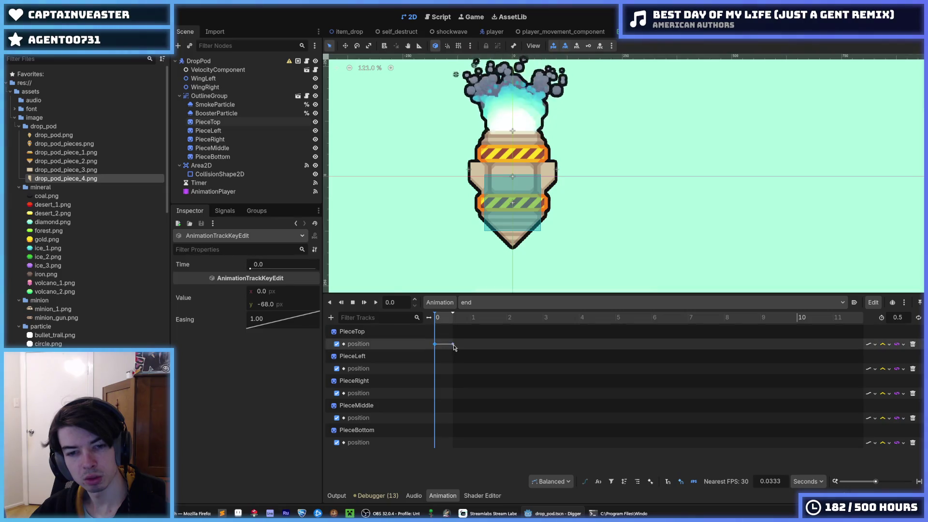
# Step: Raise PieceTop's 0.5 s key to y -168 and preview the rise
pyautogui.moveTo(278, 312); pyautogui.dragTo(223, 312)
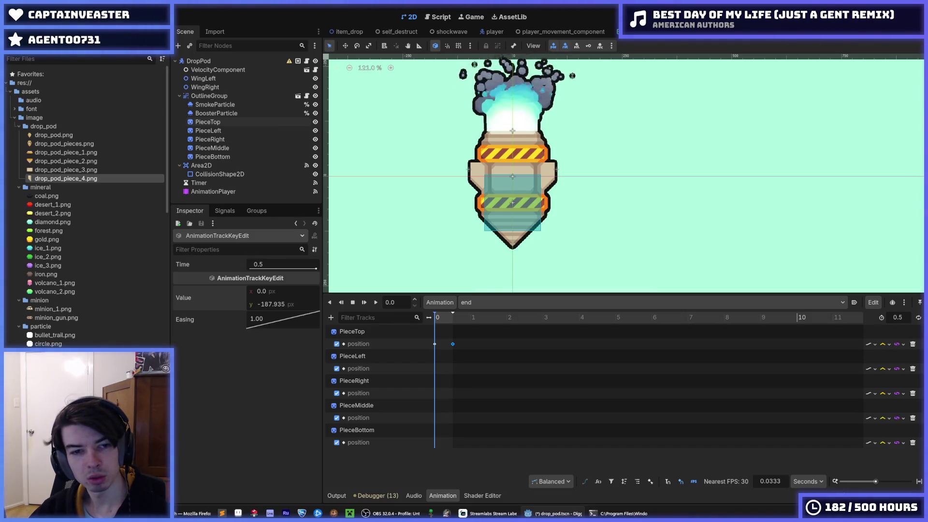
pyautogui.moveTo(440, 320); pyautogui.dragTo(456, 324)
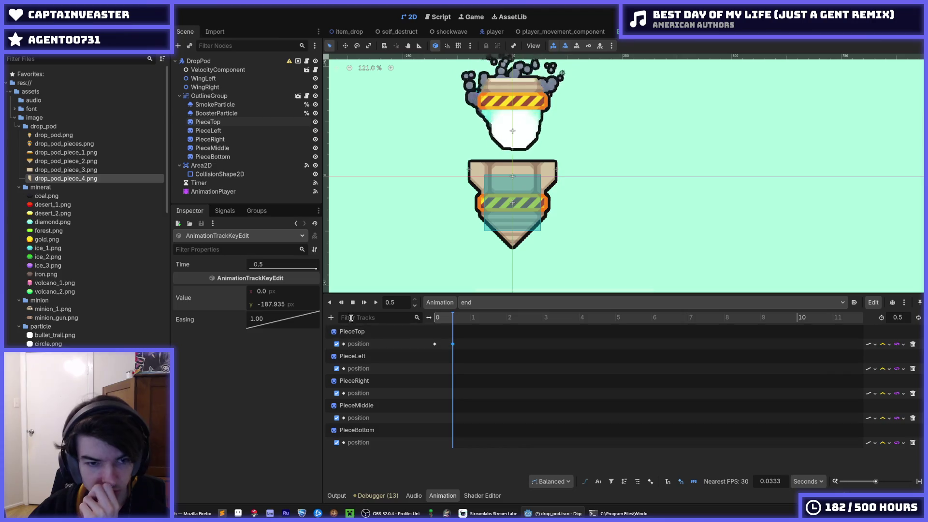
pyautogui.click(435, 344)
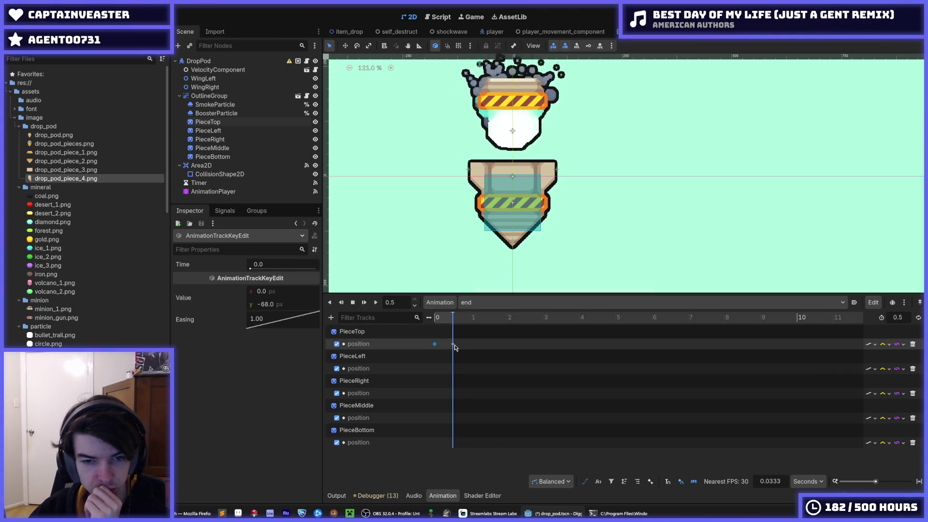
pyautogui.click(453, 345)
pyautogui.click(286, 305)
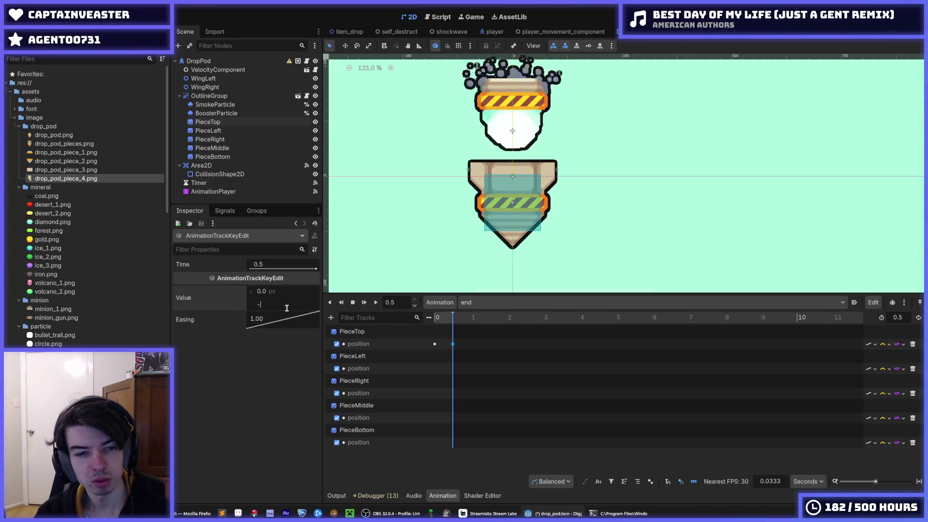
pyautogui.write('168.0')
pyautogui.rightClick(309, 319)
pyautogui.click(358, 369)
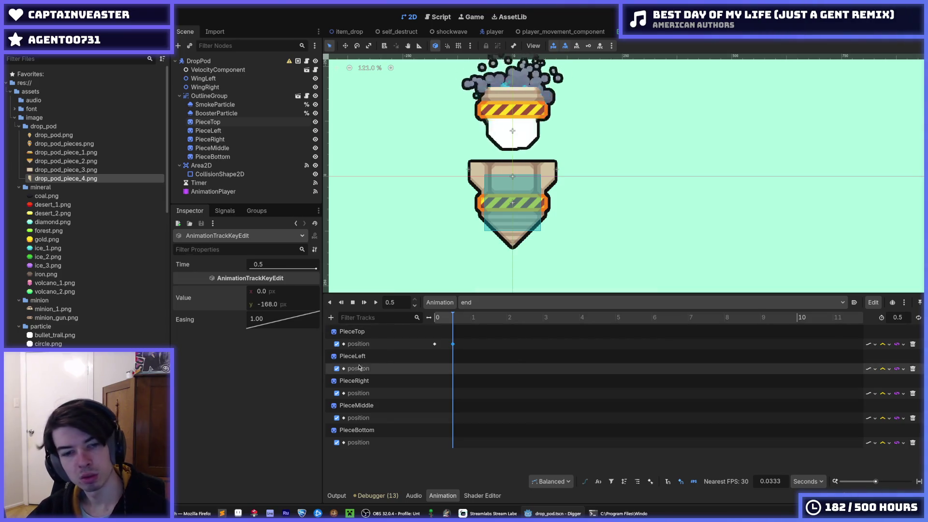
# Step: Insert time-0 position keys for PieceLeft, PieceRight, PieceMiddle and PieceBottom, plus PieceLeft's 0.5 s key
pyautogui.rightClick(433, 368)
pyautogui.click(440, 373)
pyautogui.click(434, 369)
pyautogui.rightClick(437, 393)
pyautogui.click(439, 402)
pyautogui.rightClick(435, 418)
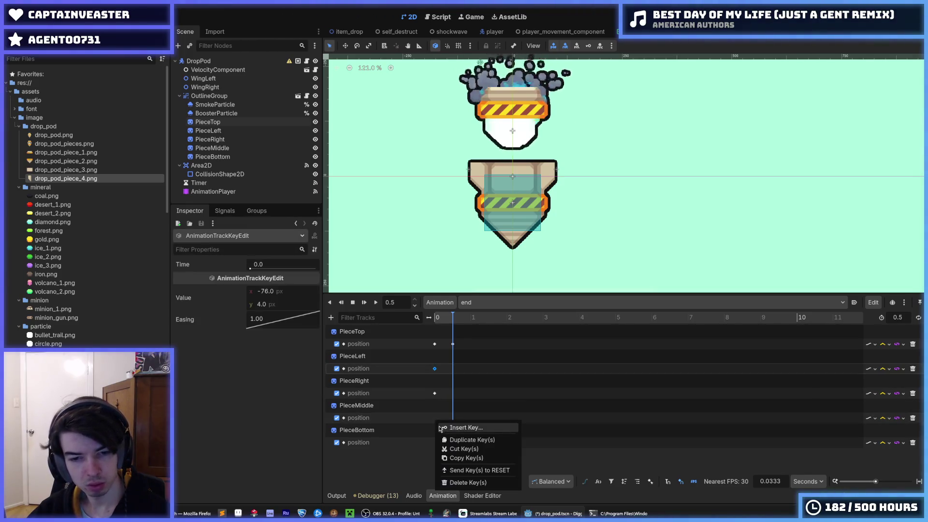
pyautogui.click(442, 427)
pyautogui.rightClick(435, 448)
pyautogui.click(440, 444)
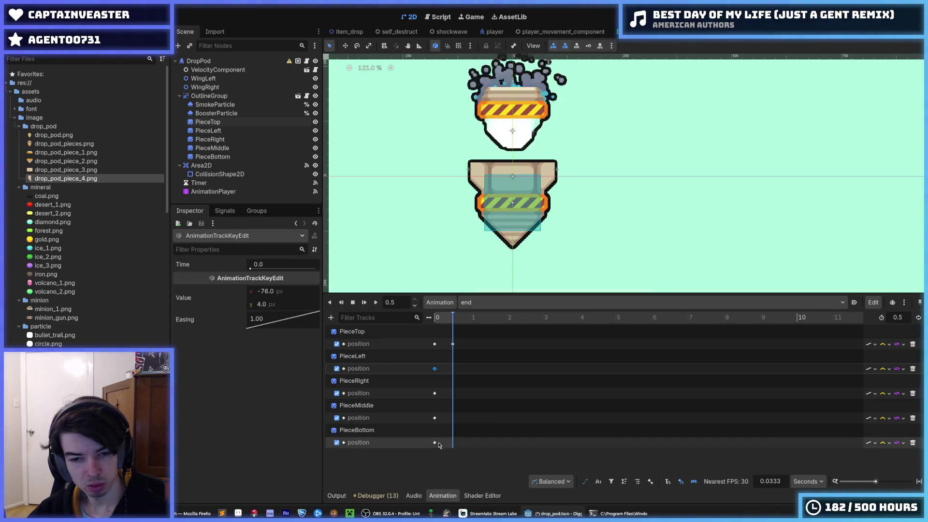
pyautogui.rightClick(453, 369)
pyautogui.click(465, 379)
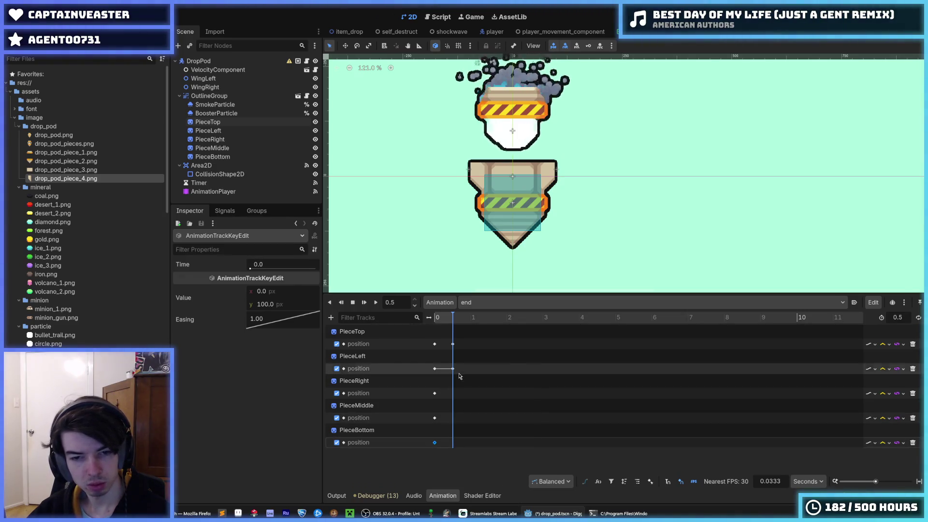
# Step: Set PieceLeft's 0.5 s position key x to -176
pyautogui.click(305, 292)
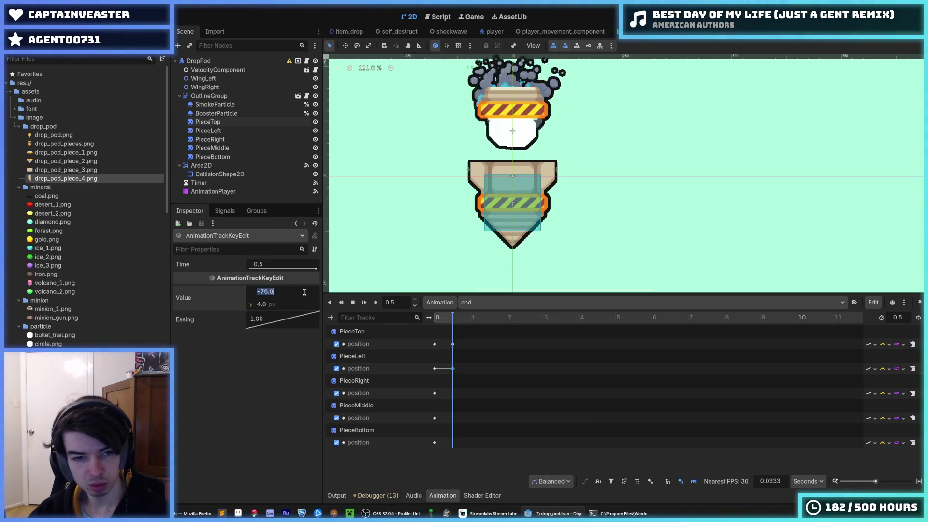
pyautogui.write('00')
pyautogui.press('Return')
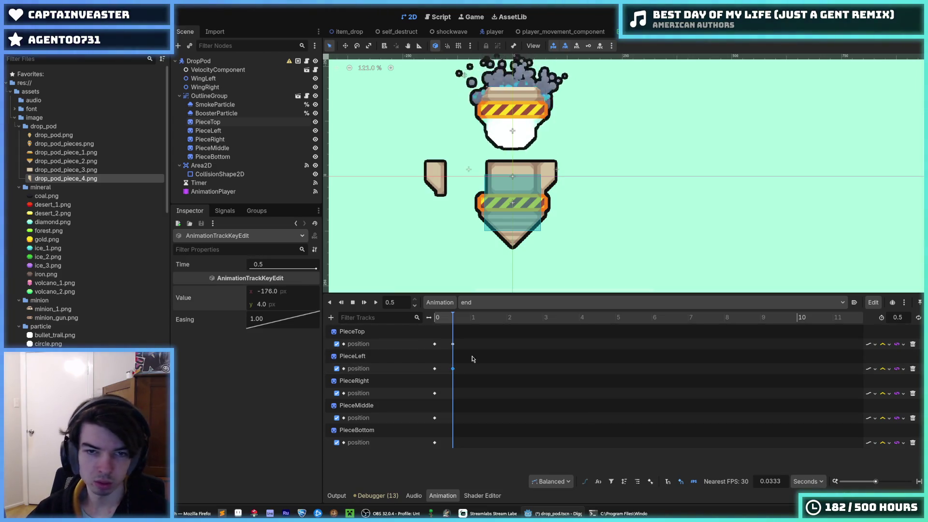
# Step: Add a PieceRight position key at 0.5 s and set its x to 176
pyautogui.rightClick(451, 395)
pyautogui.click(464, 401)
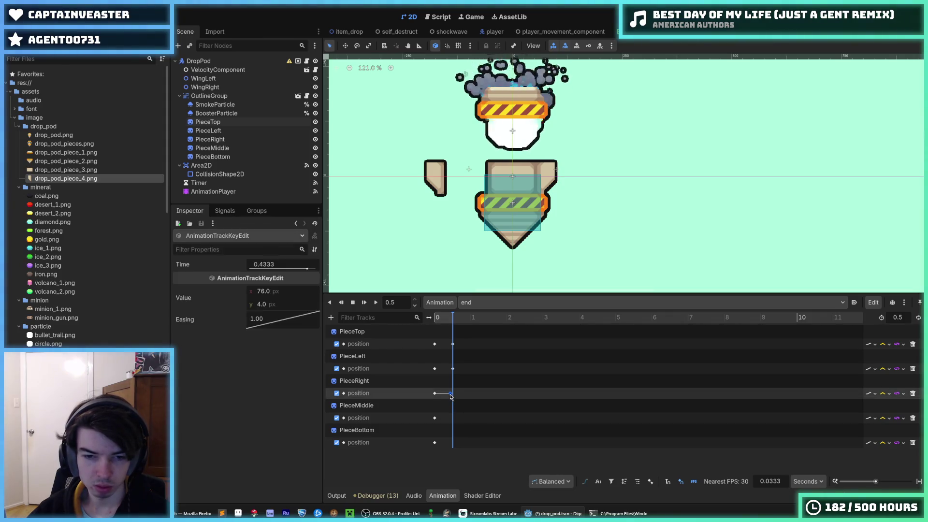
pyautogui.moveTo(452, 397); pyautogui.dragTo(454, 396)
pyautogui.click(270, 292)
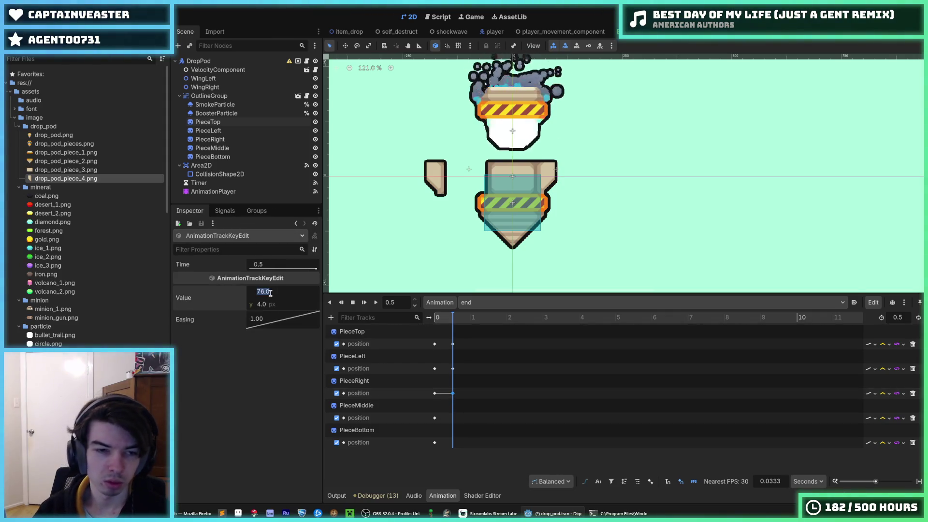
pyautogui.click(270, 292)
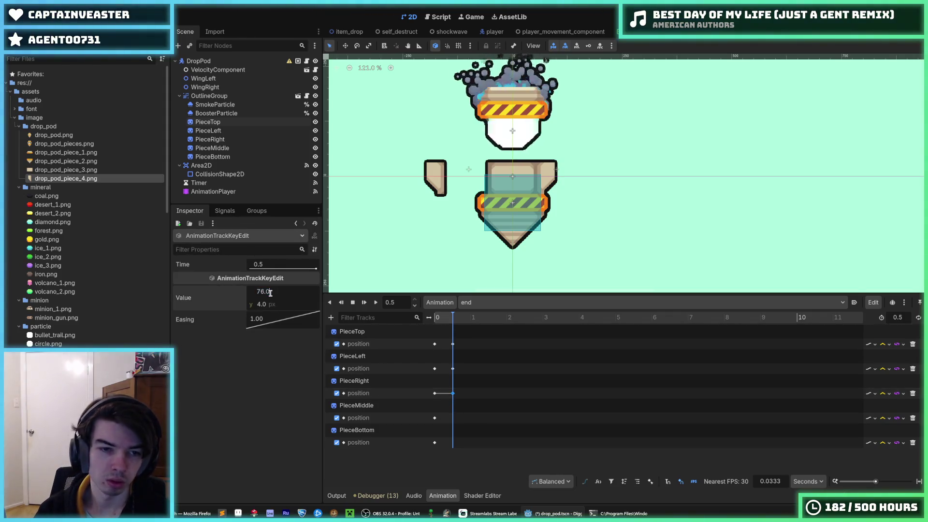
# Step: Add a PieceMiddle position key at 0.5 s with x 0 and y -96
pyautogui.click(454, 419)
pyautogui.rightClick(454, 419)
pyautogui.click(456, 423)
pyautogui.moveTo(454, 419); pyautogui.dragTo(455, 418)
pyautogui.click(281, 294)
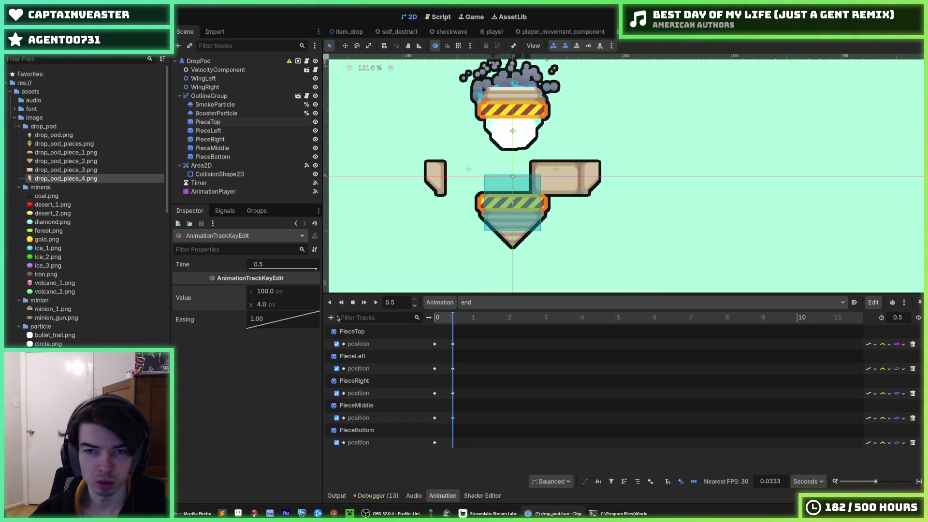
pyautogui.hotkey('ctrl', 'z')
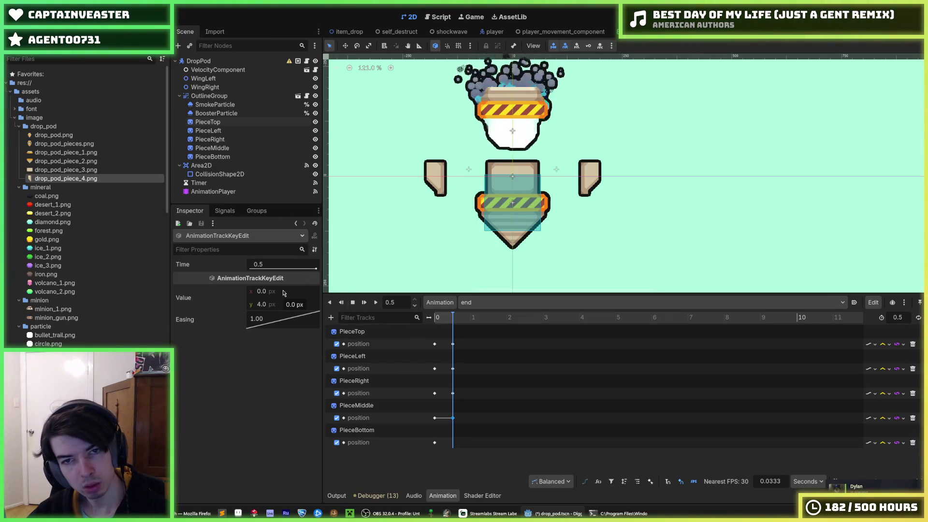
pyautogui.click(283, 292)
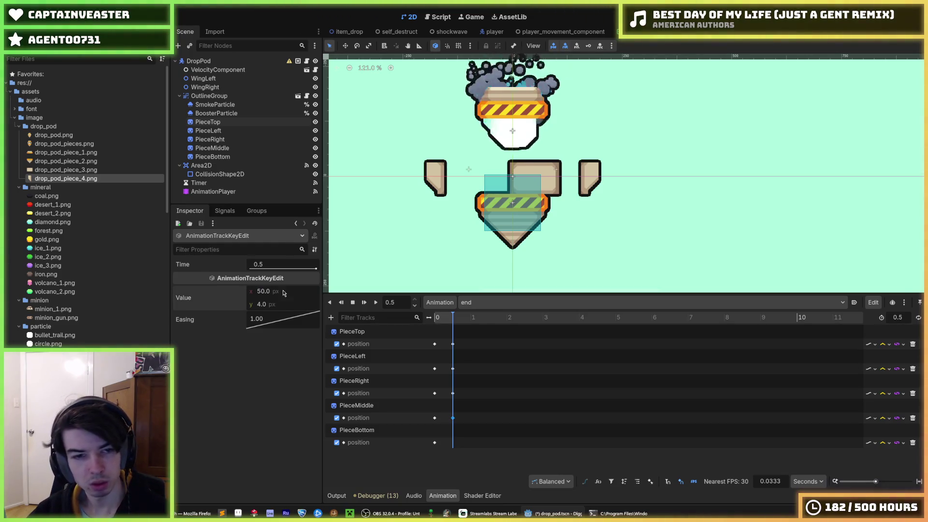
pyautogui.press('Tab')
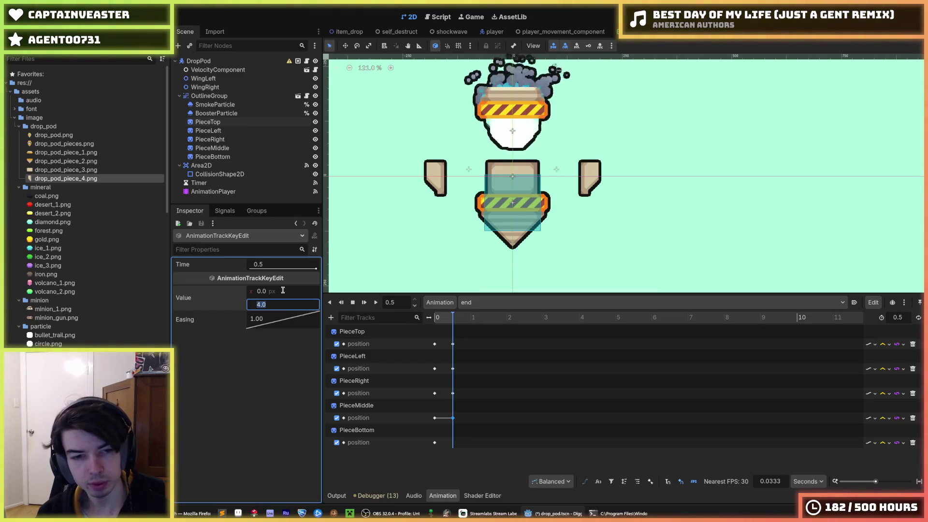
pyautogui.write('0')
pyautogui.press('Return')
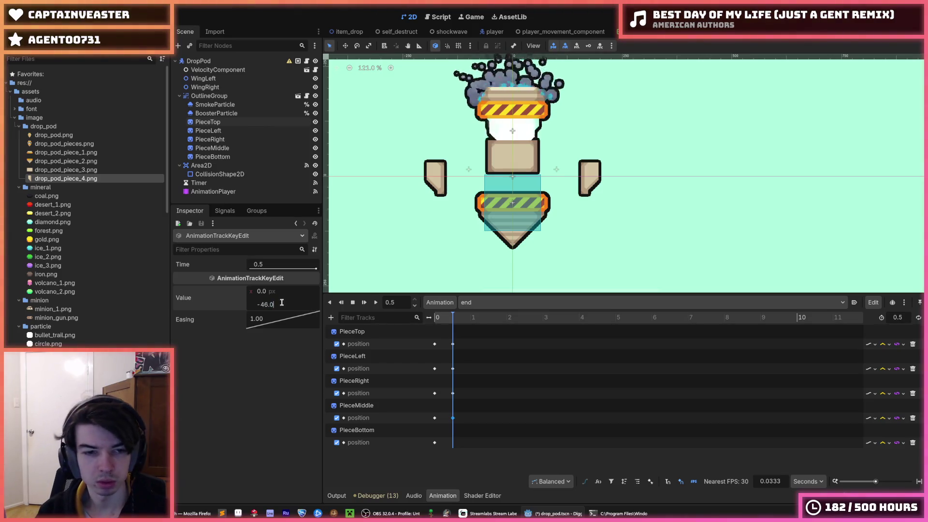
pyautogui.press('Return')
pyautogui.scroll(-3, 579, 144)
pyautogui.scroll(2, 550, 162)
pyautogui.scroll(2, 550, 165)
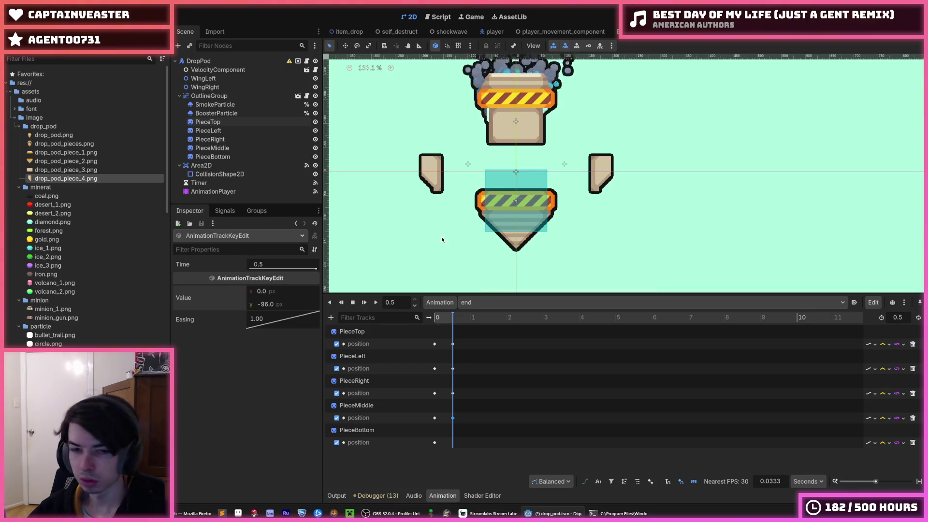
# Step: Add a PieceBottom position key at 0.5 s with y 200
pyautogui.rightClick(451, 442)
pyautogui.click(458, 441)
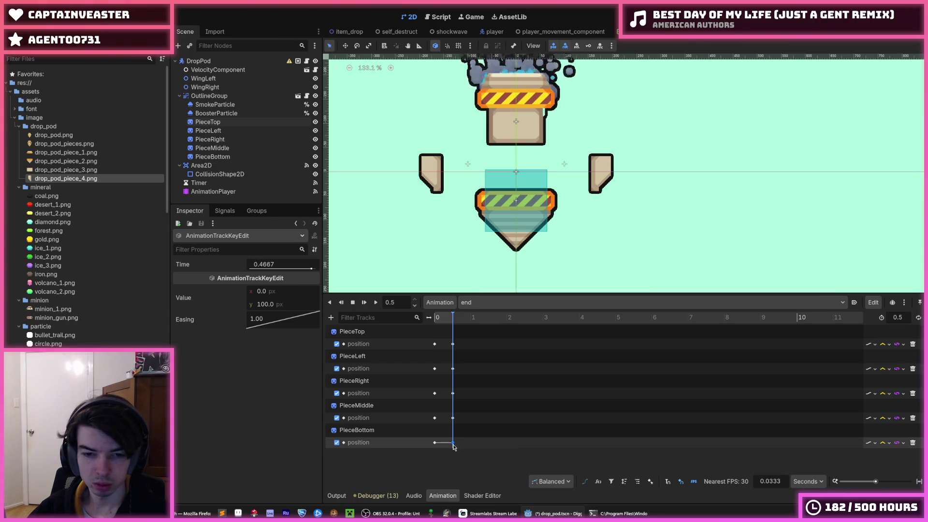
pyautogui.click(275, 292)
pyautogui.press('Tab')
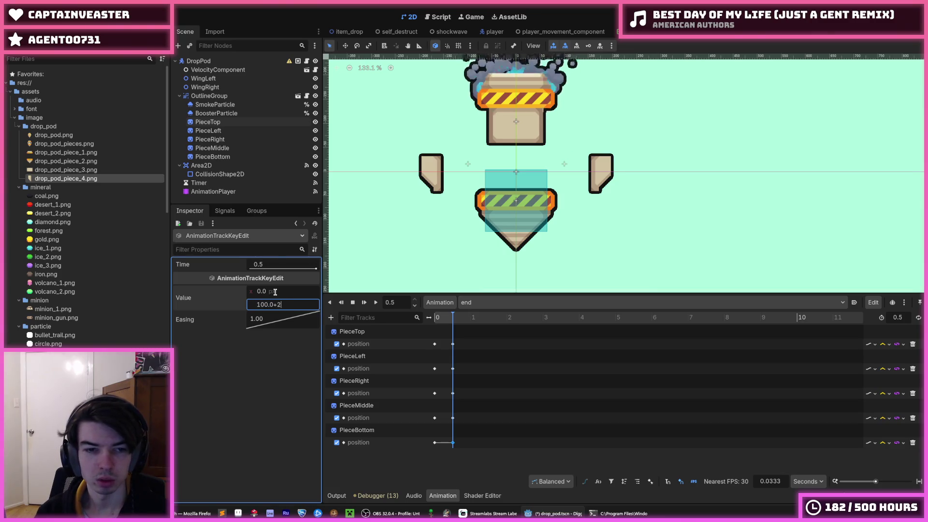
pyautogui.write('00')
pyautogui.press('Return')
# Step: Rewind and play the end animation to preview the pieces flying apart
pyautogui.scroll(-7, 503, 128)
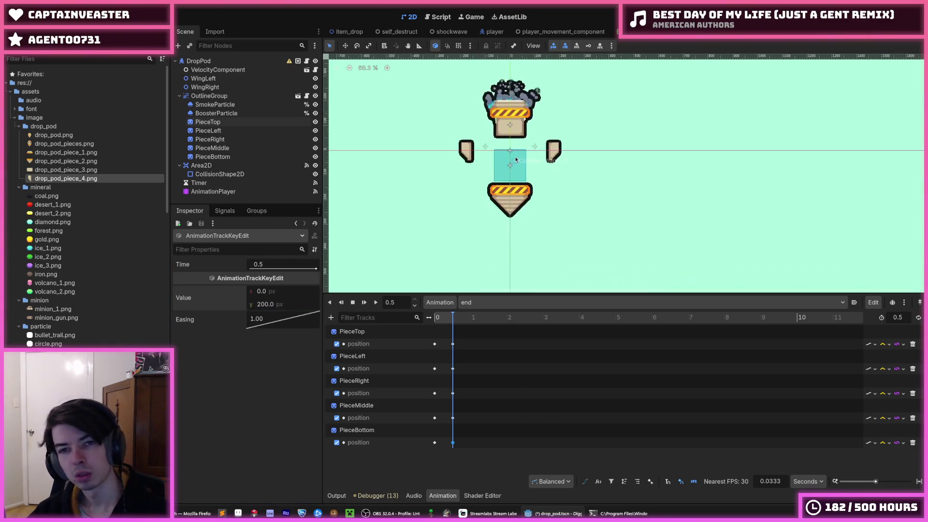
pyautogui.moveTo(453, 318); pyautogui.dragTo(415, 322)
pyautogui.click(377, 302)
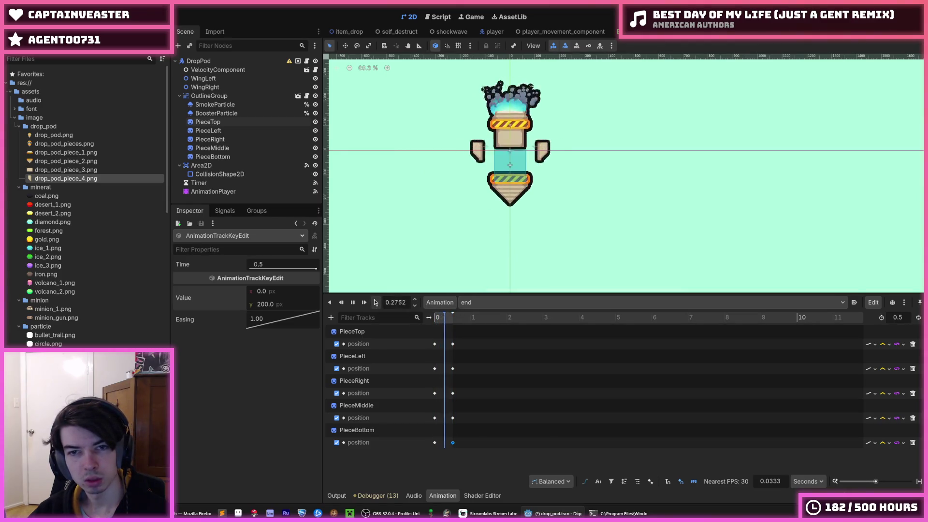
pyautogui.click(434, 344)
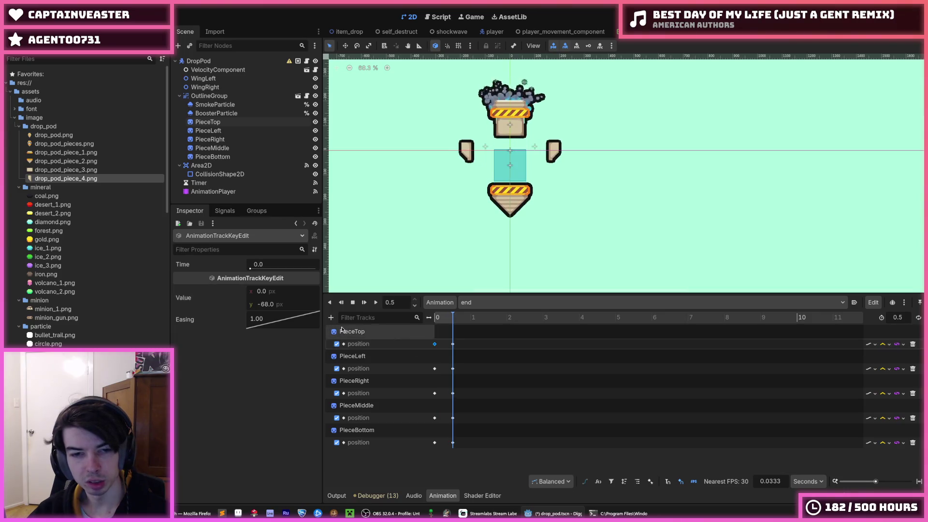
# Step: Add a scale property track for PieceTop
pyautogui.click(331, 318)
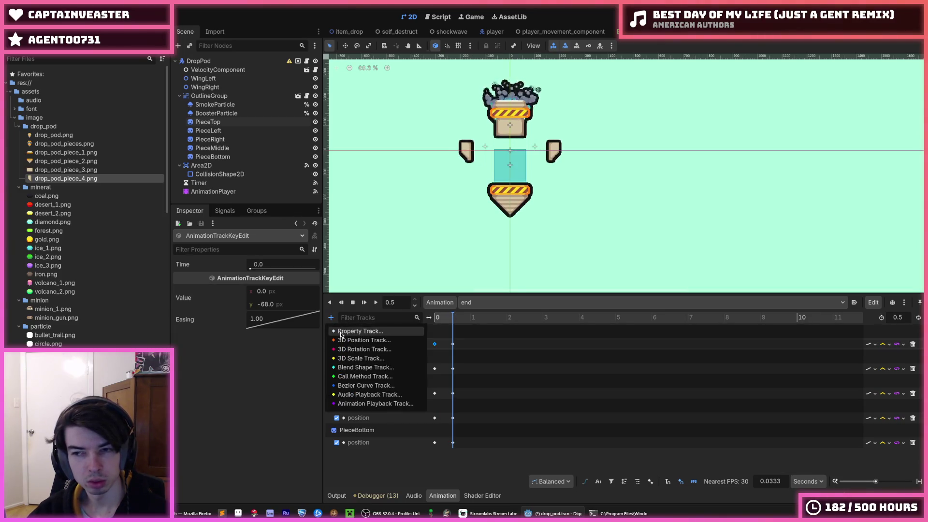
pyautogui.click(342, 331)
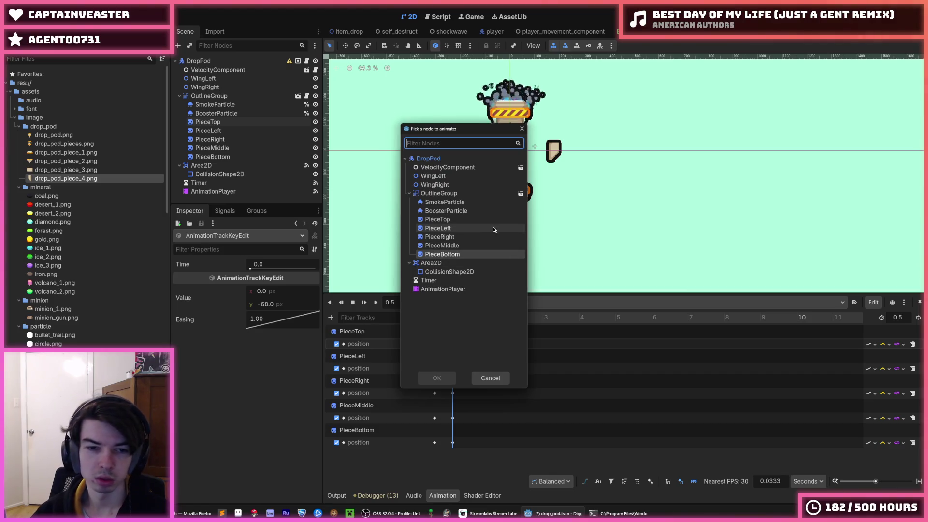
pyautogui.write('sc')
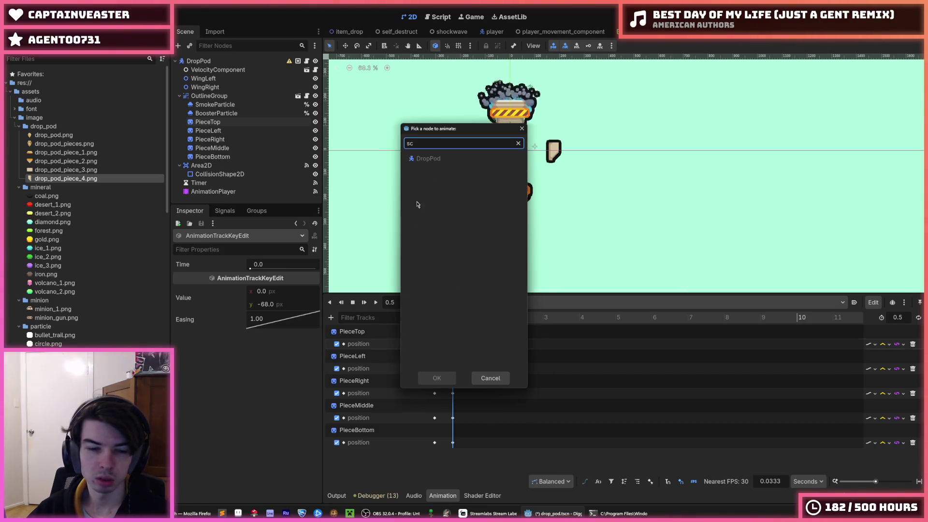
pyautogui.press('Escape')
pyautogui.click(362, 333)
pyautogui.click(331, 318)
pyautogui.click(343, 331)
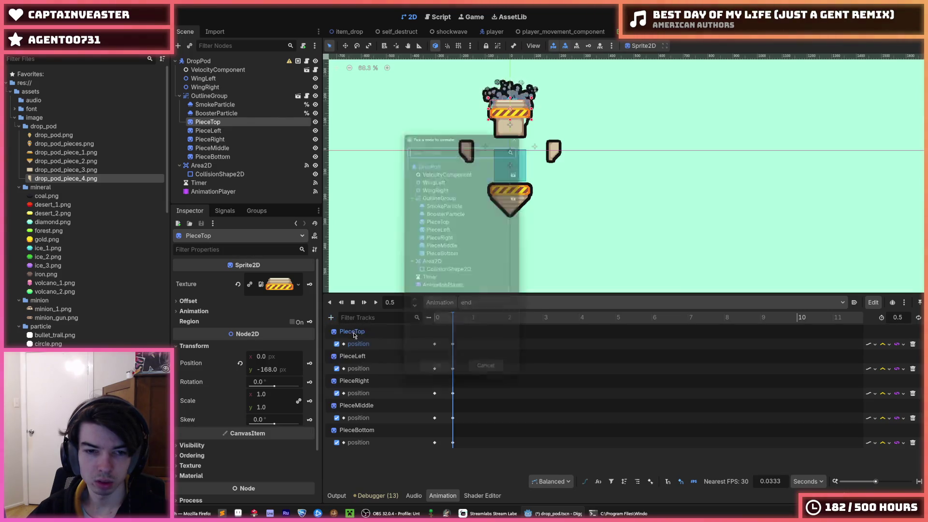
pyautogui.doubleClick(437, 219)
pyautogui.write('sca')
pyautogui.press('Return')
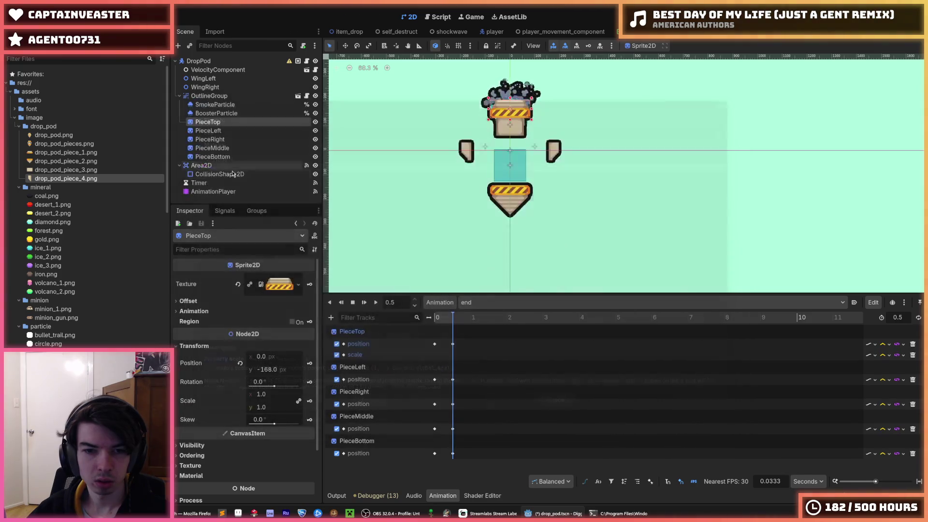
# Step: Add a scale property track for PieceLeft
pyautogui.click(355, 368)
pyautogui.click(332, 317)
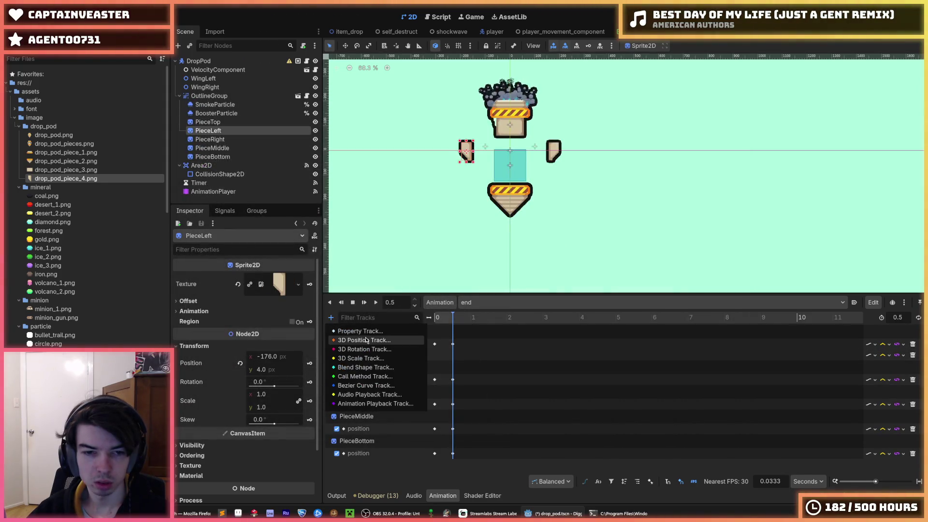
pyautogui.click(344, 331)
pyautogui.write('sca')
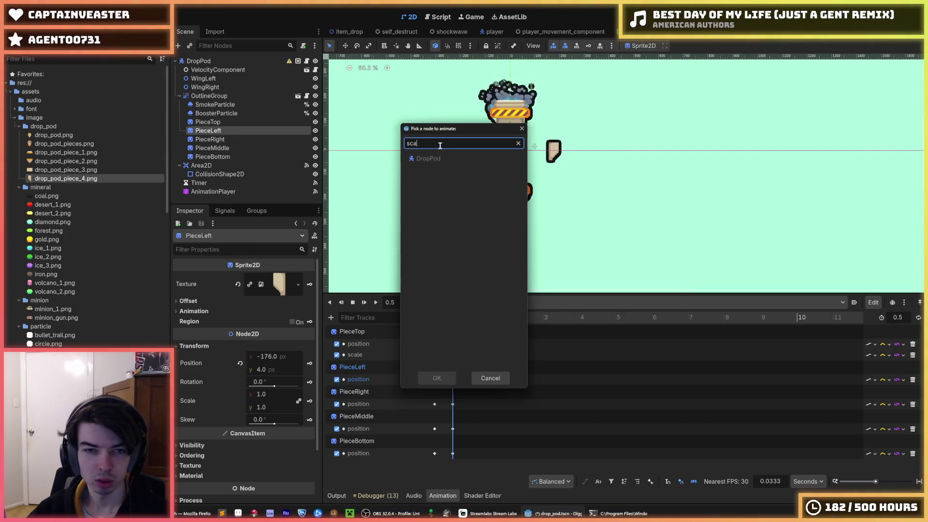
pyautogui.press('BackSpace')
pyautogui.press('BackSpace')
pyautogui.press('BackSpace')
pyautogui.doubleClick(438, 232)
pyautogui.write('sca')
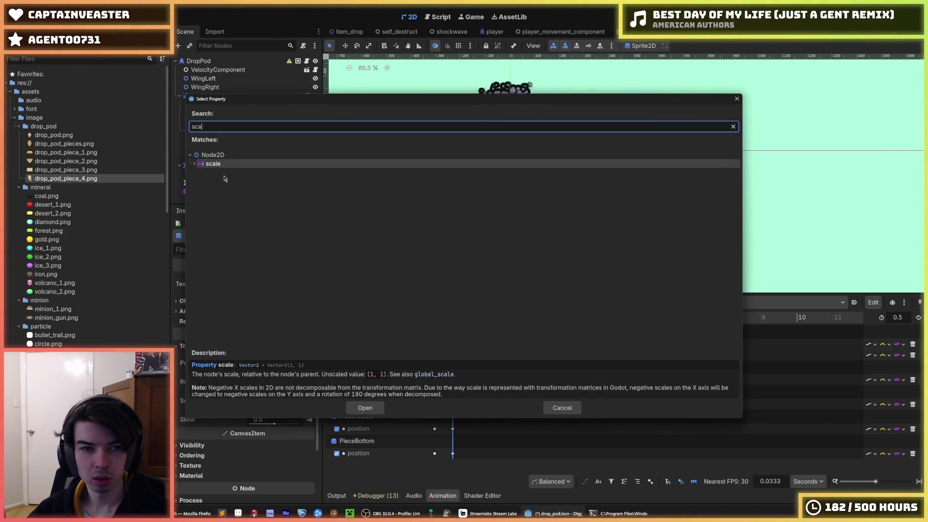
pyautogui.press('Return')
# Step: Add scale property tracks for PieceRight and PieceMiddle
pyautogui.click(332, 318)
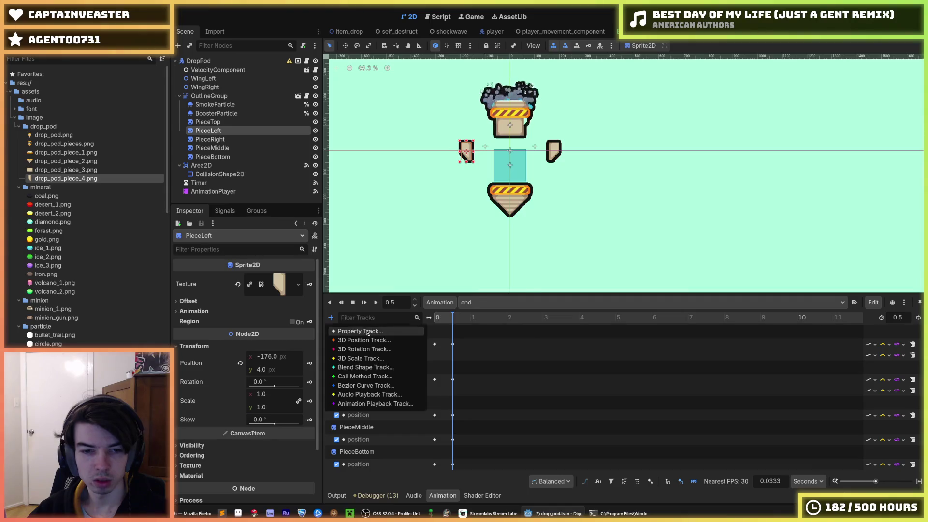
pyautogui.click(366, 332)
pyautogui.doubleClick(457, 236)
pyautogui.write('sca')
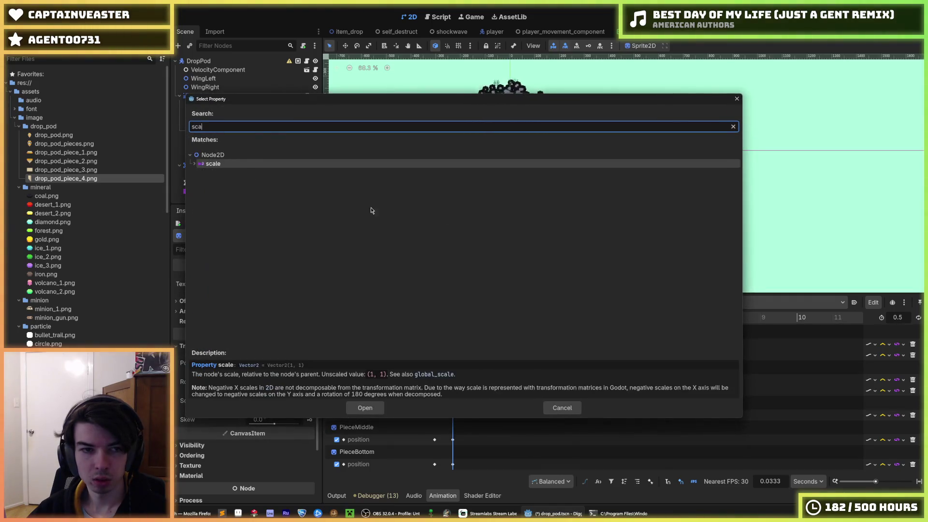
pyautogui.press('Return')
pyautogui.click(331, 317)
pyautogui.click(348, 331)
pyautogui.doubleClick(442, 245)
pyautogui.write('sca')
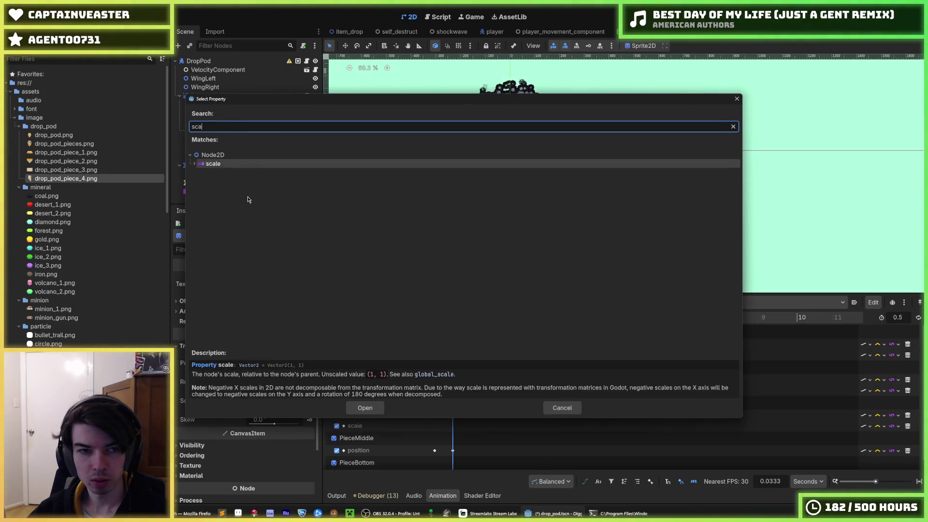
pyautogui.press('Return')
# Step: Add a scale track for PieceBottom and enlarge the animation panel
pyautogui.click(358, 452)
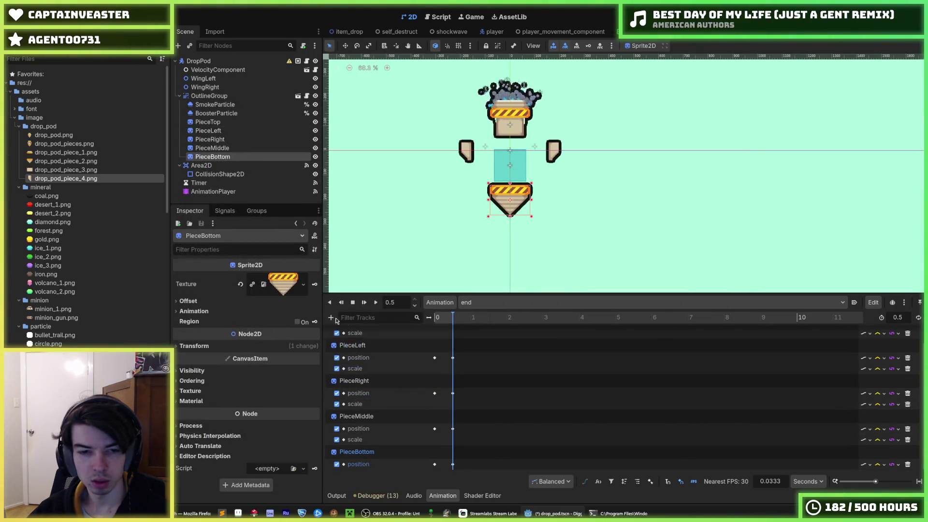
pyautogui.click(332, 318)
pyautogui.click(348, 332)
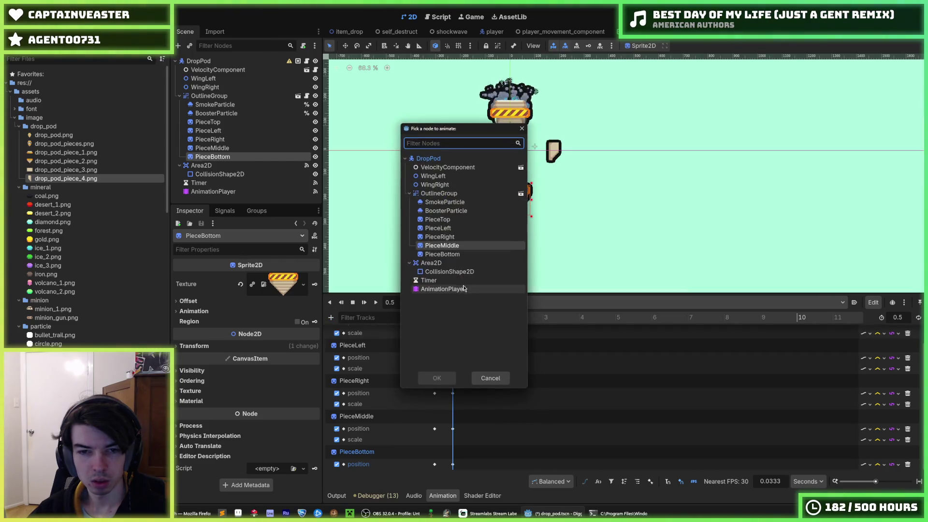
pyautogui.doubleClick(460, 256)
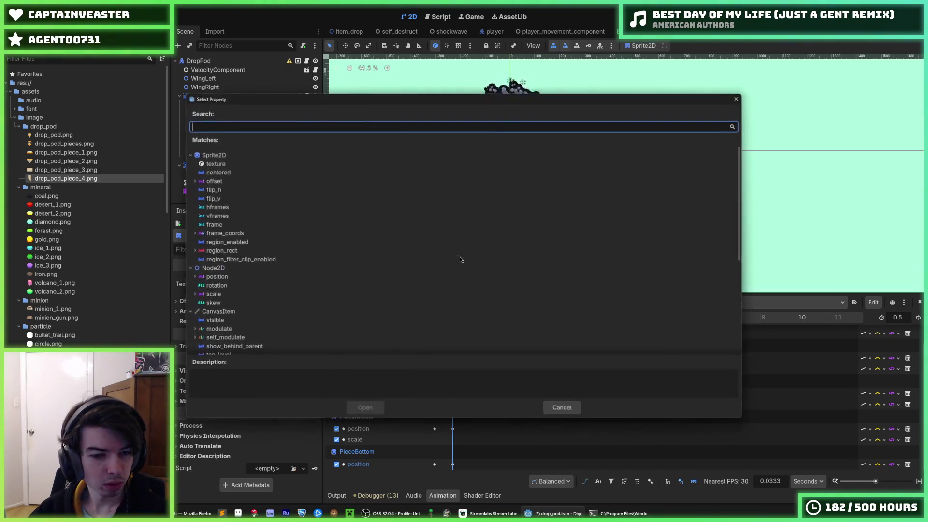
pyautogui.write('sca')
pyautogui.doubleClick(220, 166)
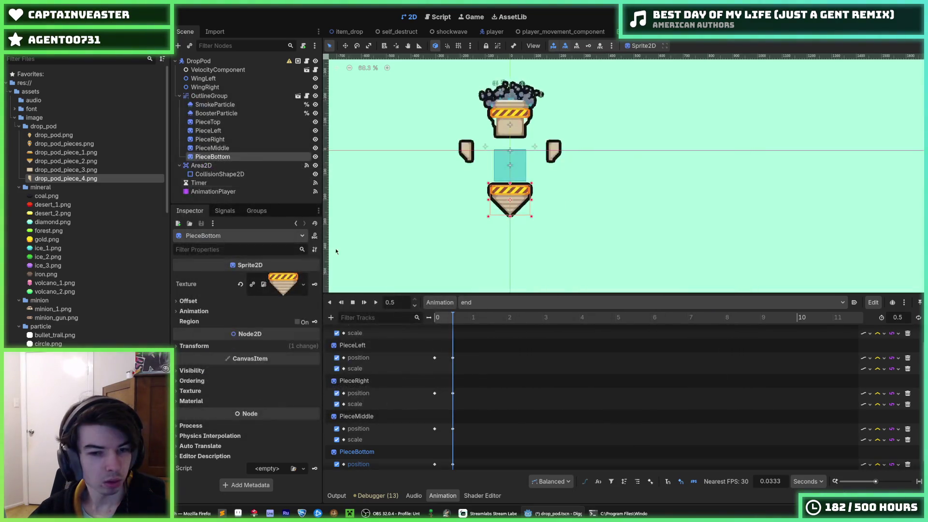
pyautogui.moveTo(437, 293); pyautogui.dragTo(438, 247)
# Step: Insert starting scale keys of (1, 1) at 0 s on all five pieces' scale tracks
pyautogui.rightClick(436, 310)
pyautogui.click(443, 315)
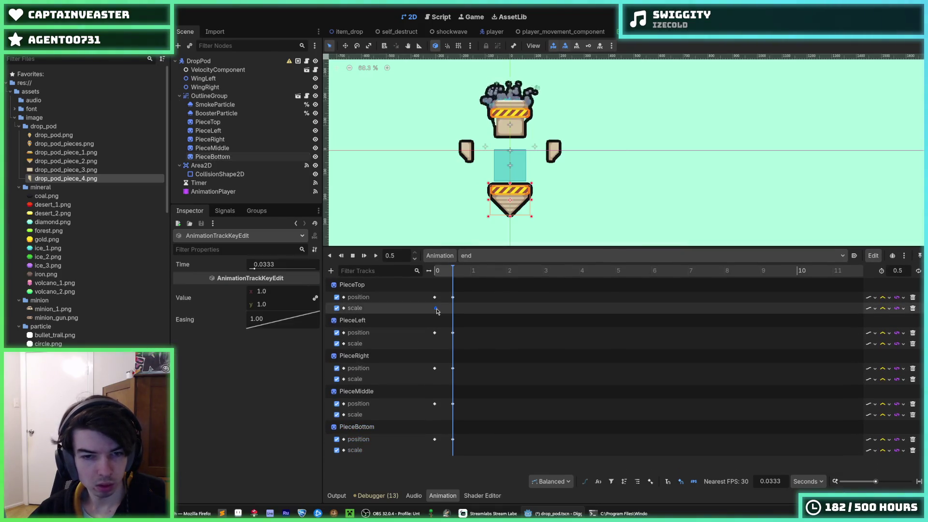
pyautogui.moveTo(437, 312); pyautogui.dragTo(435, 312)
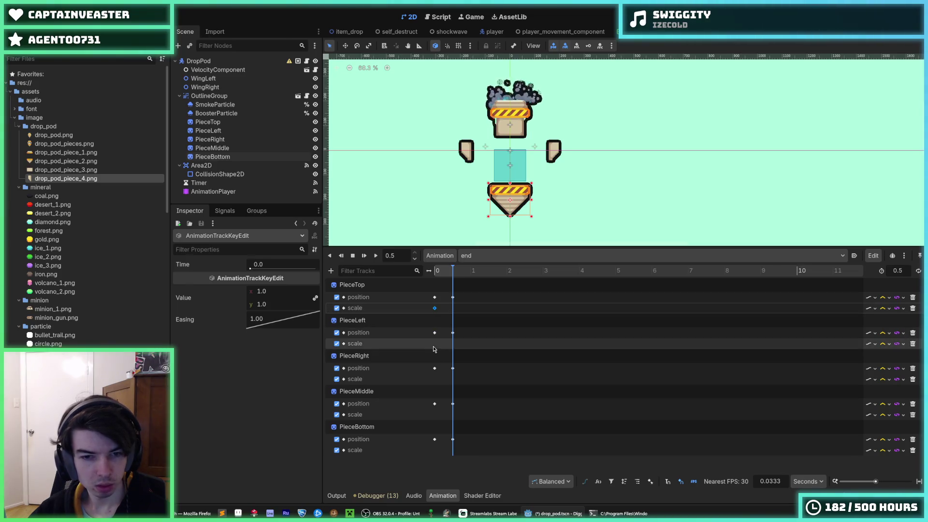
pyautogui.rightClick(436, 343)
pyautogui.click(438, 346)
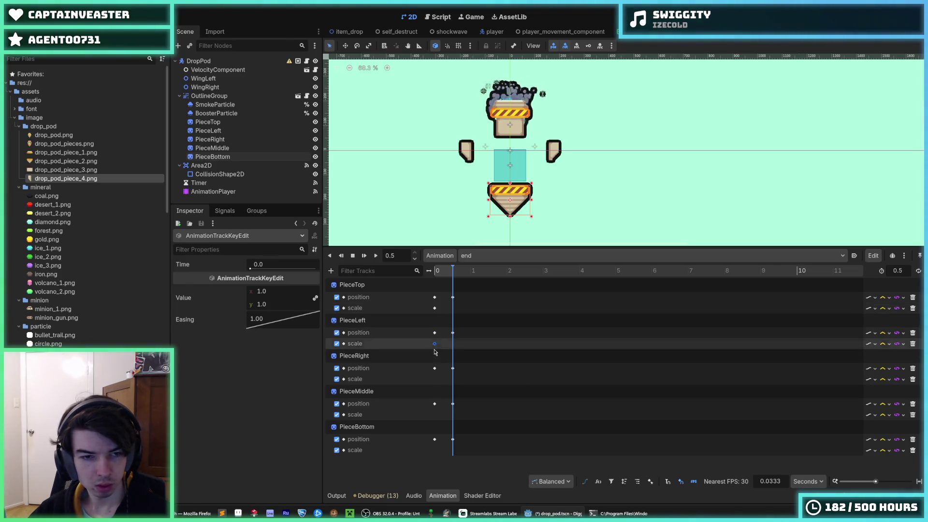
pyautogui.rightClick(435, 381)
pyautogui.click(438, 385)
pyautogui.rightClick(435, 419)
pyautogui.click(437, 420)
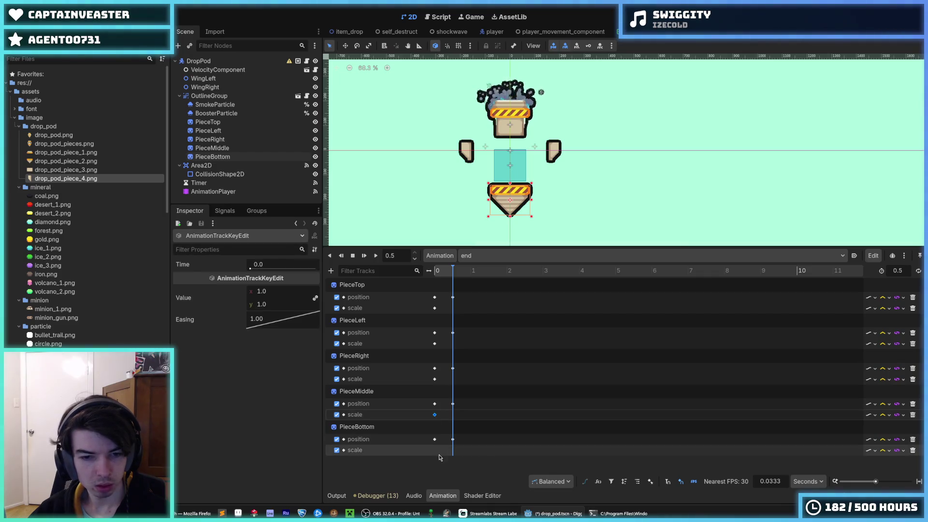
pyautogui.click(436, 453)
pyautogui.rightClick(435, 454)
pyautogui.click(442, 457)
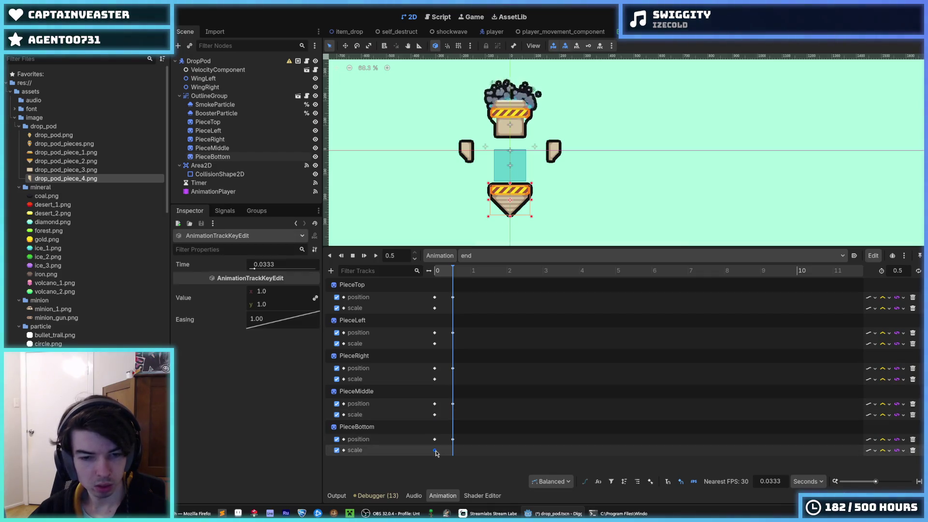
# Step: Add 0.5 s scale keys set to zero for PieceTop and PieceLeft
pyautogui.click(450, 312)
pyautogui.rightClick(450, 312)
pyautogui.click(454, 315)
pyautogui.click(279, 290)
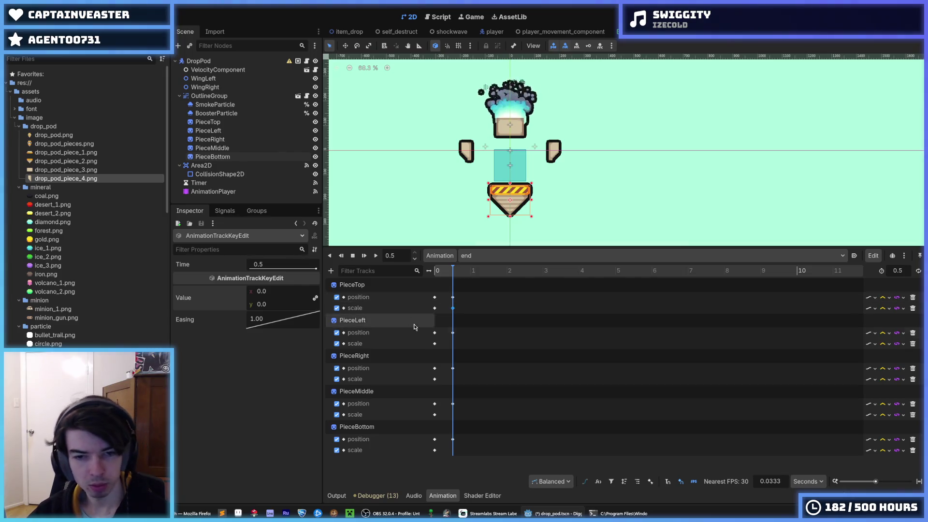
pyautogui.rightClick(453, 344)
pyautogui.click(457, 349)
pyautogui.click(454, 344)
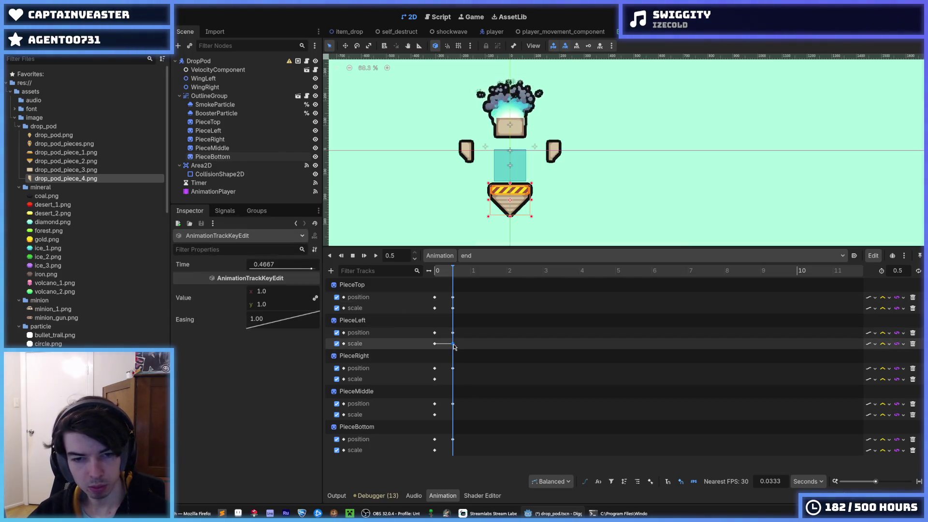
pyautogui.click(260, 291)
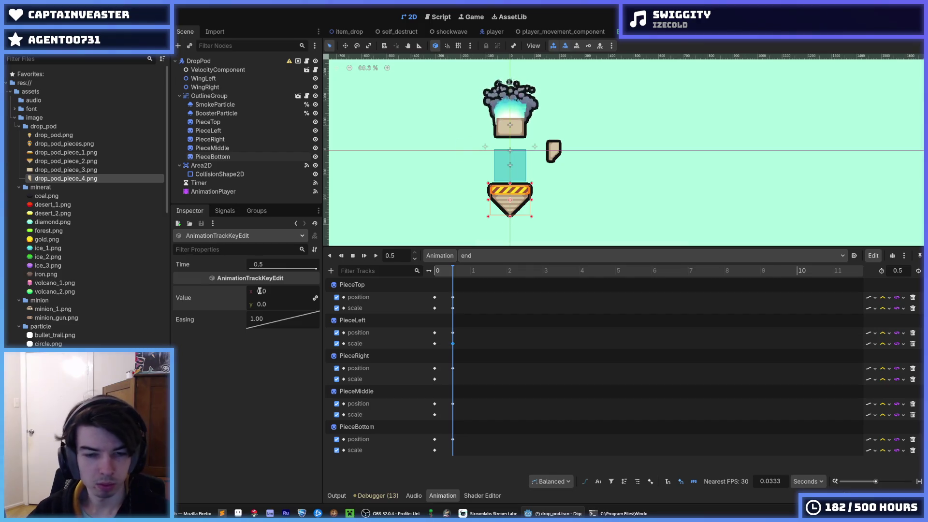
pyautogui.write('0')
# Step: Add zero-scale end keys at 0.5 s for PieceRight, PieceMiddle and PieceBottom
pyautogui.rightClick(455, 382)
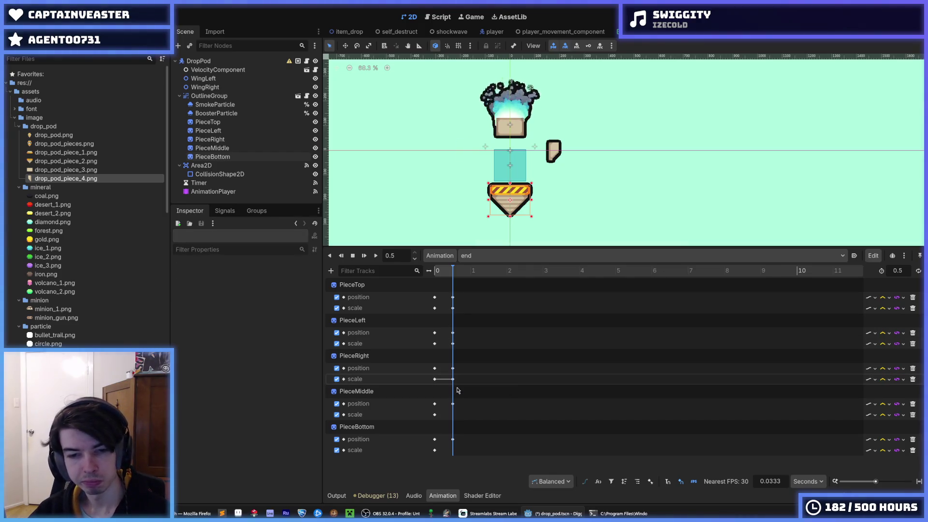
pyautogui.click(459, 388)
pyautogui.click(279, 290)
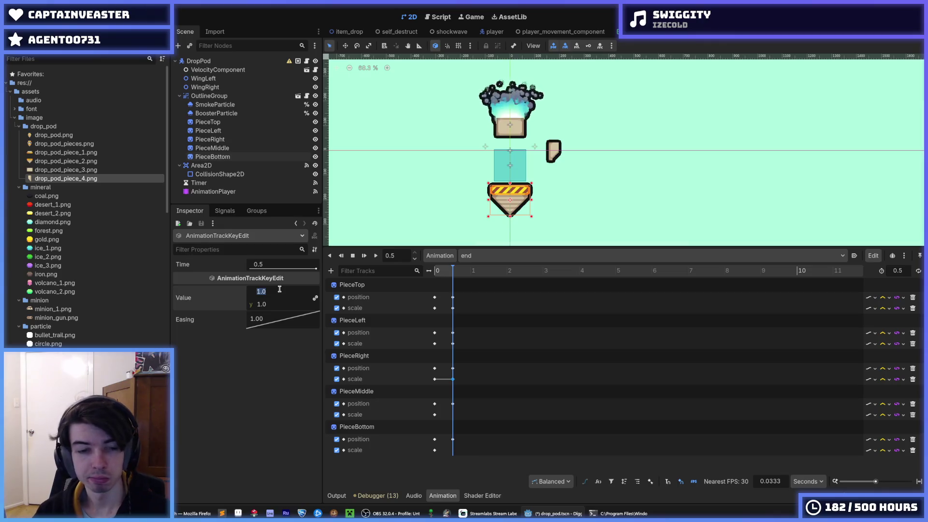
pyautogui.write('0')
pyautogui.press('Return')
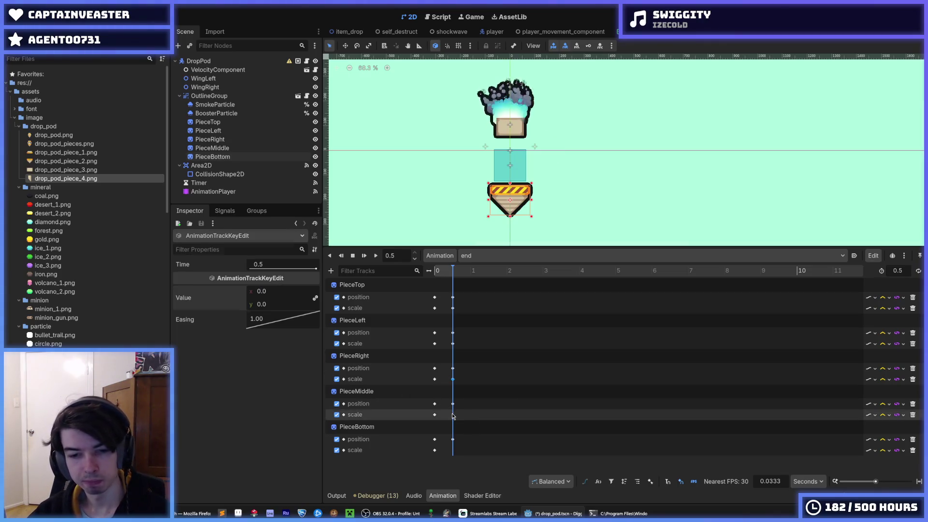
pyautogui.rightClick(453, 417)
pyautogui.click(457, 423)
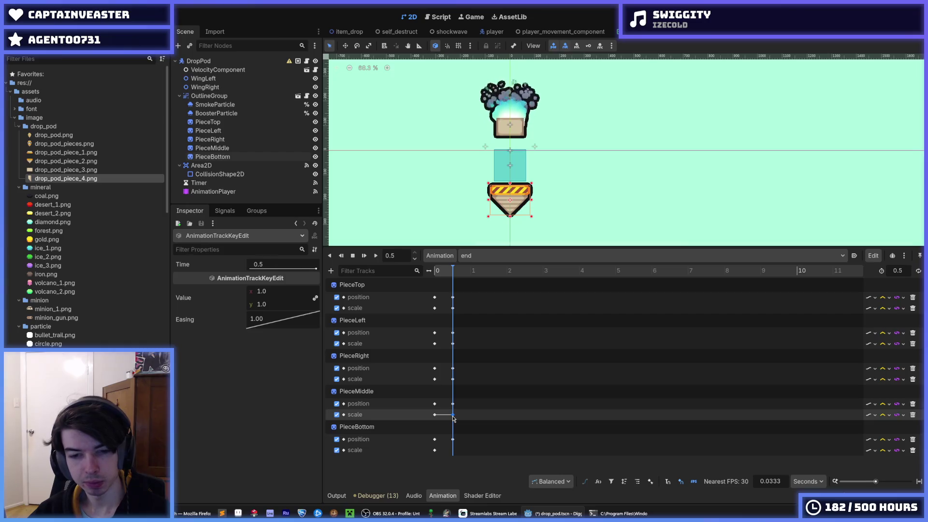
pyautogui.click(276, 290)
pyautogui.write('0')
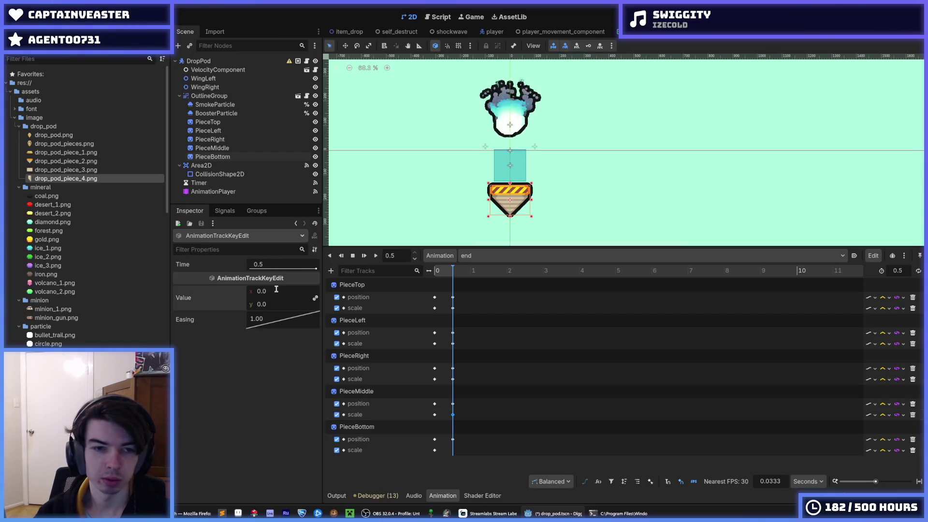
pyautogui.rightClick(453, 450)
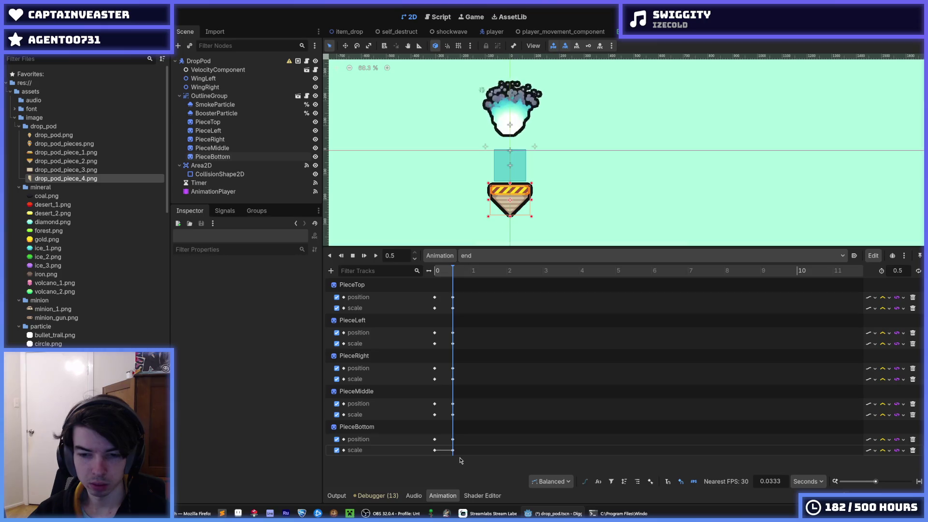
pyautogui.click(453, 450)
pyautogui.click(279, 291)
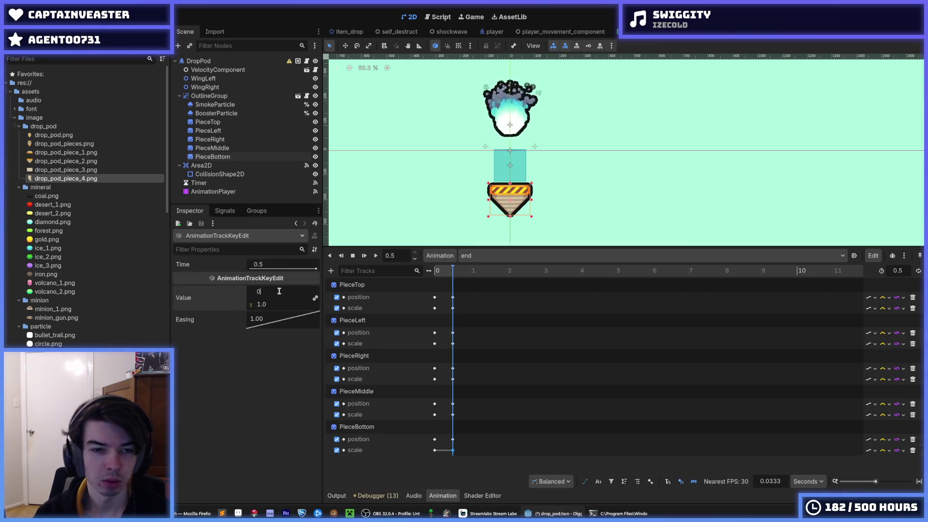
pyautogui.press('Return')
# Step: Replay the end animation to preview the shrink, then select PieceTop's starting scale key
pyautogui.click(376, 255)
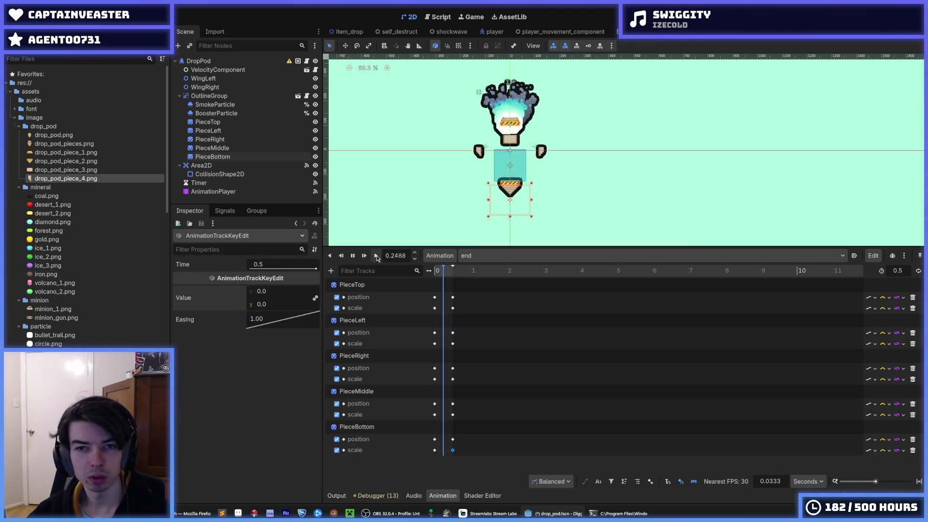
pyautogui.click(377, 256)
pyautogui.click(376, 255)
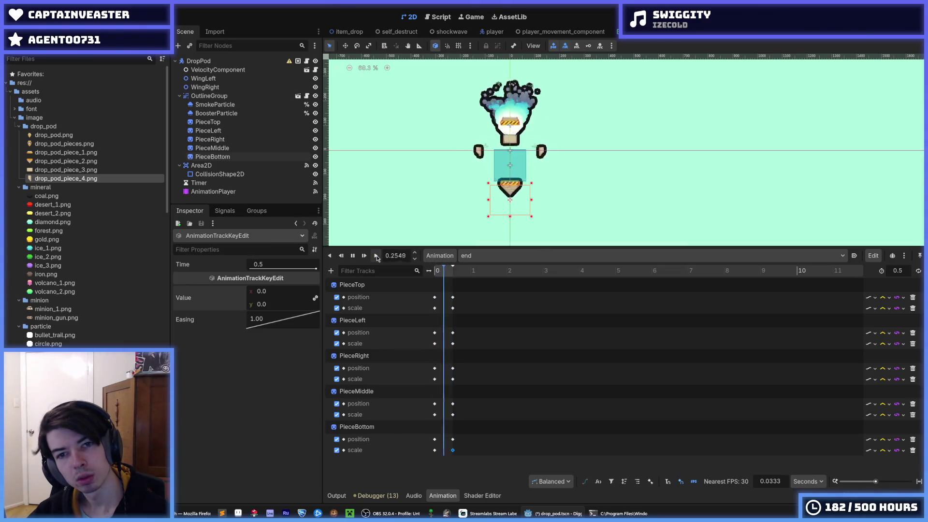
pyautogui.click(376, 256)
pyautogui.click(376, 256)
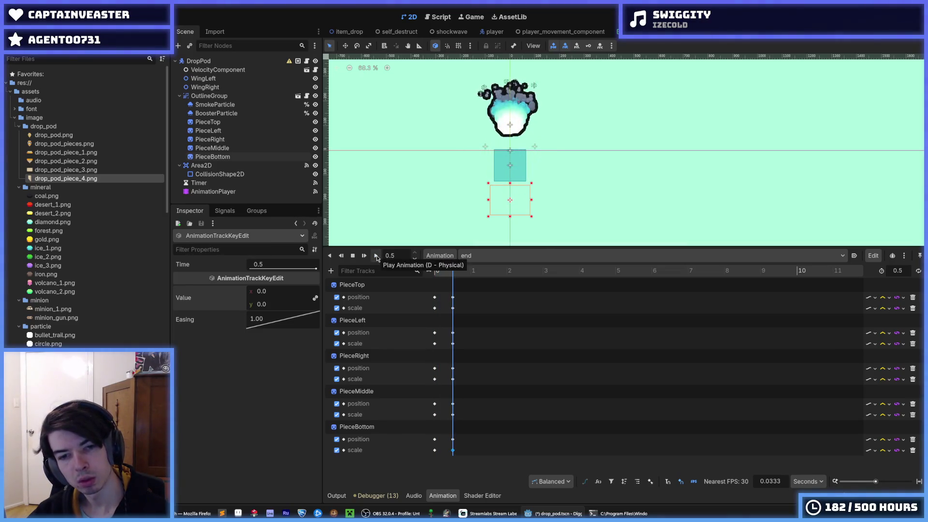
pyautogui.click(434, 308)
pyautogui.click(285, 319)
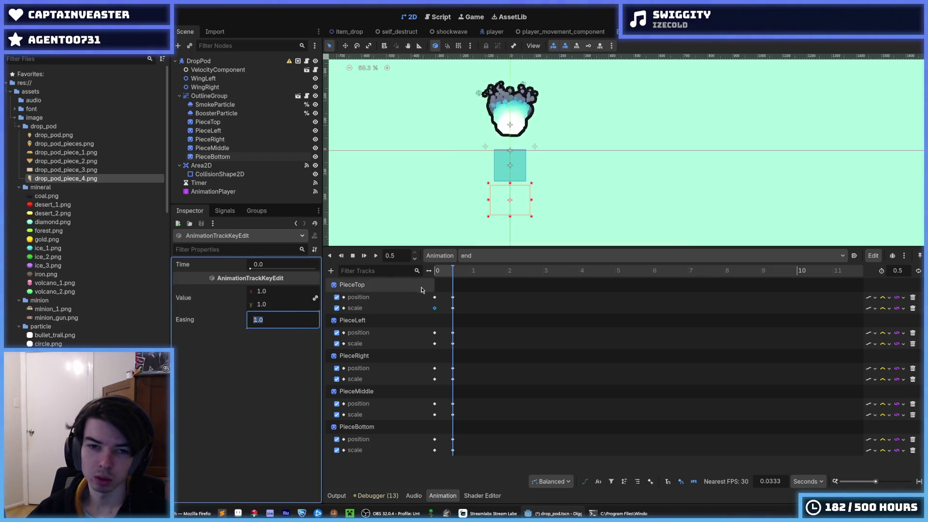
# Step: Give the starting scale keys of PieceTop, PieceLeft and PieceRight an easing of 4
pyautogui.moveTo(453, 270); pyautogui.dragTo(416, 270)
pyautogui.click(377, 255)
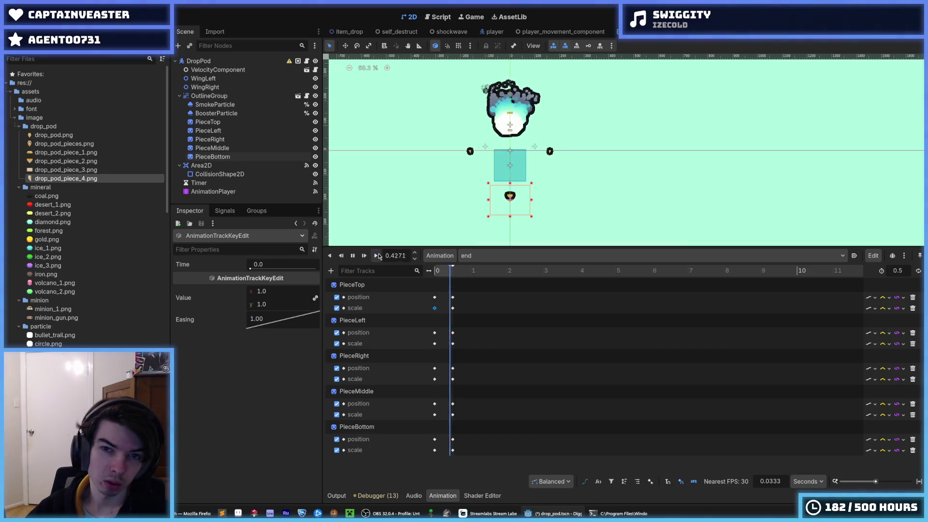
pyautogui.doubleClick(274, 321)
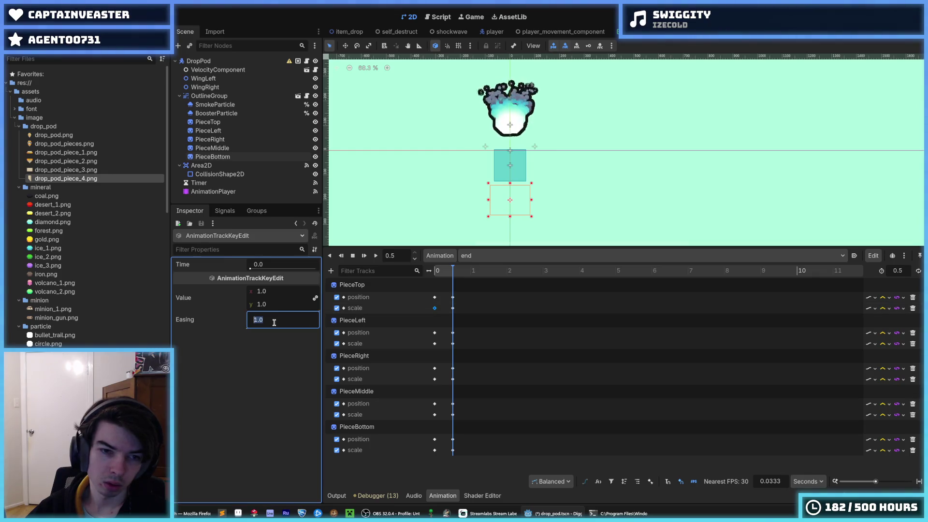
pyautogui.write('4')
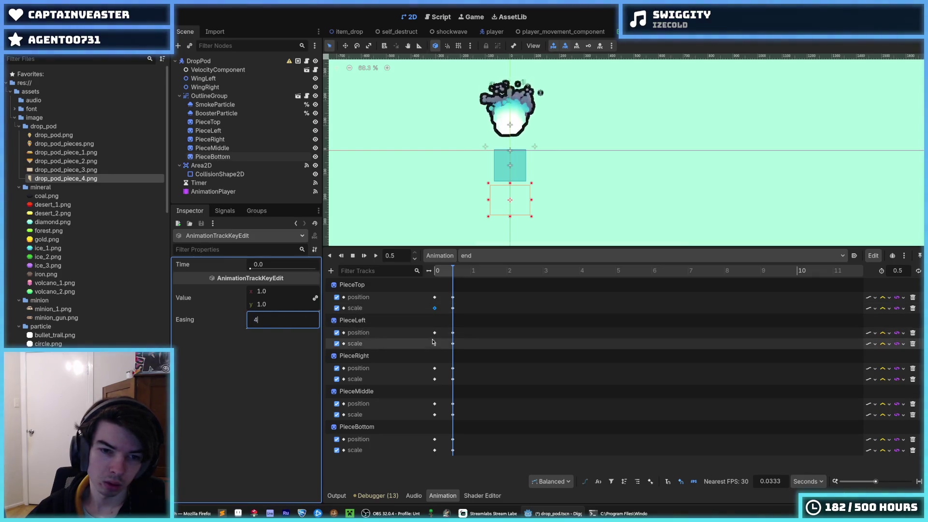
pyautogui.click(435, 344)
pyautogui.doubleClick(314, 324)
pyautogui.write('4')
pyautogui.click(435, 379)
pyautogui.doubleClick(290, 320)
pyautogui.write('4')
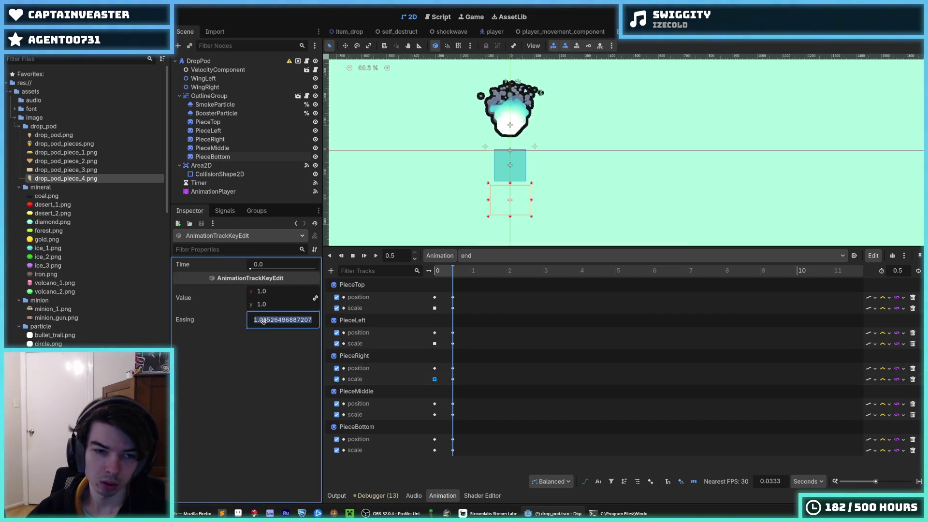
# Step: Set easing 4 on PieceMiddle's and PieceBottom's starting scale keys, then replay the animation
pyautogui.moveTo(453, 271)
pyautogui.mouseDown()
pyautogui.moveTo(431, 276)
pyautogui.moveTo(455, 283)
pyautogui.mouseUp()
pyautogui.click(436, 414)
pyautogui.doubleClick(276, 321)
pyautogui.write('4')
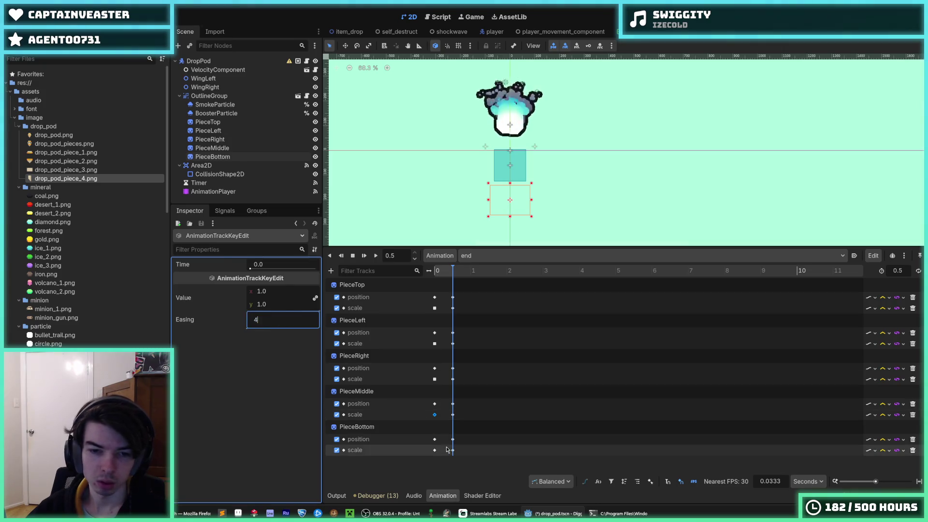
pyautogui.click(435, 451)
pyautogui.doubleClick(279, 319)
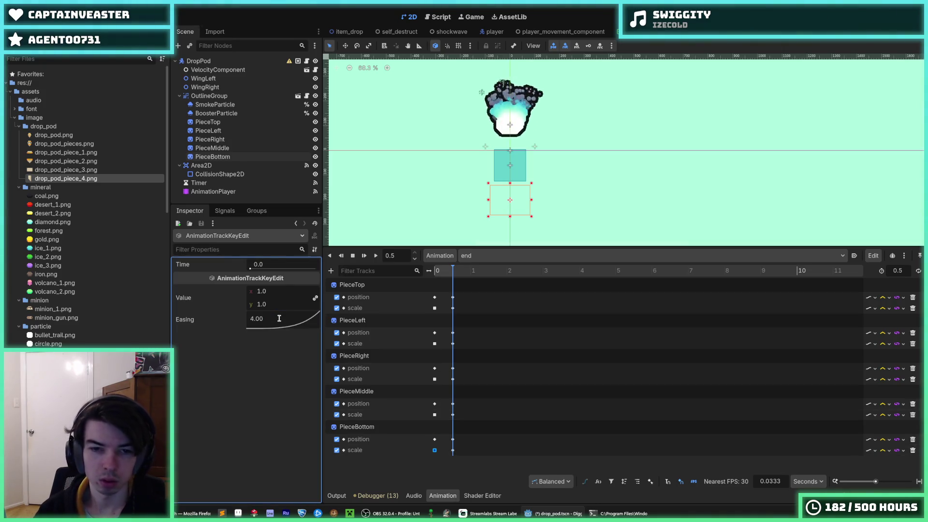
pyautogui.click(375, 256)
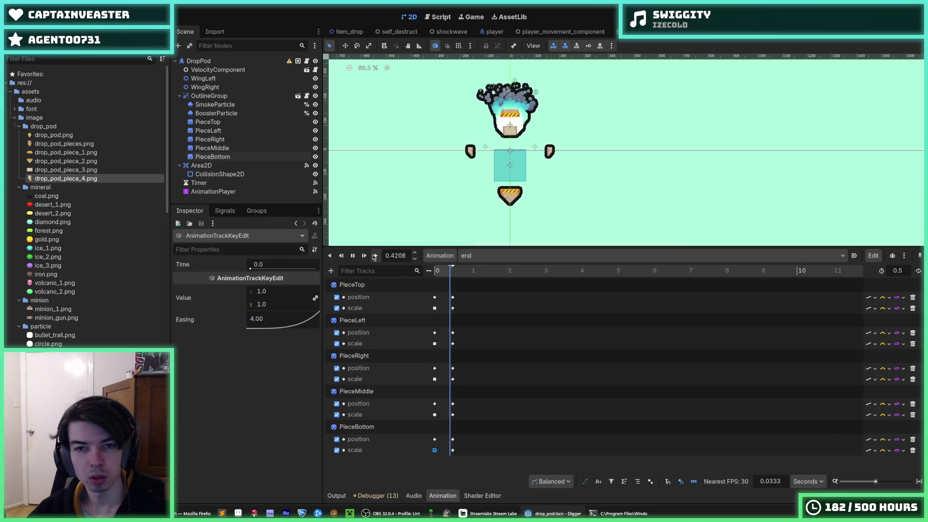
pyautogui.click(376, 256)
pyautogui.click(376, 256)
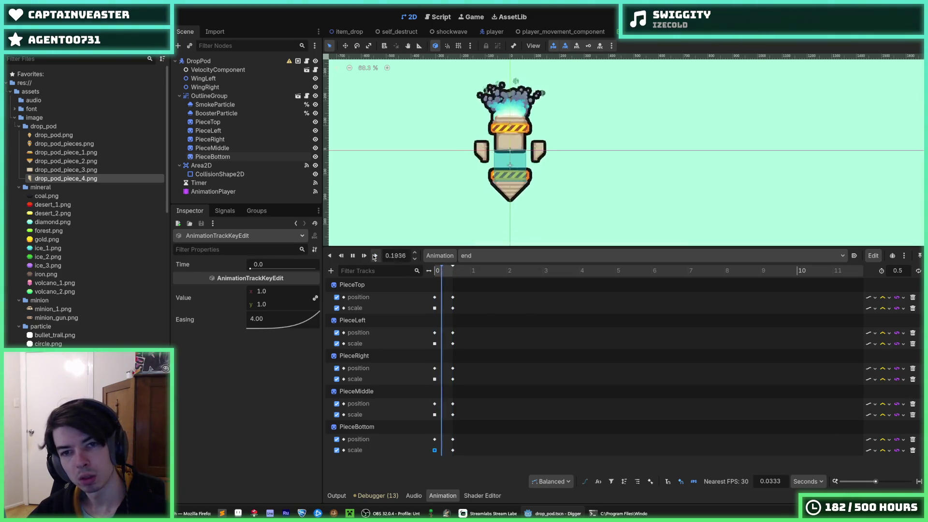
pyautogui.click(375, 256)
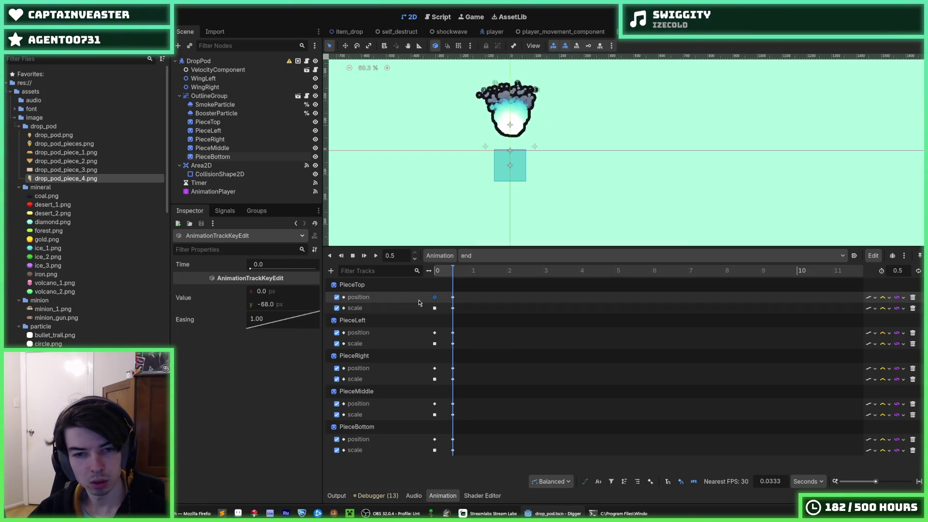
# Step: Set easing 4 on the PieceRight, PieceMiddle and PieceBottom position keys, then preview
pyautogui.click(435, 333)
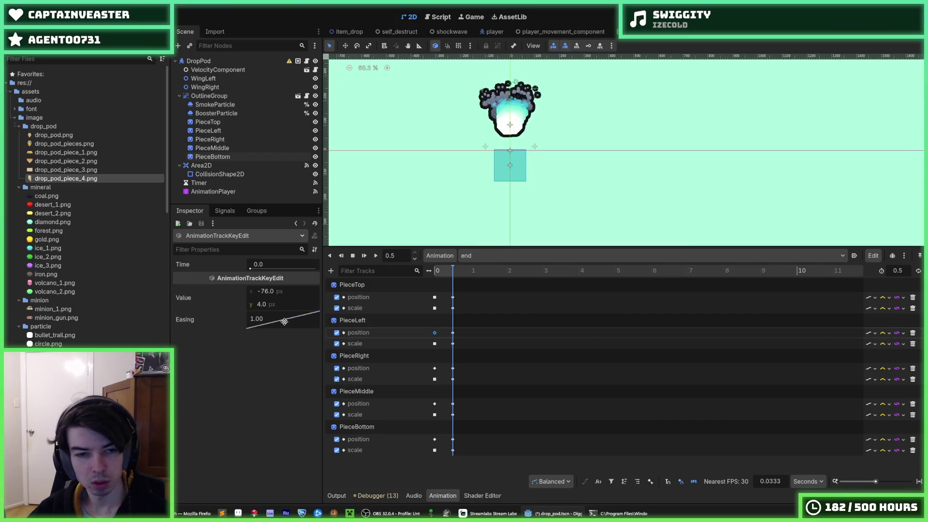
pyautogui.write('4')
pyautogui.click(435, 369)
pyautogui.click(283, 321)
pyautogui.write('4')
pyautogui.click(434, 404)
pyautogui.click(283, 321)
pyautogui.write('4')
pyautogui.click(435, 439)
pyautogui.click(282, 320)
pyautogui.write('4')
pyautogui.click(437, 272)
pyautogui.click(380, 258)
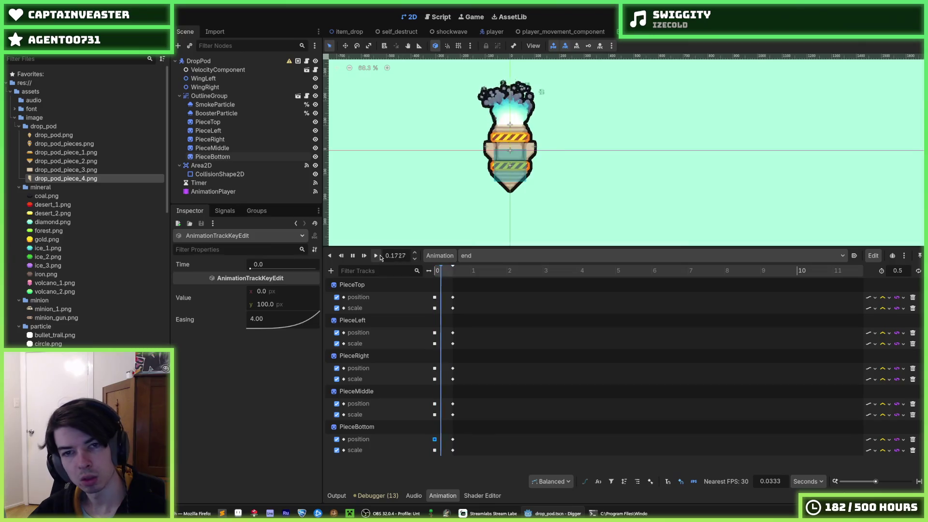
# Step: Set easing 0.25 on the starting position keys of PieceTop, PieceLeft and PieceRight
pyautogui.click(431, 299)
pyautogui.click(434, 298)
pyautogui.click(267, 320)
pyautogui.write('0.250')
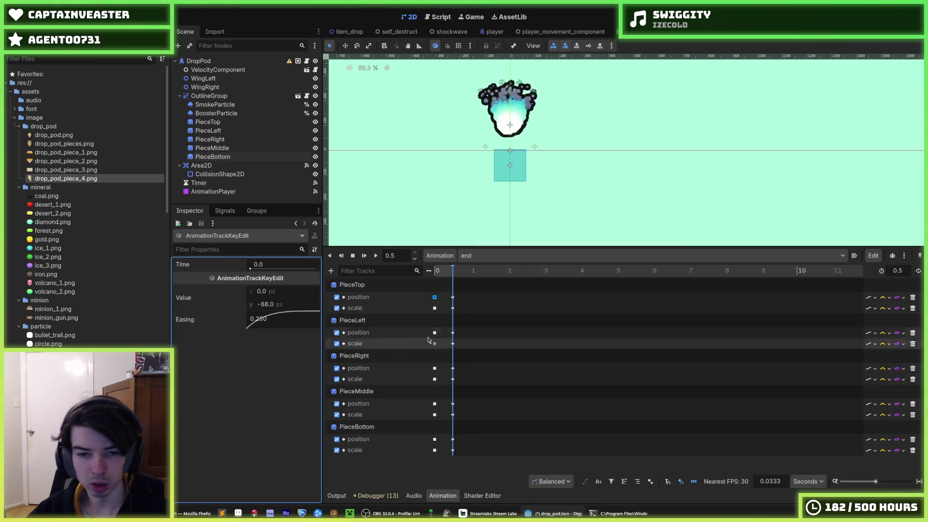
pyautogui.click(435, 333)
pyautogui.click(284, 322)
pyautogui.click(435, 368)
pyautogui.click(278, 318)
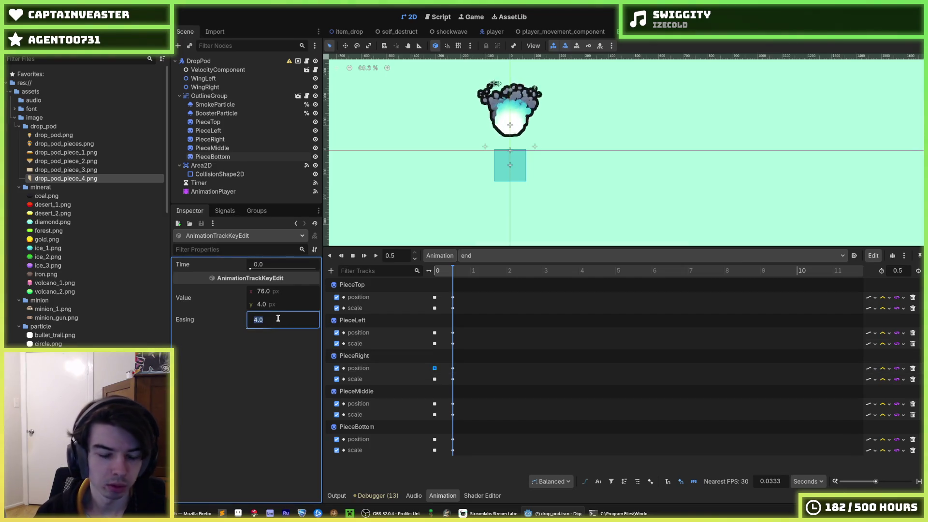
# Step: Set easing 0.25 on PieceMiddle's and PieceBottom's starting position keys, then replay the animation
pyautogui.click(435, 404)
pyautogui.click(276, 319)
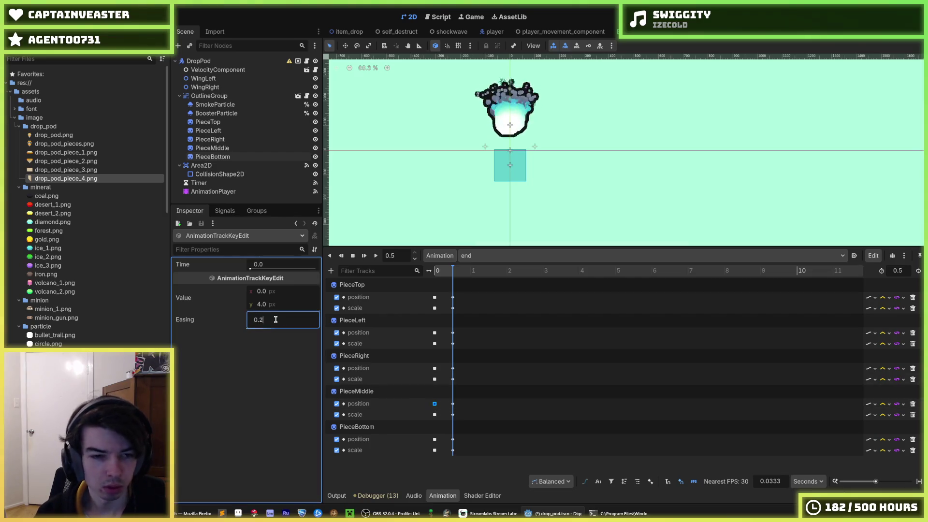
pyautogui.click(434, 439)
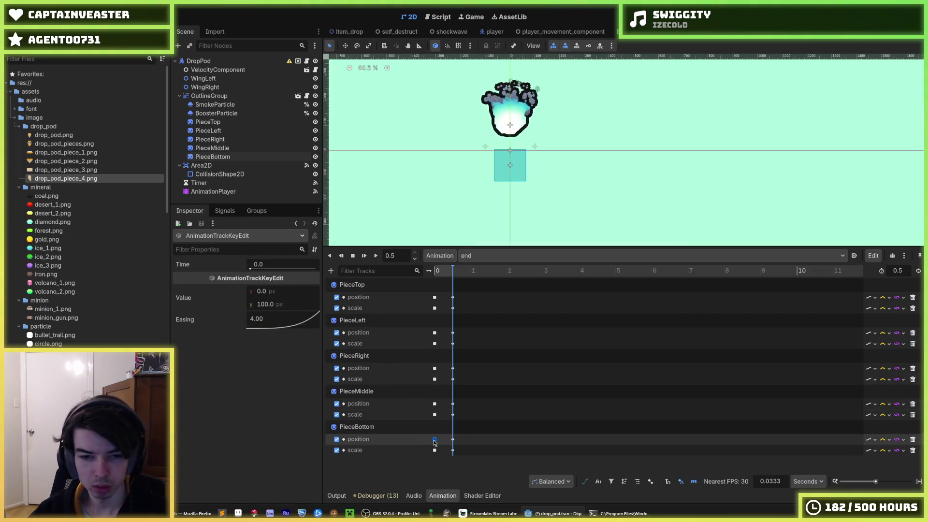
pyautogui.click(275, 322)
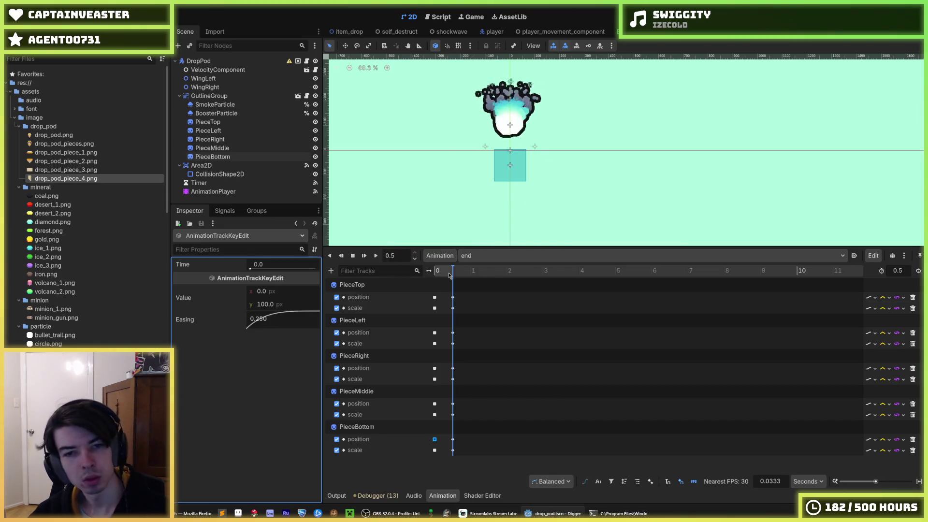
pyautogui.click(376, 256)
pyautogui.click(376, 261)
pyautogui.click(376, 262)
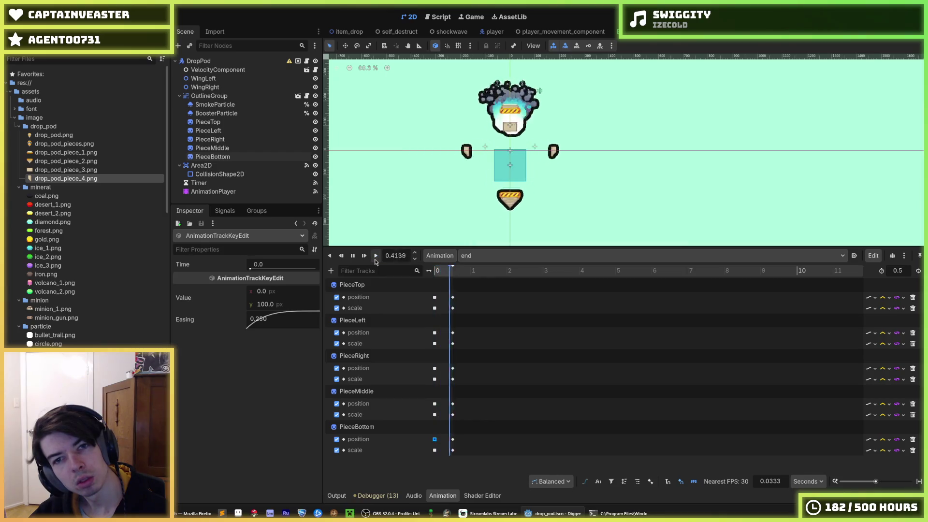
# Step: Replay the end animation six times, then switch the animation editor to RESET
pyautogui.click(376, 261)
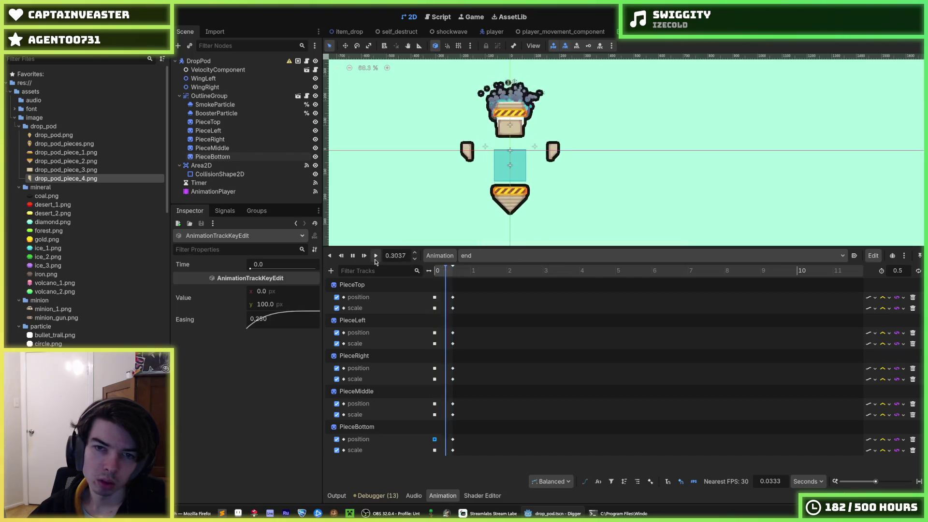
pyautogui.click(376, 255)
pyautogui.click(376, 255)
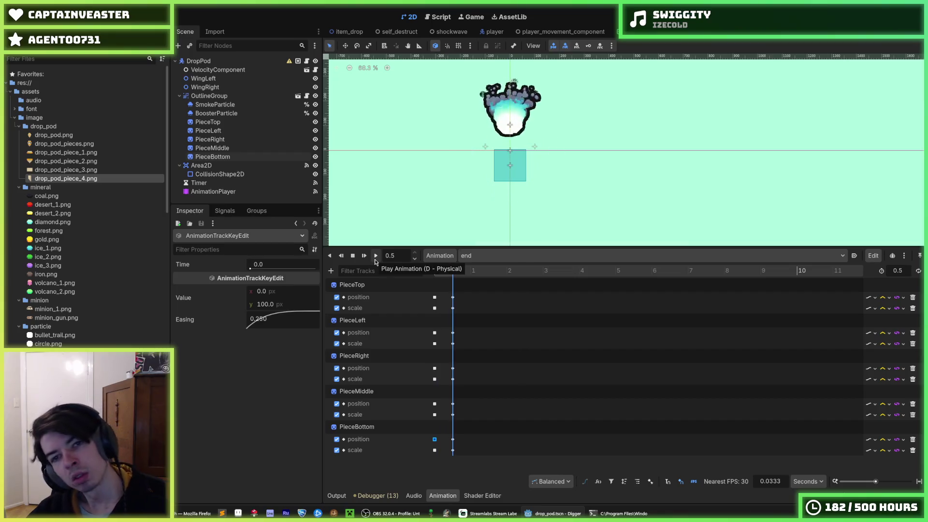
pyautogui.click(376, 257)
pyautogui.click(376, 256)
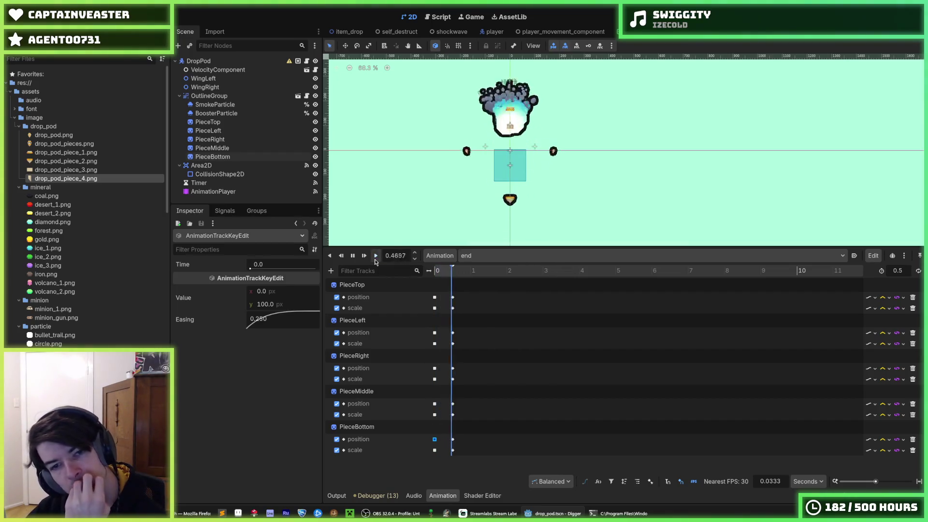
pyautogui.click(376, 256)
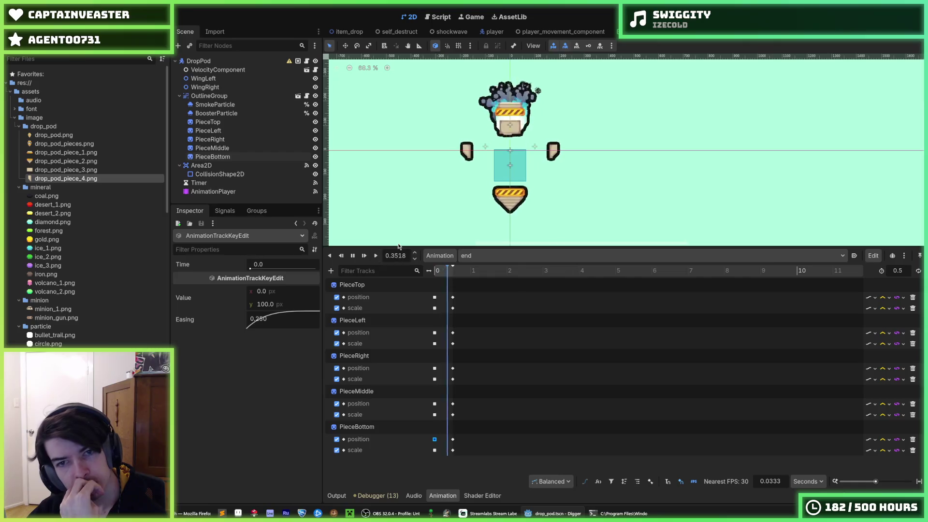
pyautogui.click(469, 255)
pyautogui.click(471, 270)
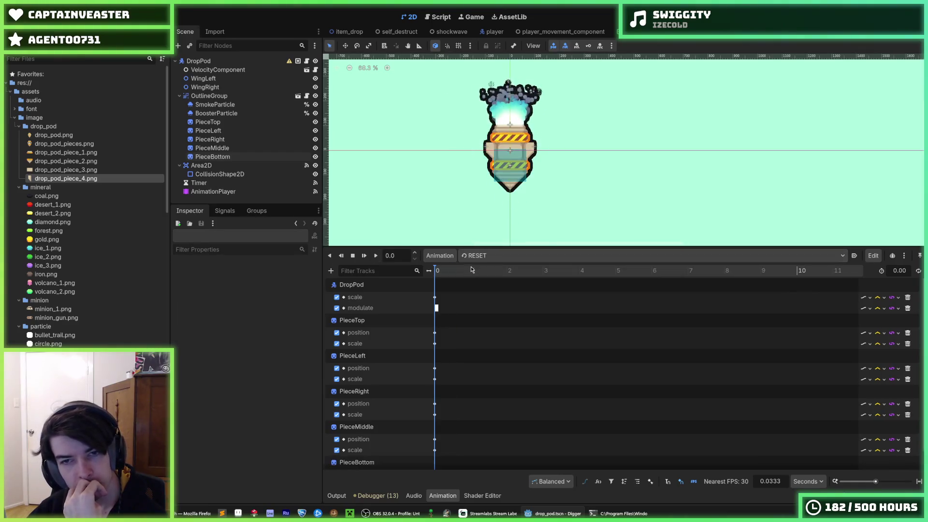
# Step: Run the game with F5, restart it three times to watch the landing, then stop with F8
pyautogui.press('F5')
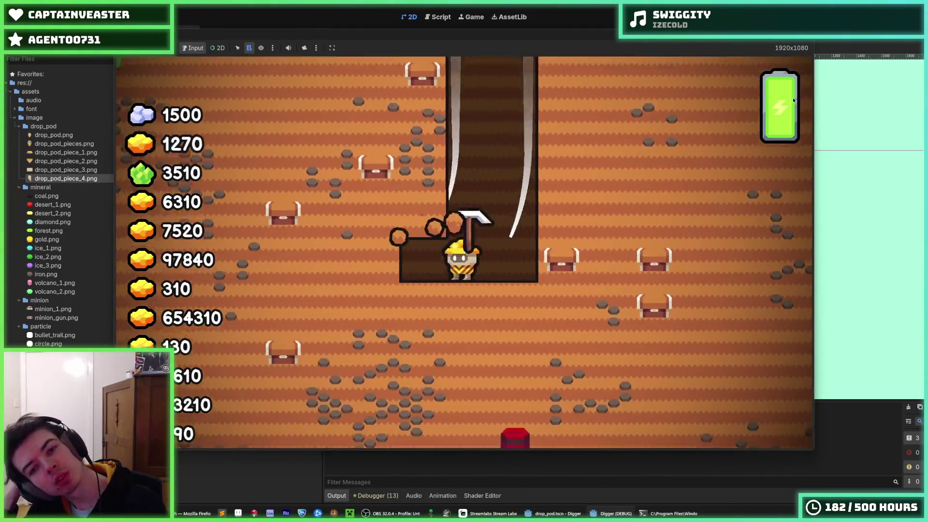
pyautogui.press('F5')
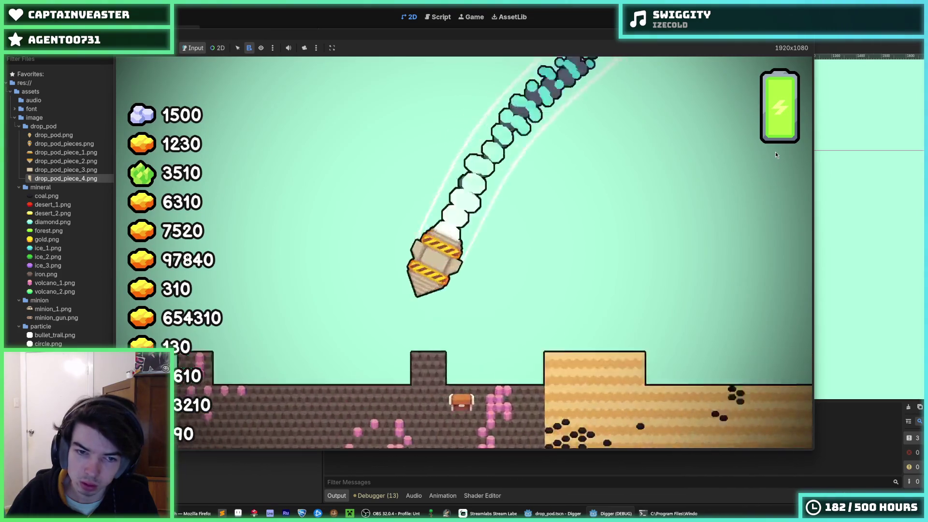
pyautogui.press('F5')
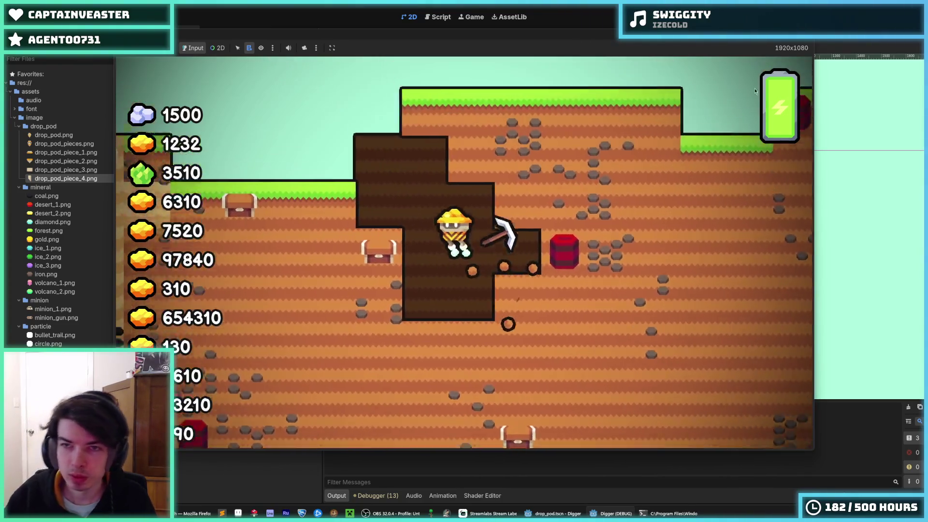
pyautogui.press('F5')
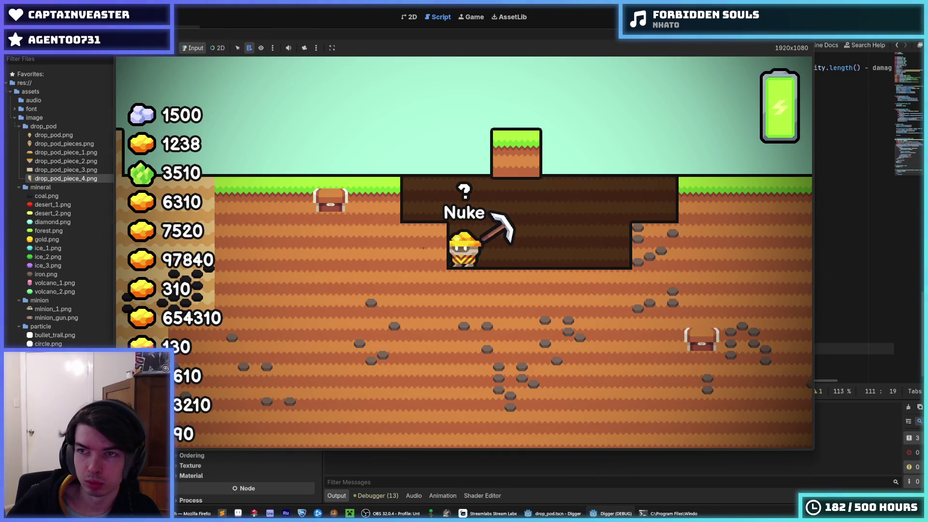
pyautogui.press('F8')
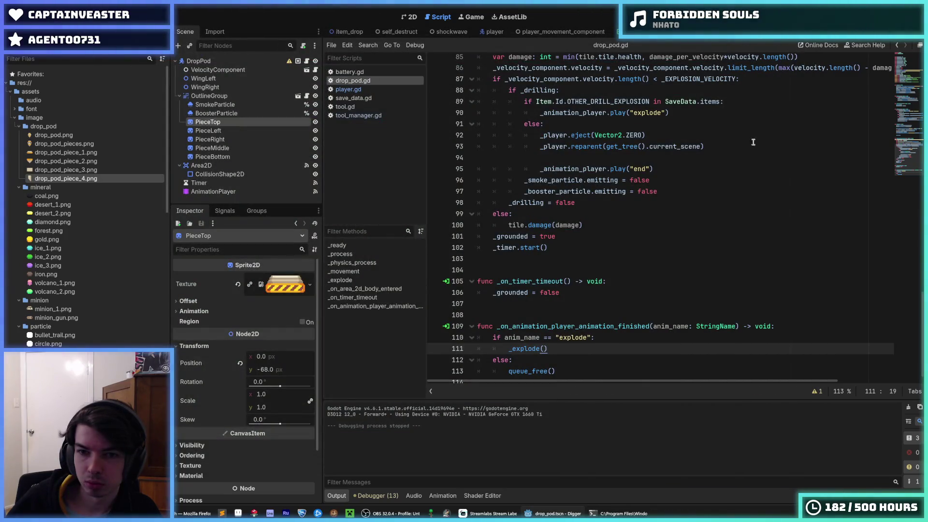
# Step: In drop_pod.gd, delete blank line 94 and move the eject and reparent lines below play("end"), then run
pyautogui.click(674, 168)
pyautogui.click(676, 180)
pyautogui.scroll(7, 676, 183)
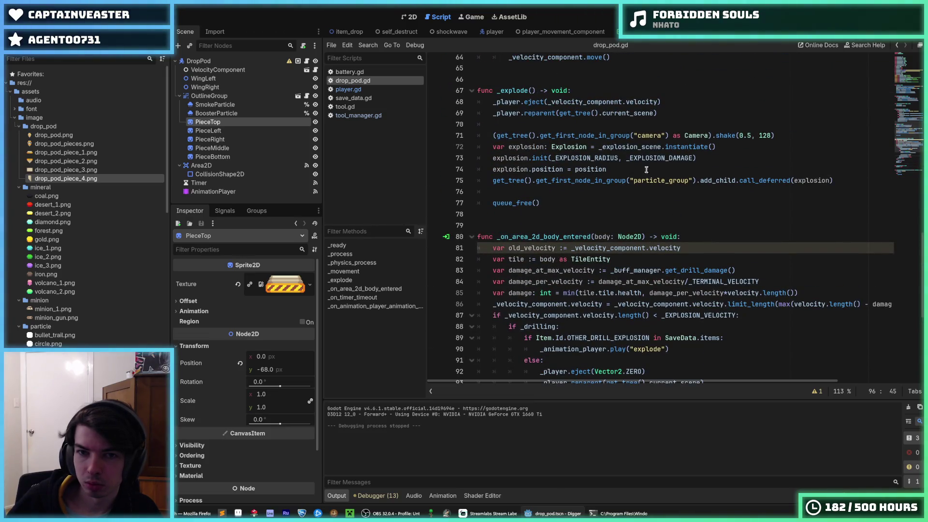
pyautogui.moveTo(675, 101); pyautogui.dragTo(471, 104)
pyautogui.scroll(-7, 592, 193)
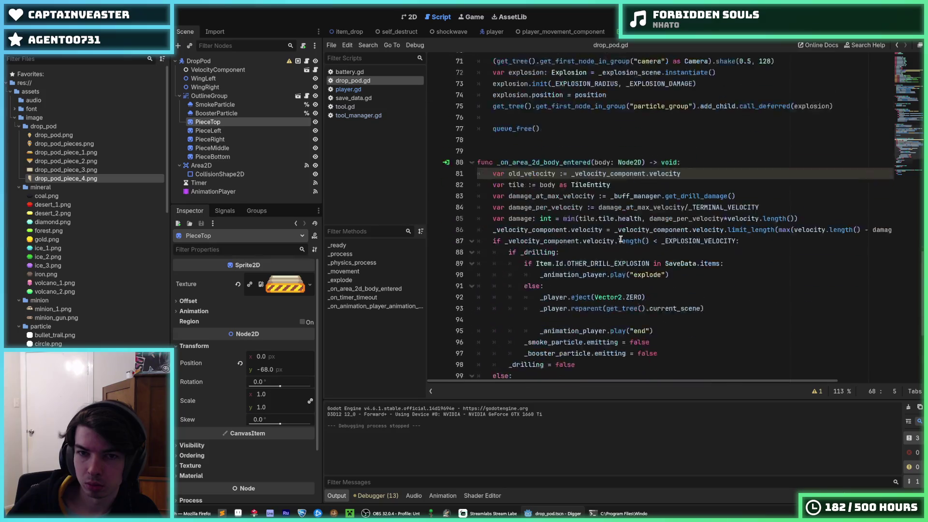
pyautogui.click(662, 149)
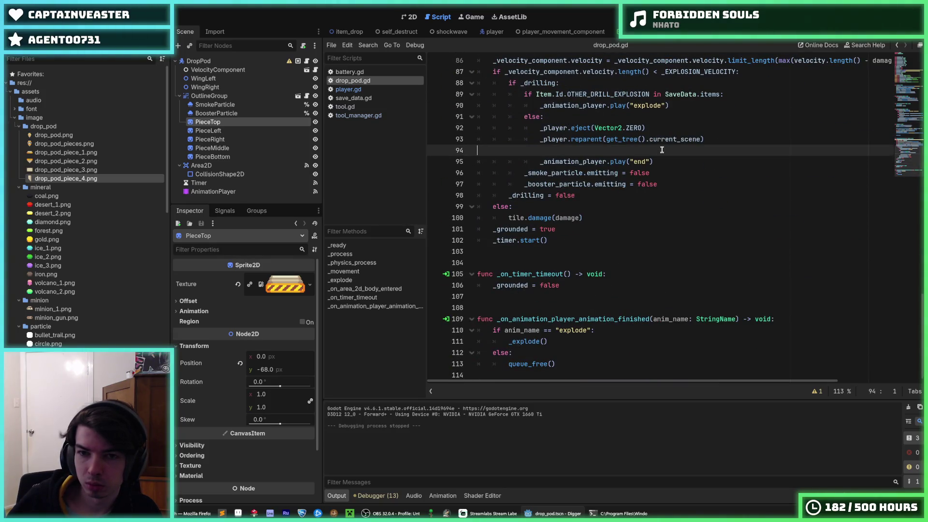
pyautogui.press('BackSpace')
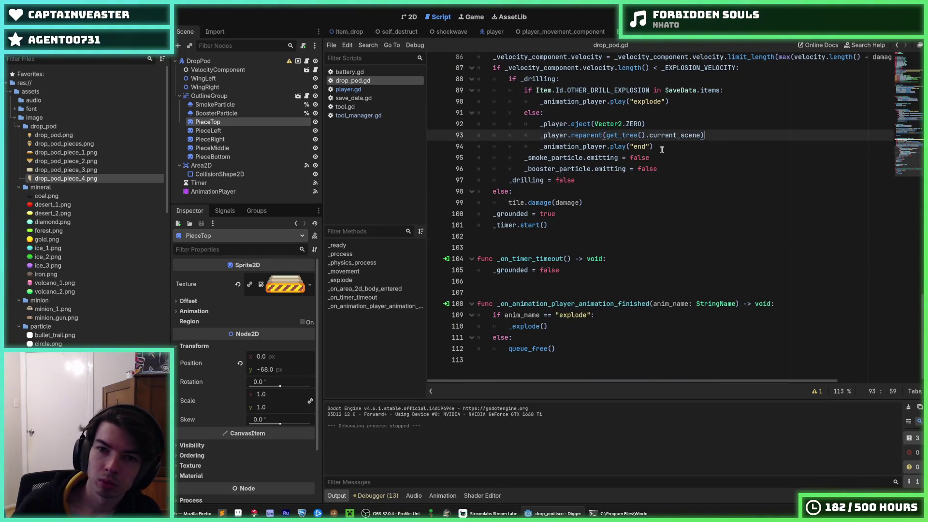
pyautogui.hotkey('shift', 'Up')
pyautogui.hotkey('alt', 'Down')
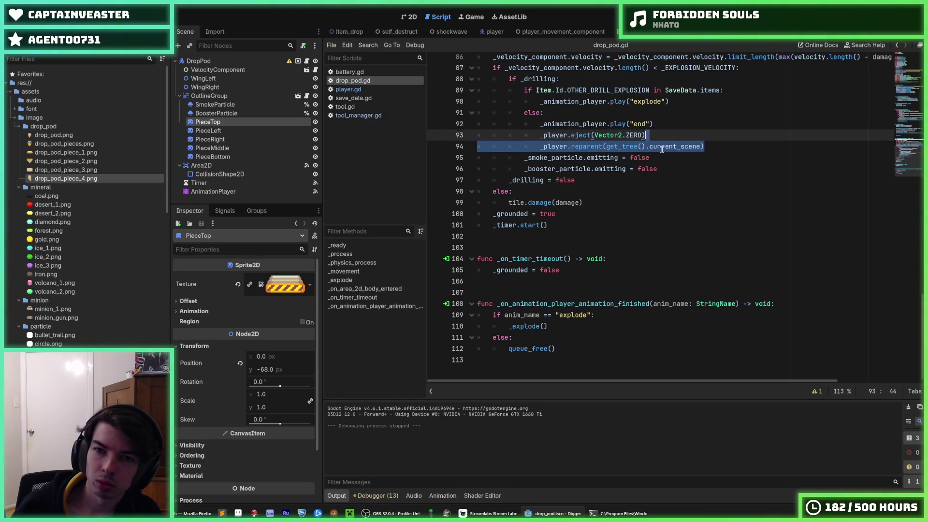
pyautogui.press('Up')
pyautogui.press('Down')
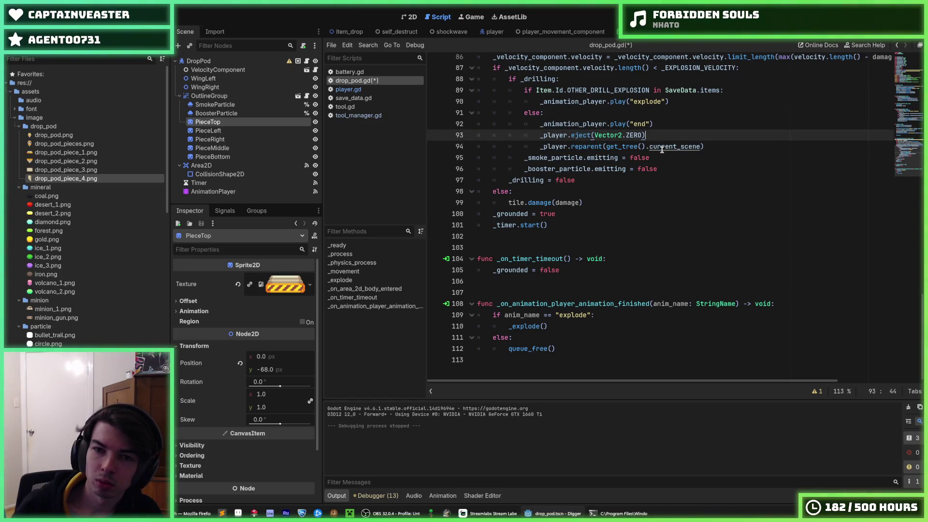
pyautogui.press('F5')
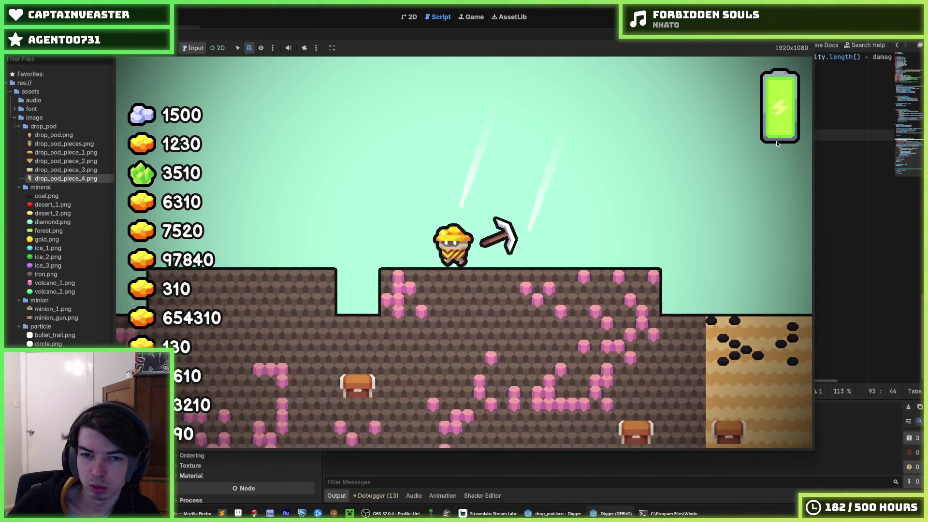
# Step: Restart the game once more, stop it with F8, and return to the 2D scene view
pyautogui.press('F5')
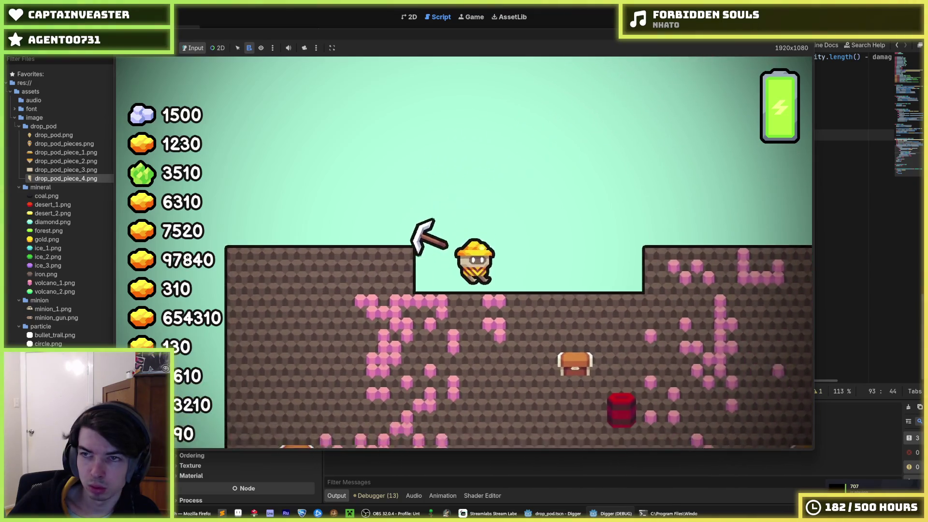
pyautogui.press('F8')
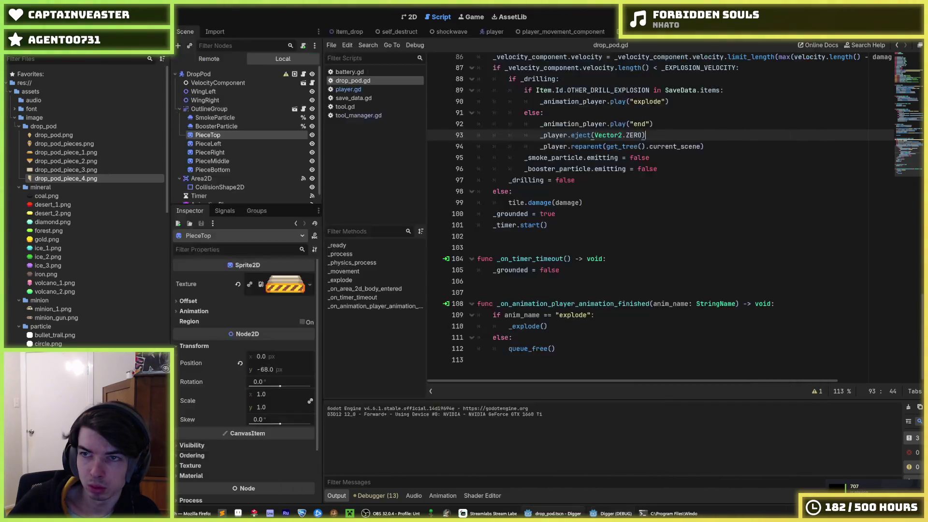
pyautogui.click(412, 17)
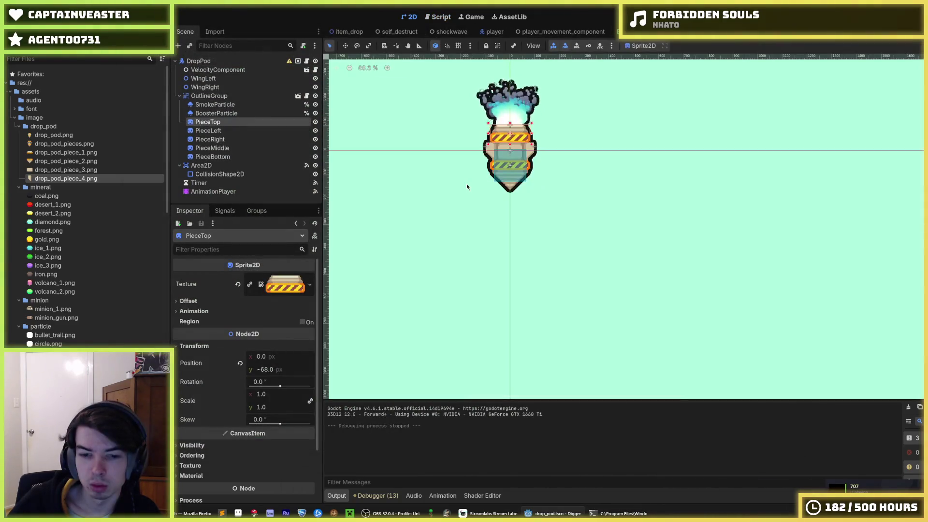
# Step: Select the AnimationPlayer, switch to the end animation, and replay it repeatedly
pyautogui.click(213, 191)
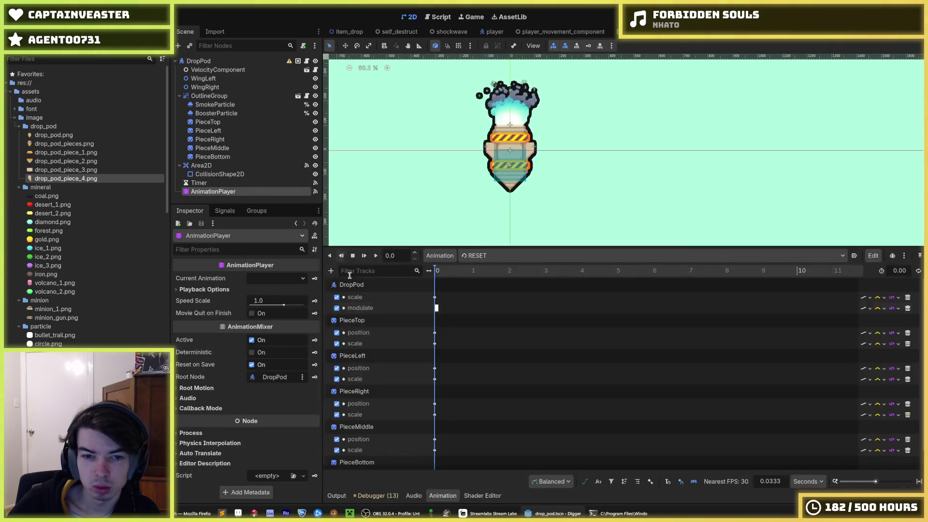
pyautogui.click(483, 255)
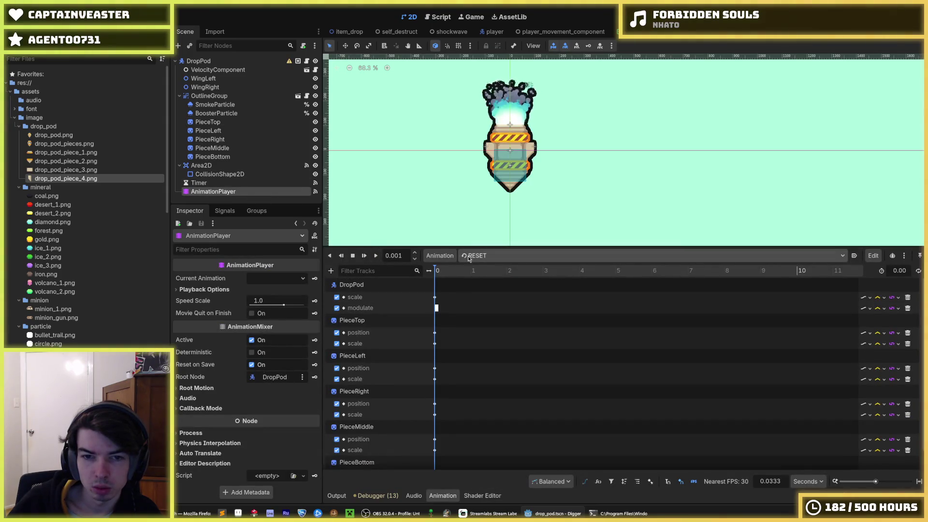
pyautogui.click(471, 285)
pyautogui.click(377, 255)
pyautogui.click(378, 255)
pyautogui.click(377, 256)
pyautogui.click(377, 256)
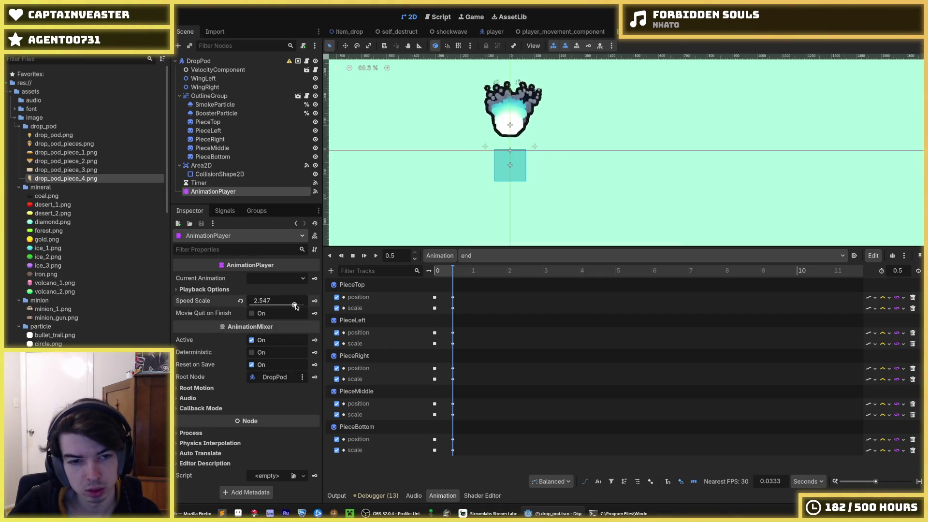
pyautogui.click(376, 256)
pyautogui.click(376, 257)
pyautogui.click(376, 256)
pyautogui.click(377, 256)
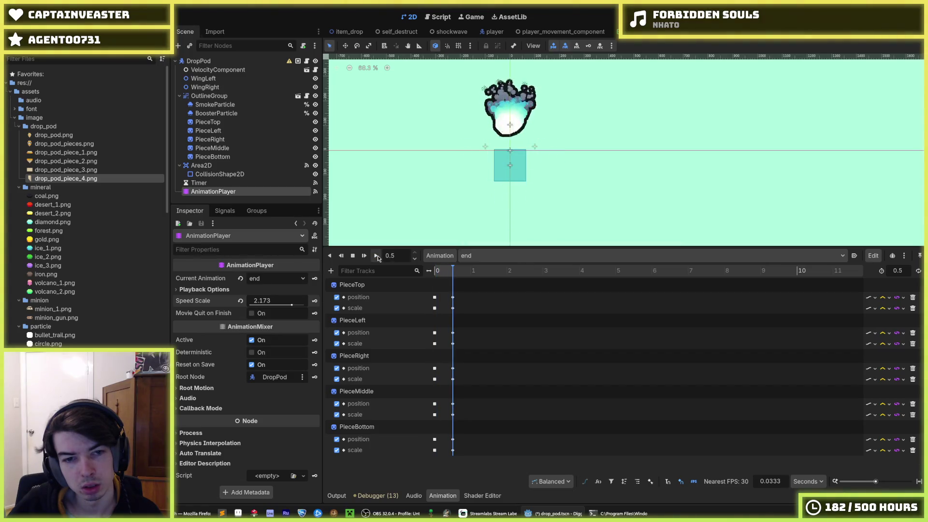
# Step: Reset the AnimationPlayer speed scale to 1.0, replay the end animation, and select PieceTop's final position key
pyautogui.click(272, 296)
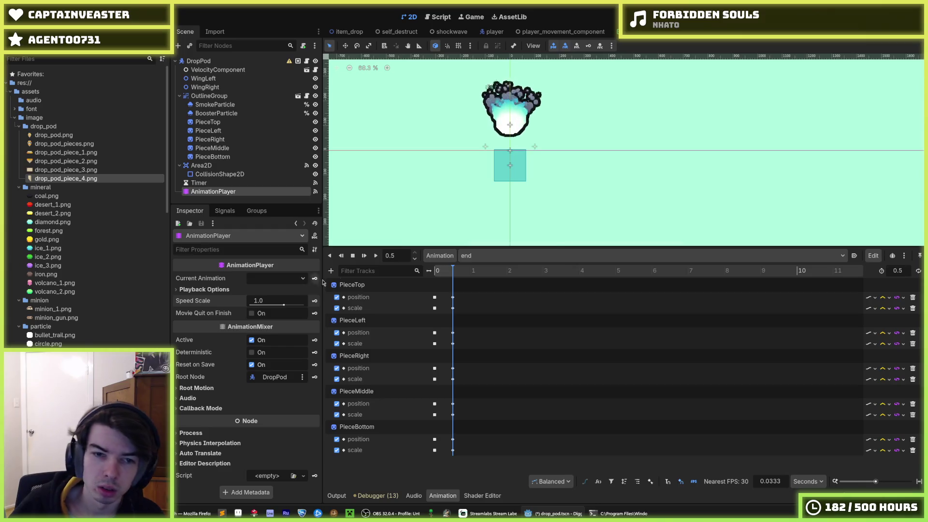
pyautogui.click(377, 256)
pyautogui.click(378, 256)
pyautogui.click(378, 256)
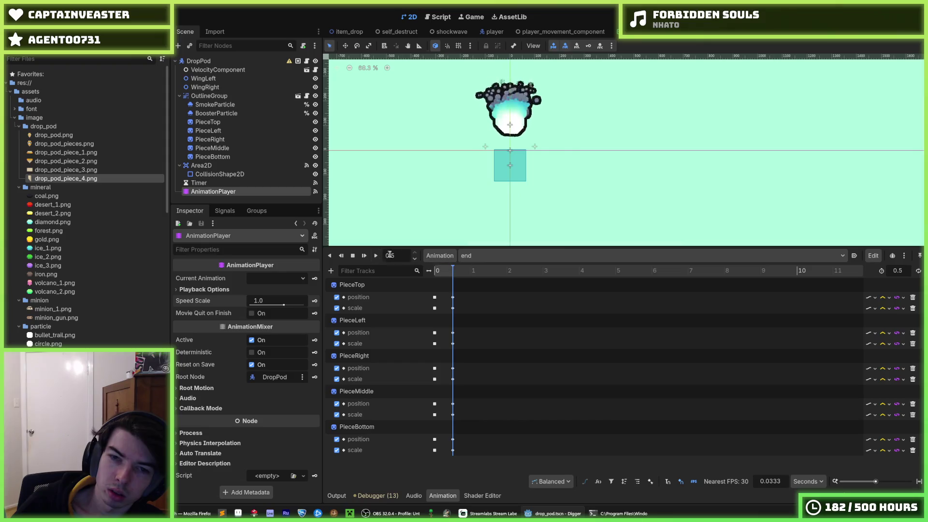
pyautogui.click(454, 297)
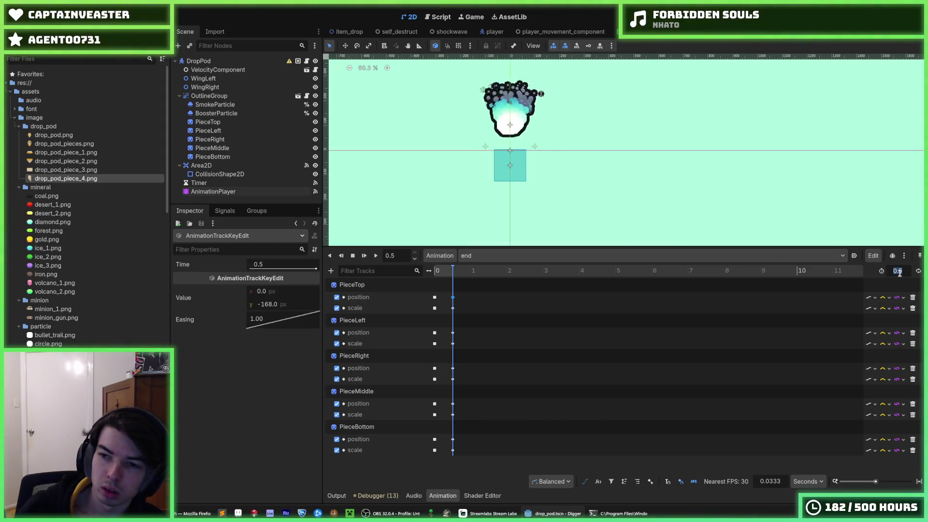
pyautogui.write('0.45')
# Step: Apply the end animation's new 0.3 s length, save the scene and play it
pyautogui.press('Return')
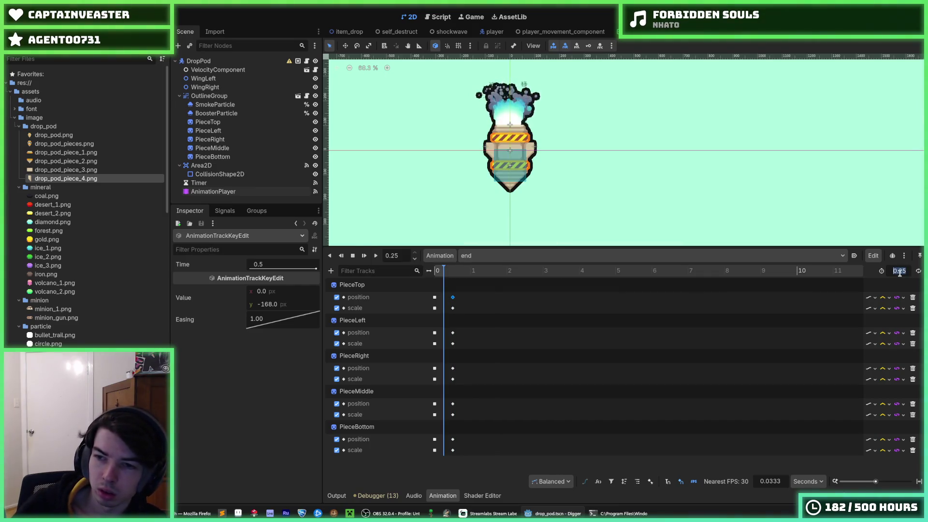
pyautogui.write('0.3')
pyautogui.click(544, 254)
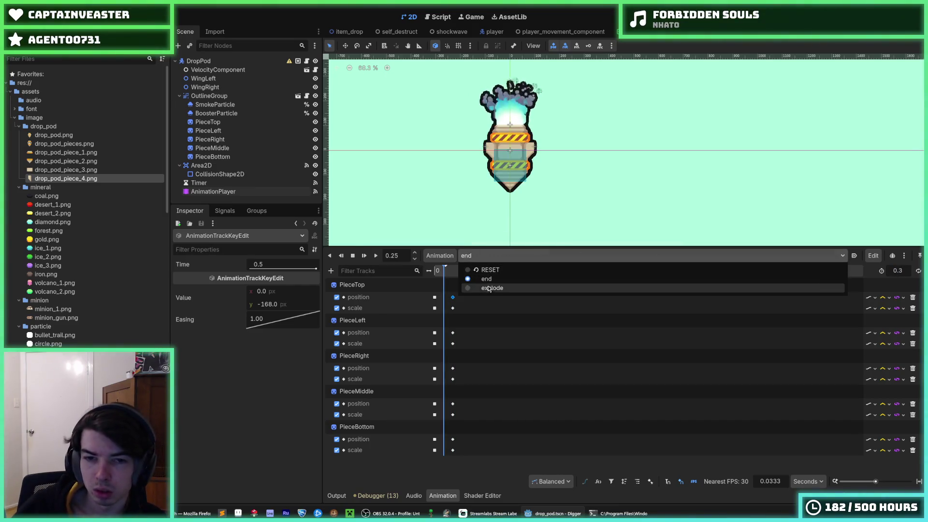
pyautogui.click(491, 286)
pyautogui.click(500, 258)
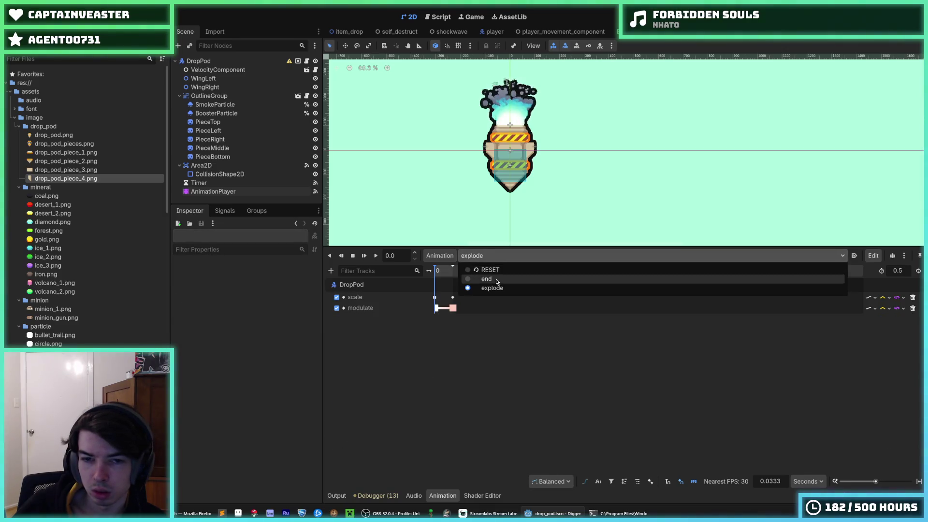
pyautogui.click(483, 277)
pyautogui.hotkey('ctrl', 's')
pyautogui.click(376, 258)
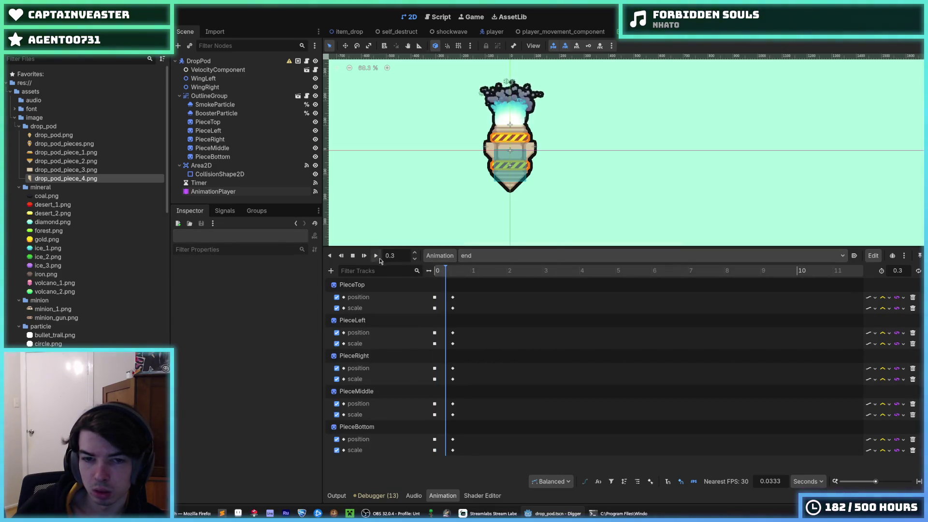
# Step: Move the pieces' final position and scale keyframes from 0.5 s to 0.3 s
pyautogui.click(453, 298)
pyautogui.moveTo(446, 300); pyautogui.dragTo(446, 333)
pyautogui.scroll(5, 542, 352)
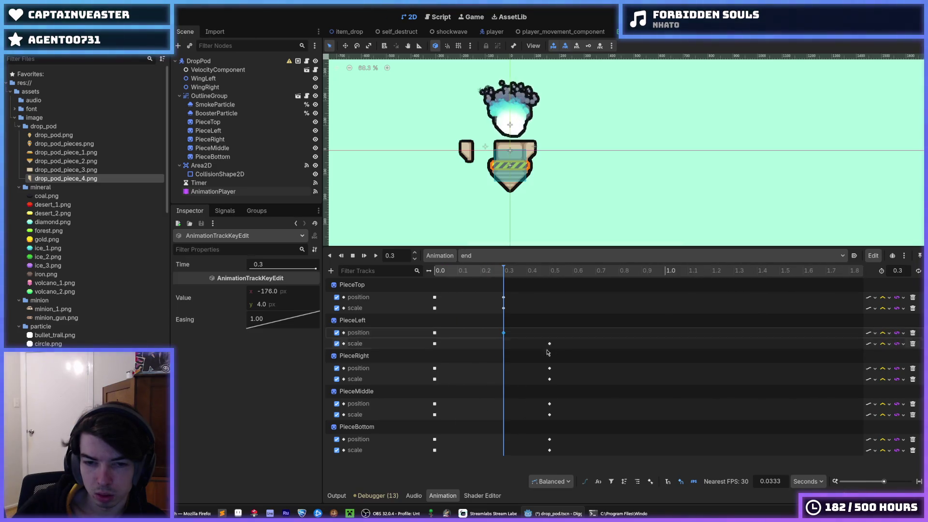
pyautogui.moveTo(550, 369)
pyautogui.mouseDown()
pyautogui.moveTo(505, 369)
pyautogui.moveTo(503, 451)
pyautogui.mouseUp()
pyautogui.click(548, 451)
# Step: Replay the shortened end animation, then select PieceTop's starting position key
pyautogui.click(376, 255)
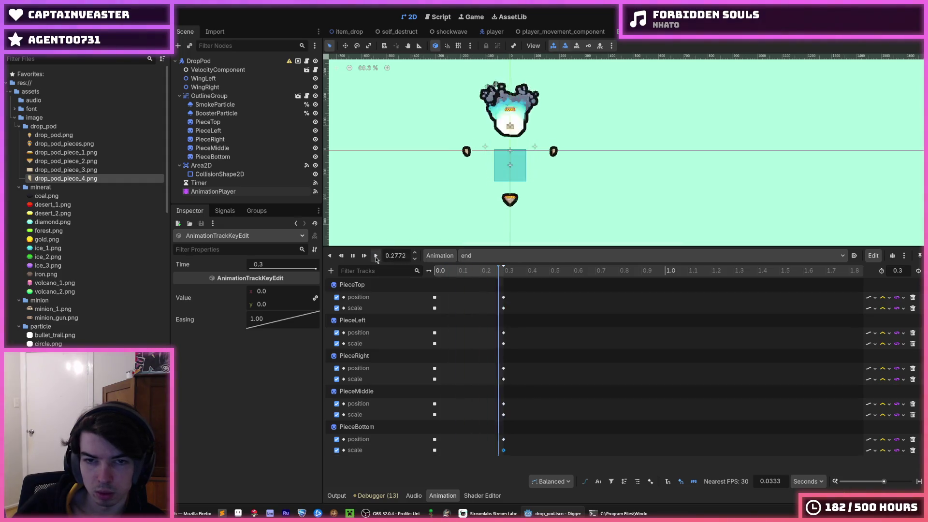
pyautogui.click(376, 256)
pyautogui.click(376, 255)
pyautogui.click(376, 256)
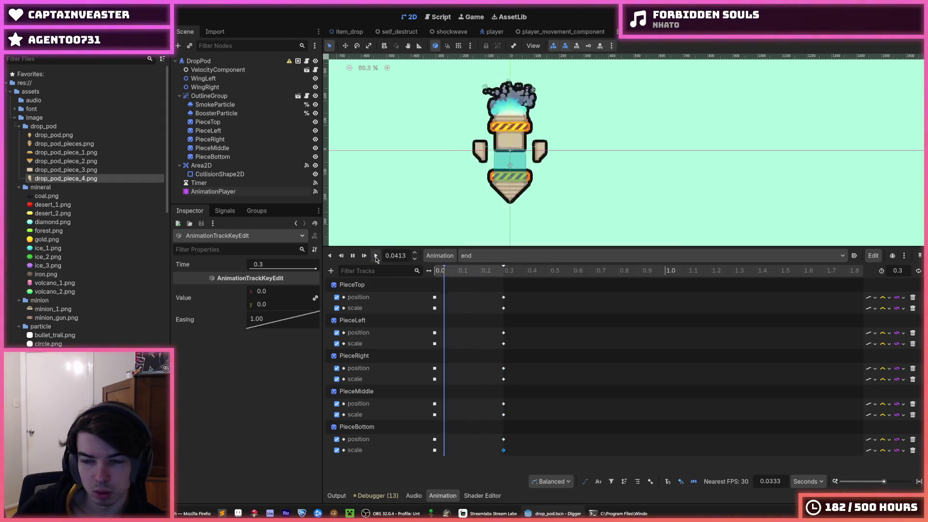
pyautogui.click(434, 297)
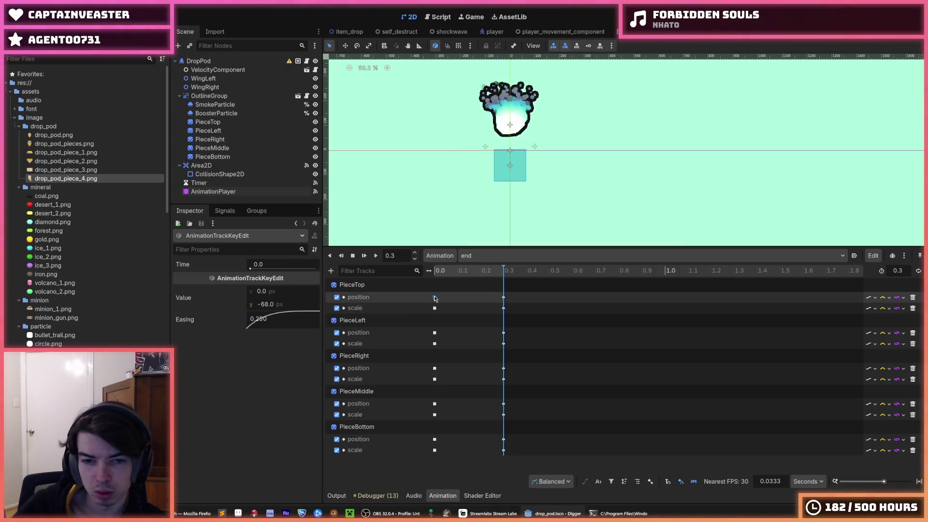
# Step: Give PieceTop's starting keys easing 0.5 for position and 2 for scale
pyautogui.moveTo(288, 319); pyautogui.dragTo(274, 319)
pyautogui.click(275, 319)
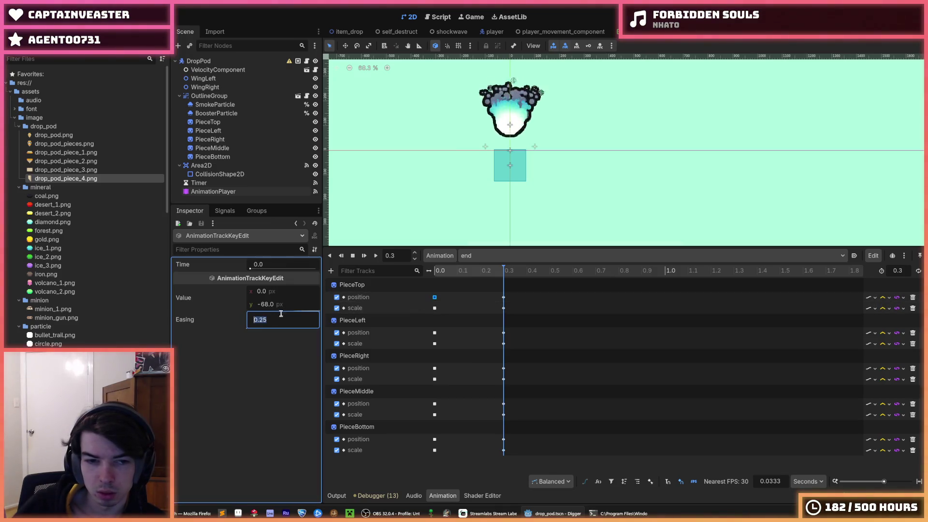
pyautogui.write('.500')
pyautogui.click(435, 308)
pyautogui.click(280, 322)
pyautogui.write('2')
# Step: Give PieceLeft's starting keys easing 0.5 for position and 2 for scale
pyautogui.click(435, 332)
pyautogui.click(291, 320)
pyautogui.click(434, 344)
pyautogui.click(260, 327)
pyautogui.write('2')
pyautogui.press('Return')
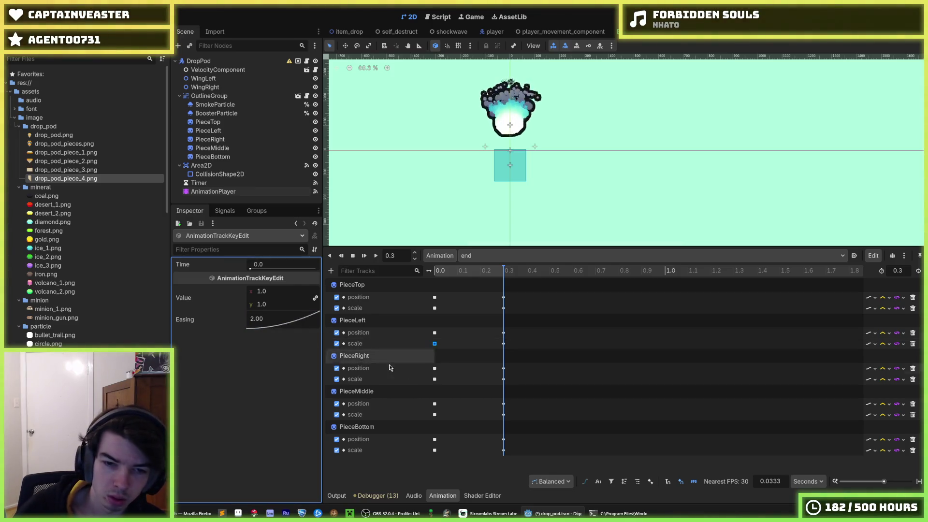
# Step: Ease PieceRight's and PieceMiddle's starting keys: position 0.5, scale 2
pyautogui.click(435, 368)
pyautogui.click(267, 317)
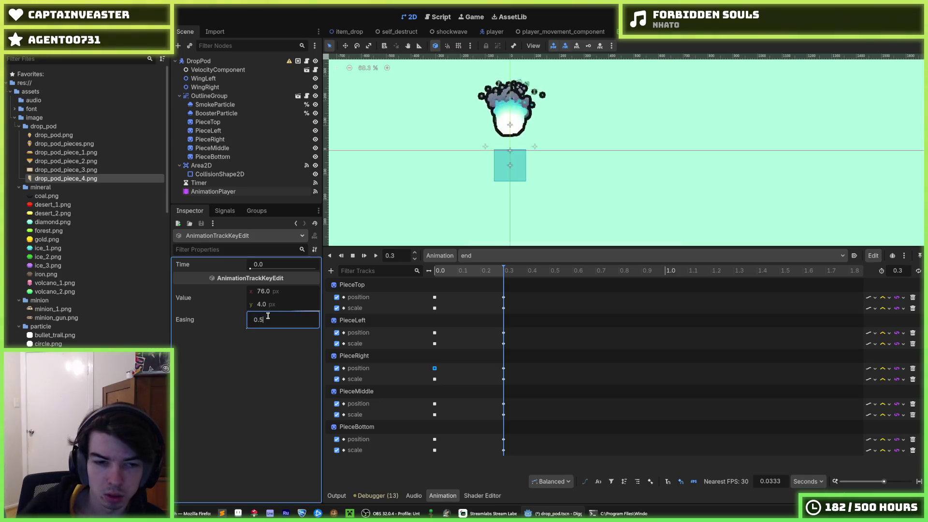
pyautogui.click(435, 379)
pyautogui.click(278, 319)
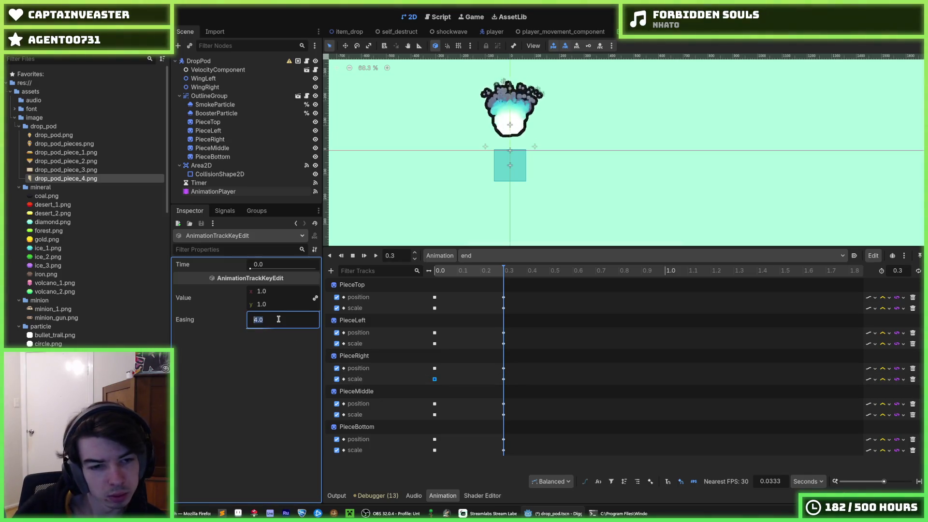
pyautogui.click(435, 404)
pyautogui.click(284, 323)
pyautogui.click(434, 415)
pyautogui.click(266, 317)
# Step: Ease PieceBottom's starting position and scale keys, then rewind the animation to the start
pyautogui.click(435, 439)
pyautogui.click(266, 322)
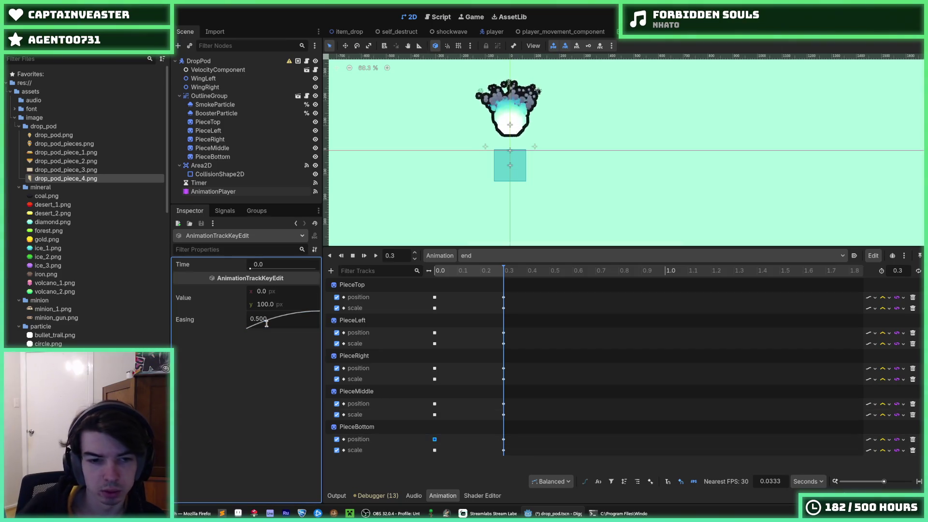
pyautogui.click(435, 450)
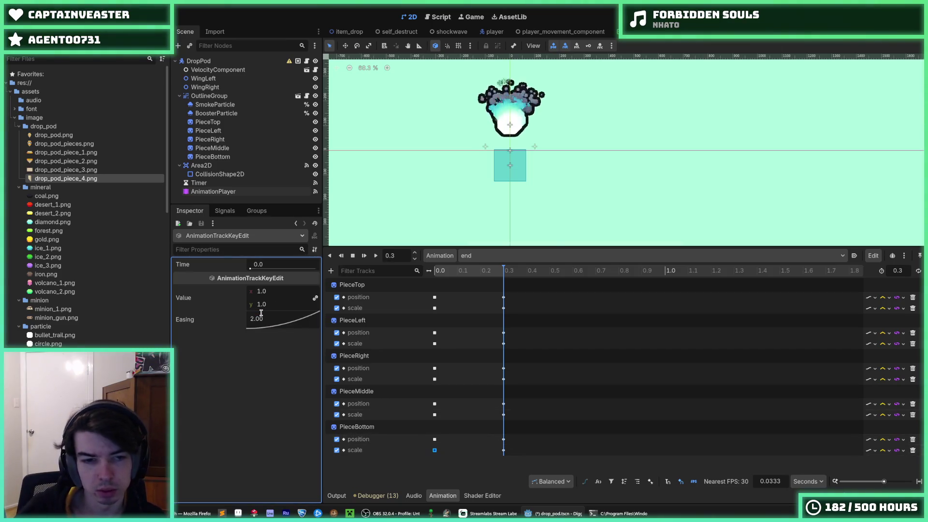
pyautogui.click(455, 286)
pyautogui.click(448, 271)
# Step: Replay the eased end animation repeatedly, then launch the game with F5
pyautogui.click(376, 256)
pyautogui.click(377, 256)
pyautogui.click(377, 255)
pyautogui.click(377, 255)
pyautogui.click(377, 256)
pyautogui.click(376, 256)
pyautogui.click(376, 255)
pyautogui.click(377, 256)
pyautogui.click(377, 256)
pyautogui.click(377, 255)
pyautogui.click(377, 256)
pyautogui.click(377, 256)
pyautogui.press('F5')
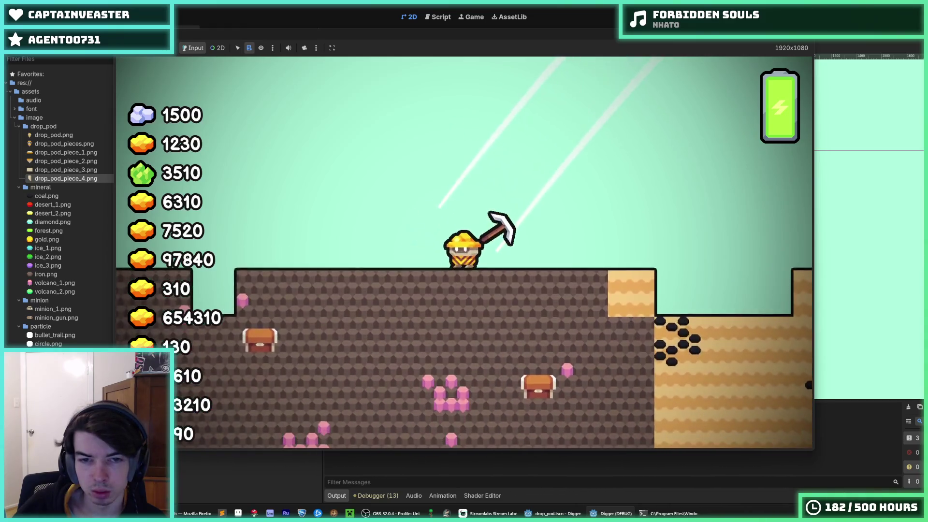
# Step: Restart the game to watch the landing, stop it with F8, and select the AnimationPlayer node
pyautogui.press('F5')
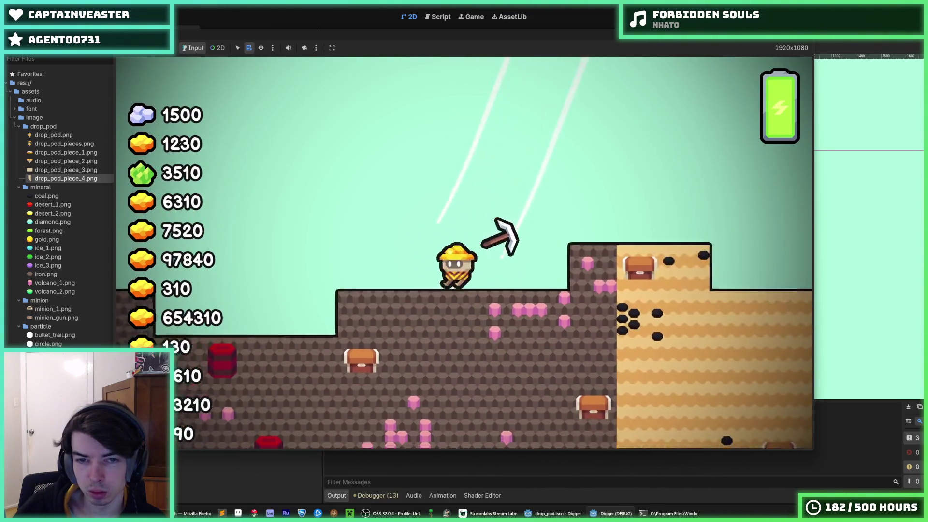
pyautogui.press('F8')
pyautogui.click(213, 192)
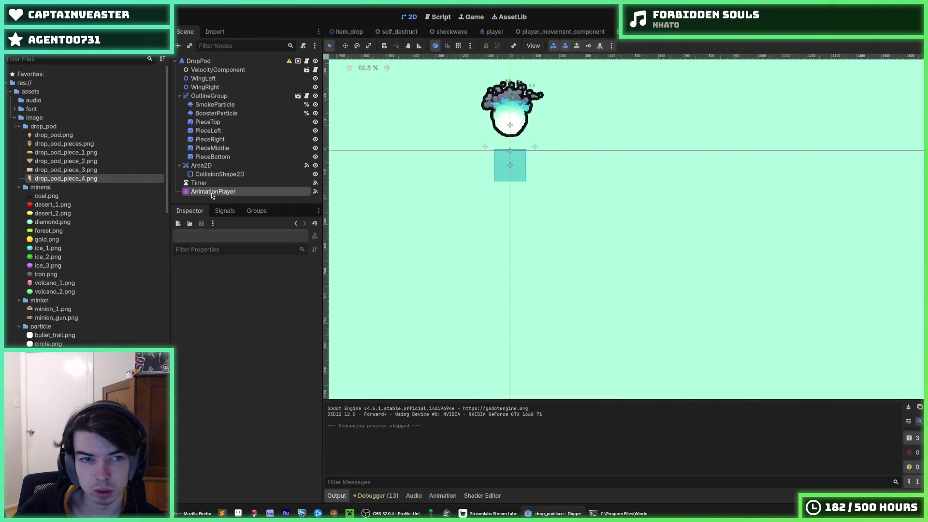
# Step: Scrub the end animation and edit PieceTop's final position key's vertical value
pyautogui.moveTo(461, 273)
pyautogui.mouseDown()
pyautogui.moveTo(425, 273)
pyautogui.moveTo(505, 276)
pyautogui.moveTo(487, 279)
pyautogui.mouseUp()
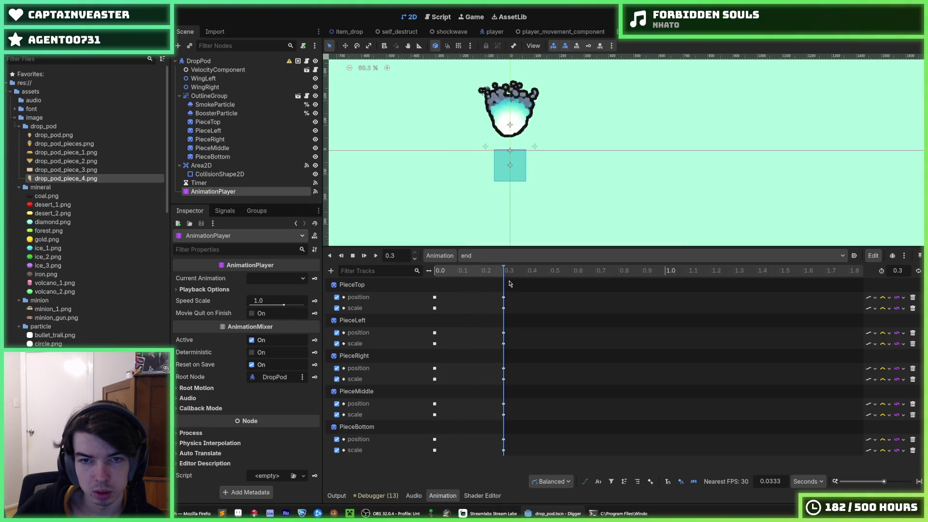
pyautogui.click(434, 298)
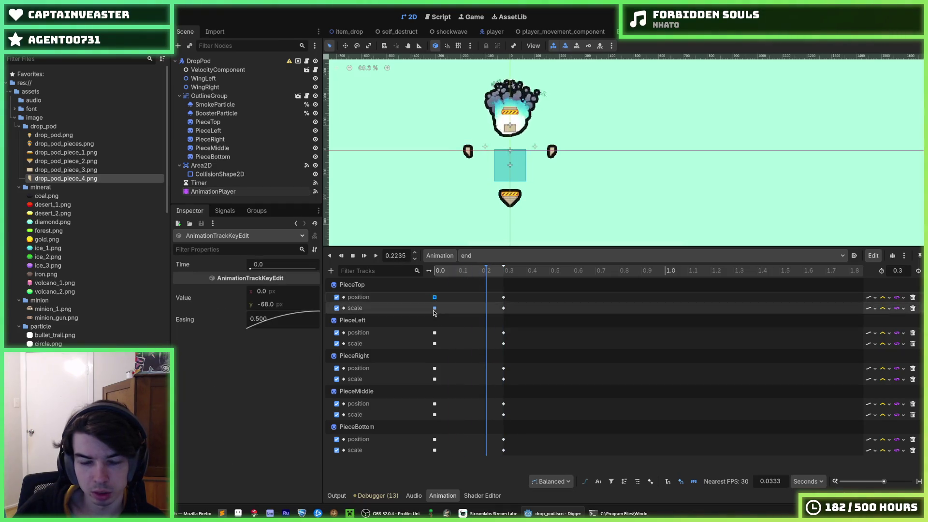
pyautogui.moveTo(434, 313)
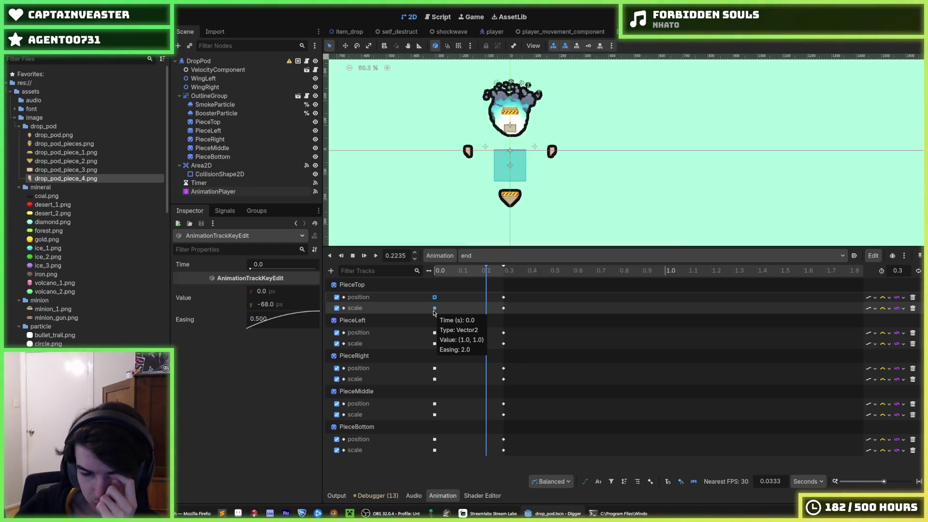
pyautogui.click(434, 313)
pyautogui.click(435, 297)
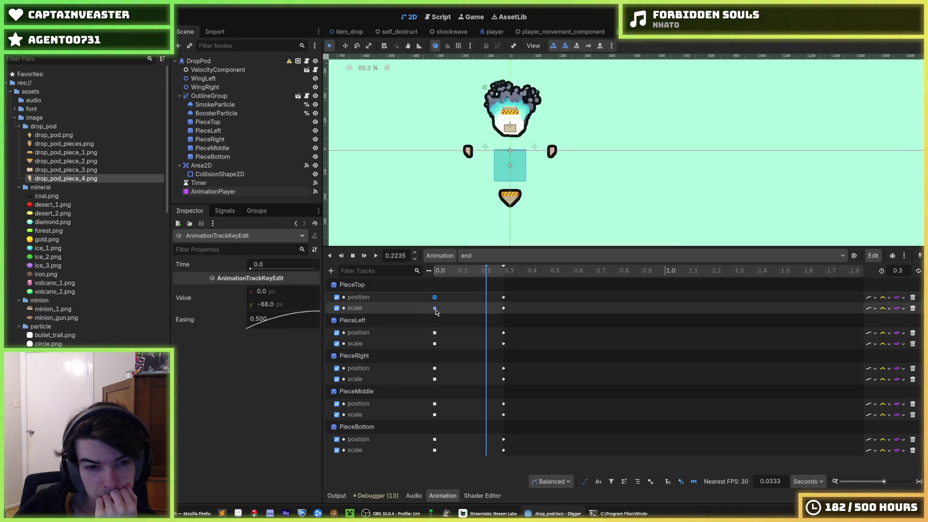
pyautogui.moveTo(438, 312)
pyautogui.click(503, 296)
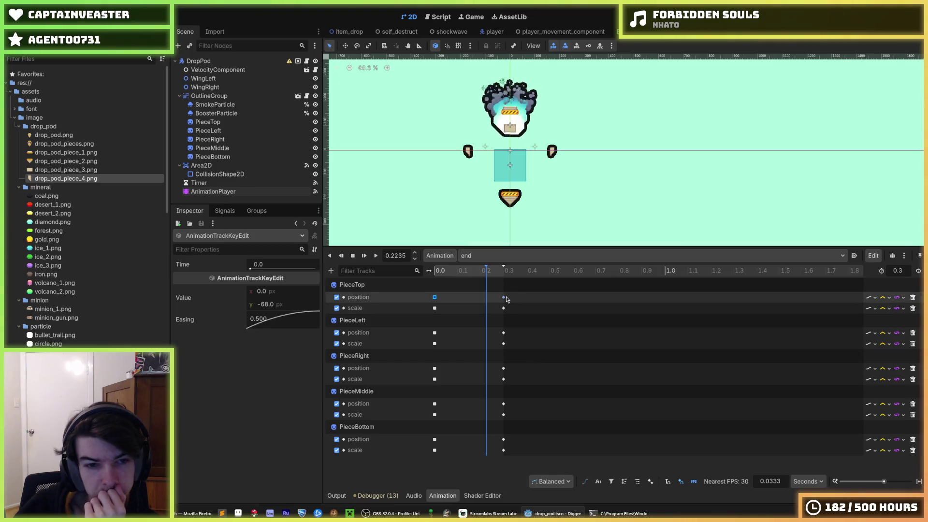
pyautogui.click(435, 297)
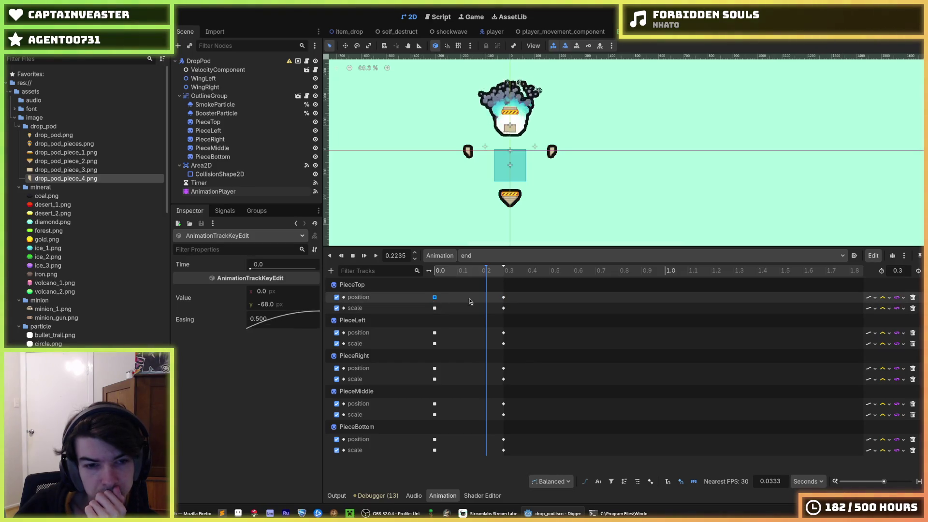
pyautogui.click(503, 298)
pyautogui.click(291, 305)
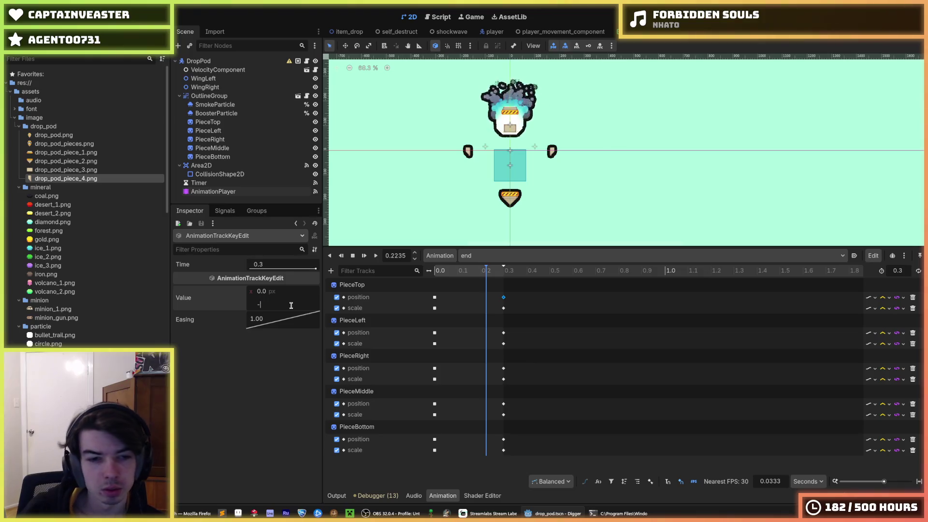
pyautogui.write('68')
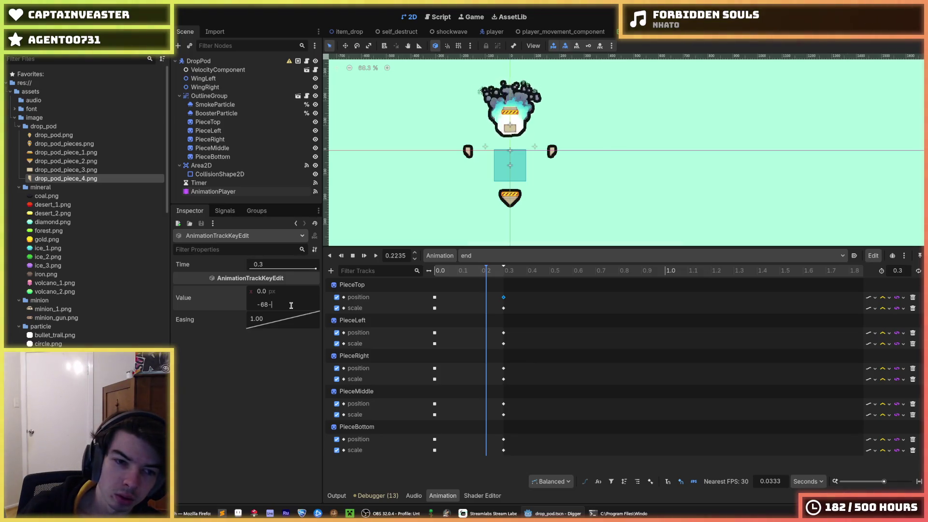
# Step: Set PieceLeft's 0.3 s position key to x -140
pyautogui.click(434, 297)
pyautogui.click(503, 299)
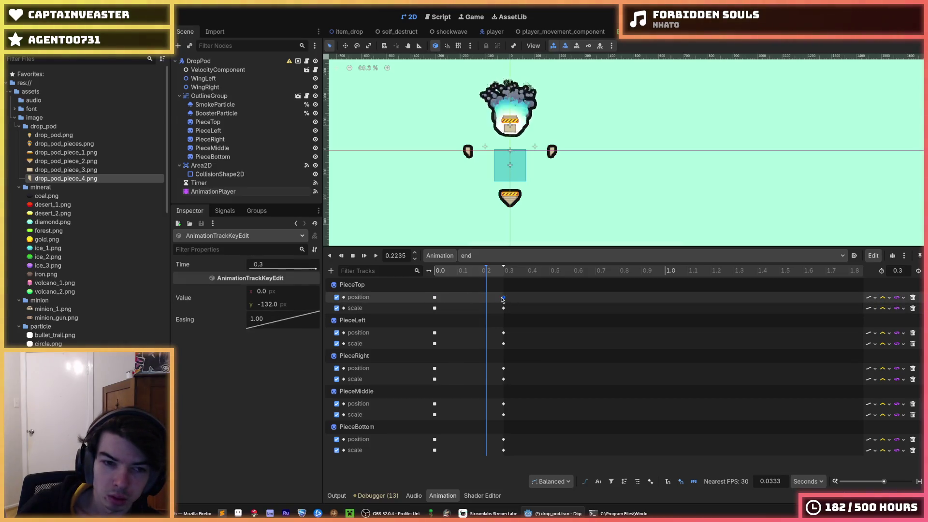
pyautogui.click(435, 308)
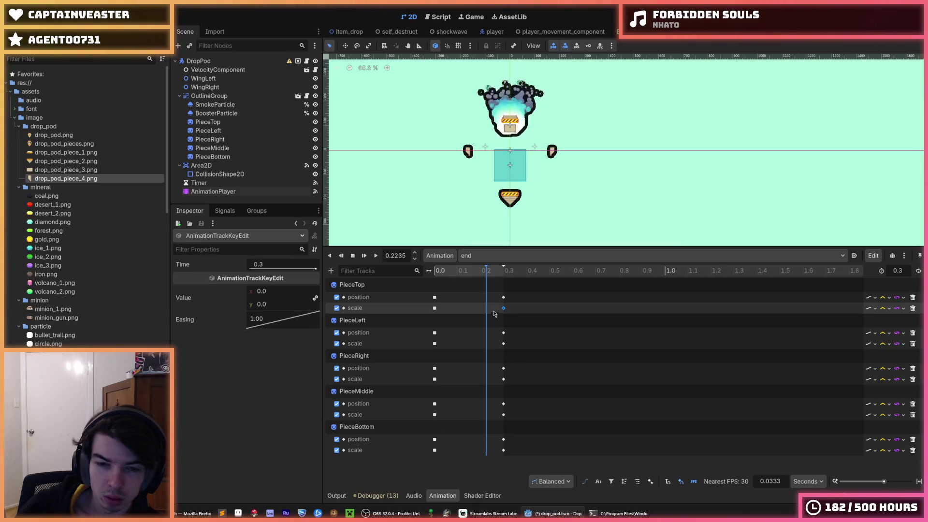
pyautogui.click(434, 332)
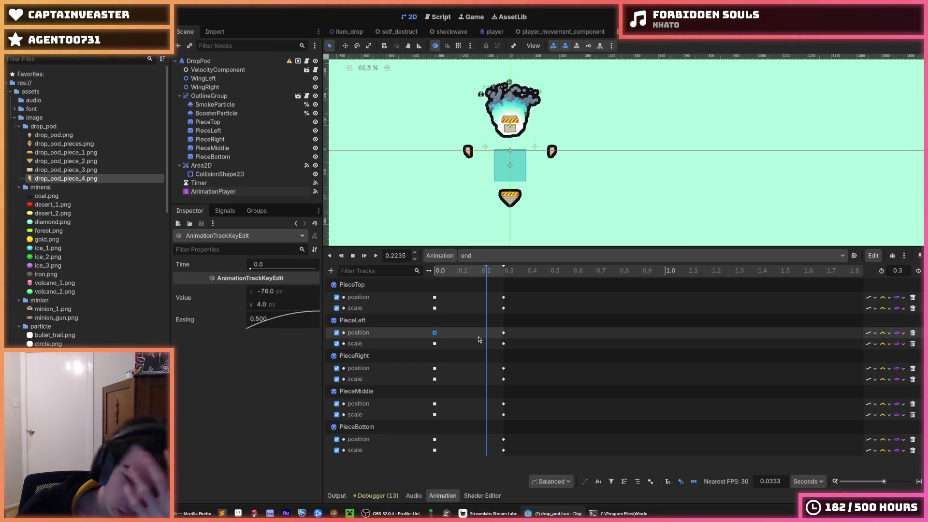
pyautogui.moveTo(504, 335)
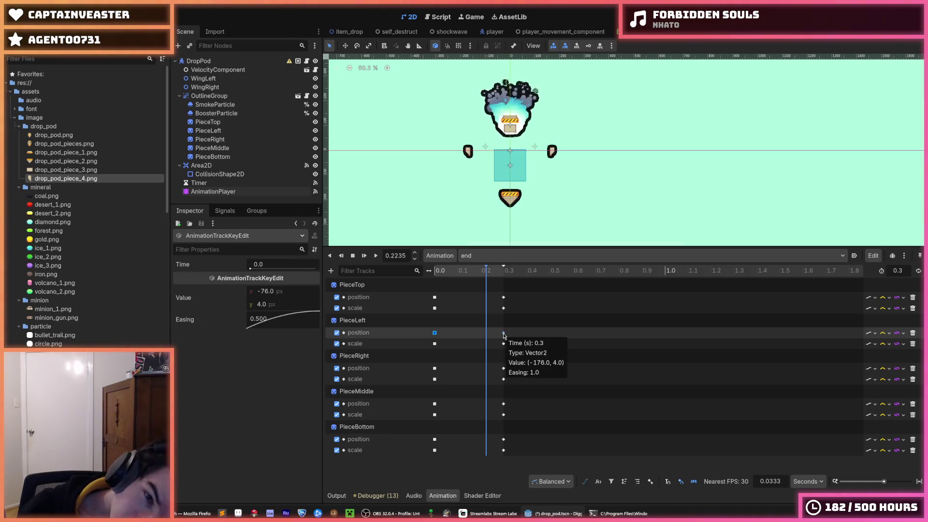
pyautogui.click(503, 334)
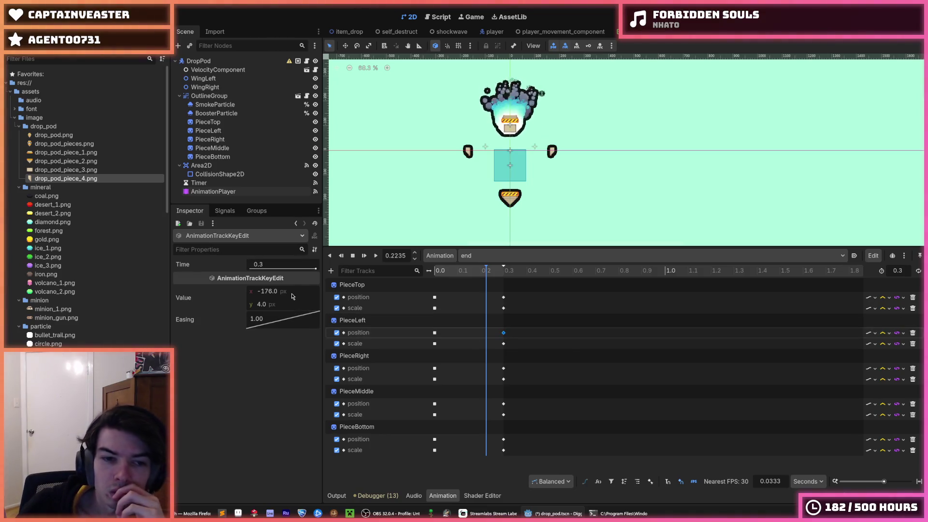
pyautogui.click(291, 293)
pyautogui.write('-6')
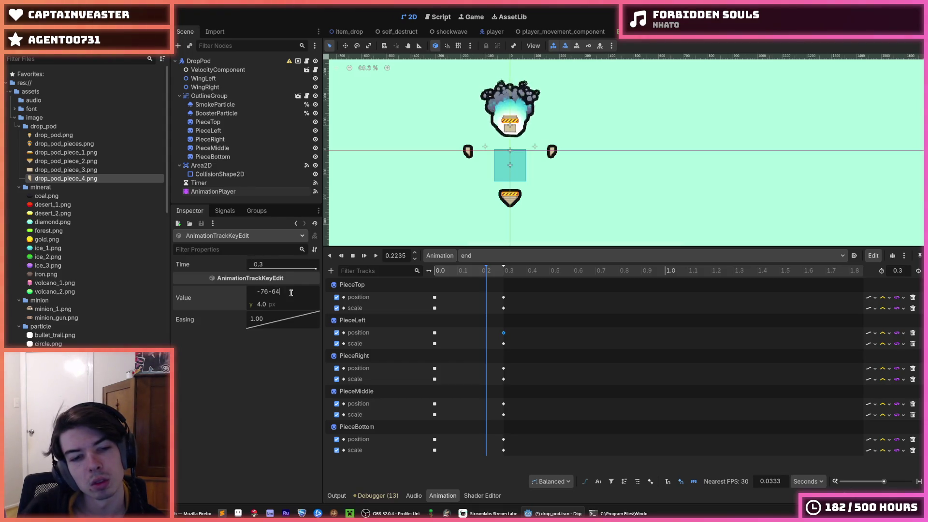
# Step: Set PieceRight's 0.3 s position key to x 140
pyautogui.click(436, 369)
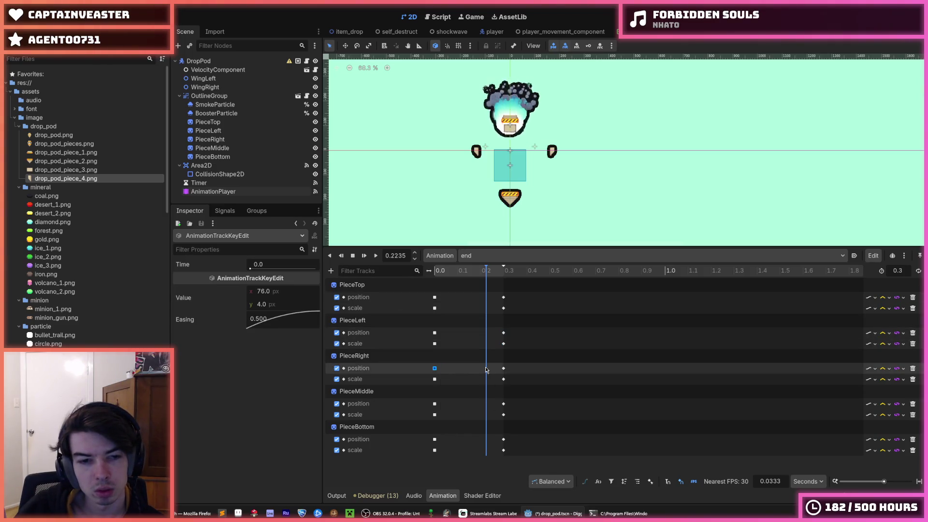
pyautogui.click(503, 369)
pyautogui.click(276, 290)
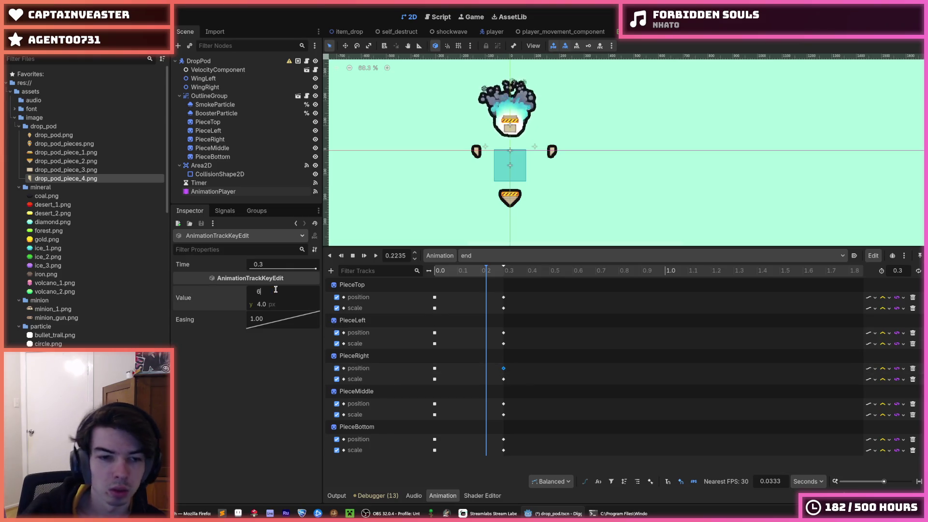
pyautogui.write('75')
pyautogui.press('BackSpace')
pyautogui.write('6')
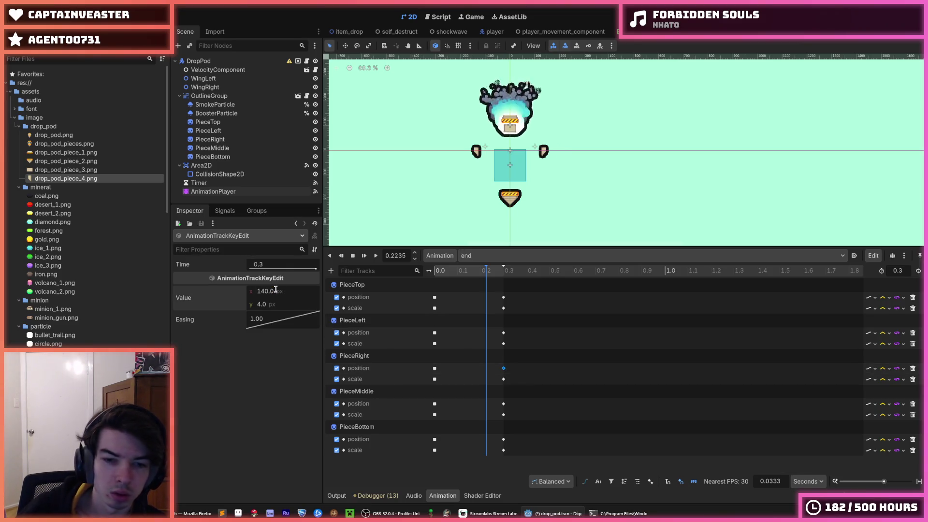
# Step: Set PieceMiddle's 0.3 s position key to y -60
pyautogui.click(504, 406)
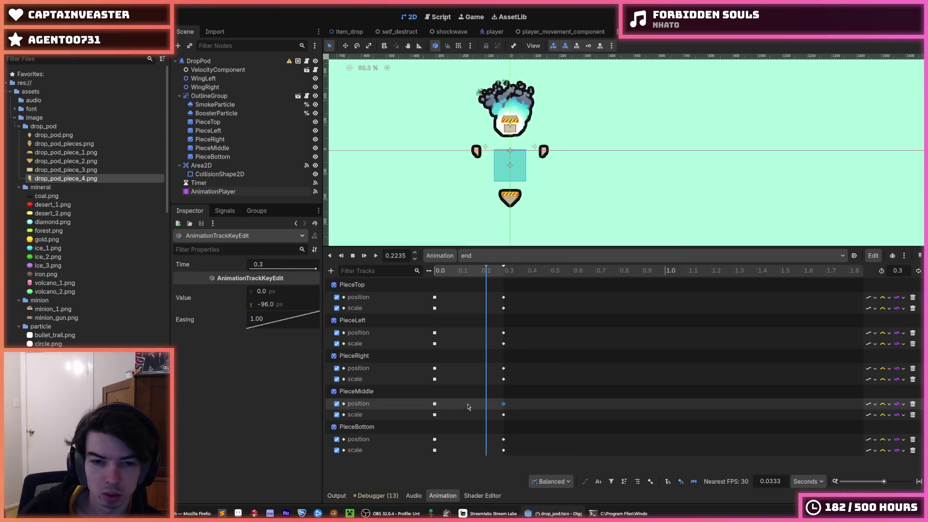
pyautogui.click(437, 405)
pyautogui.click(504, 405)
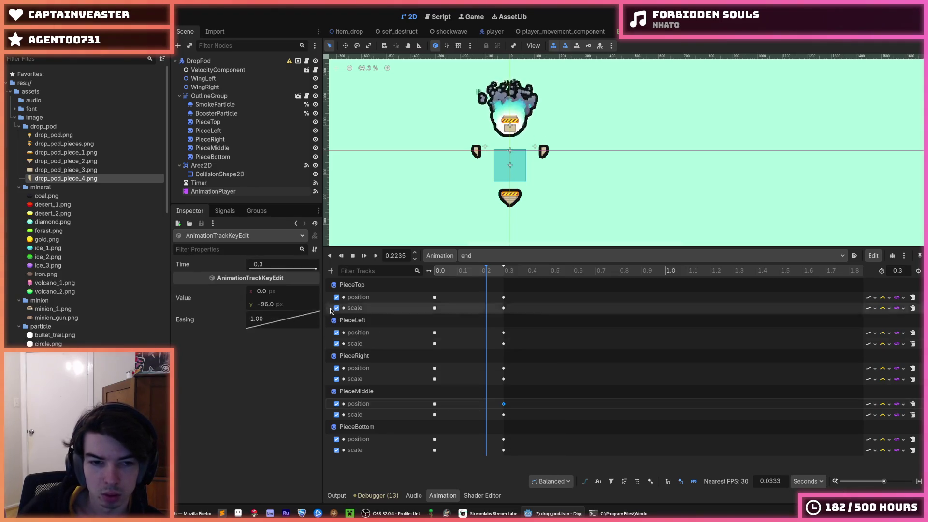
pyautogui.write('4')
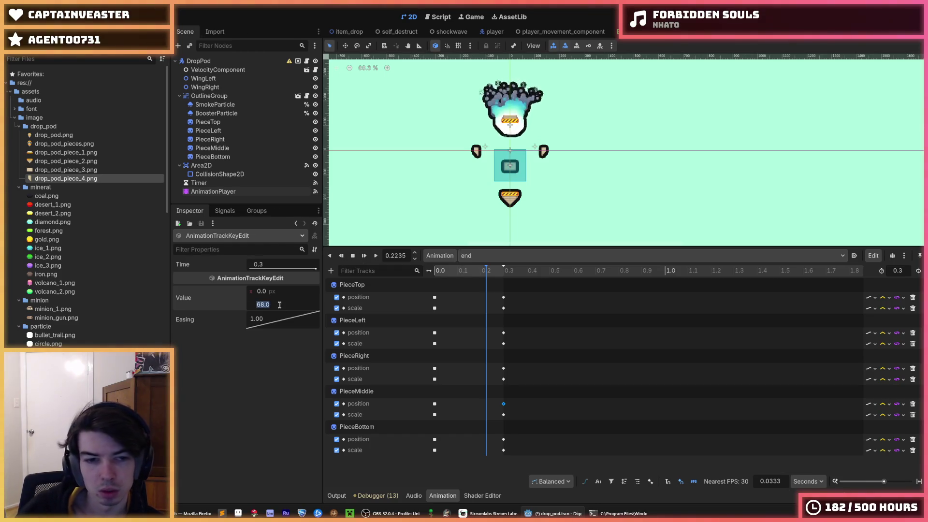
pyautogui.rightClick(435, 406)
pyautogui.click(436, 406)
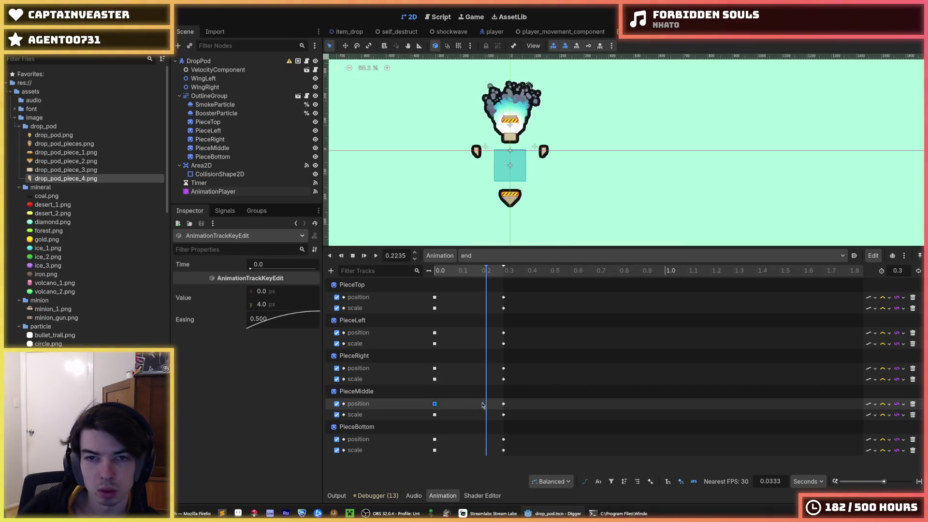
# Step: Set PieceBottom's 0.3 s position key to y 164 and play the end animation
pyautogui.click(436, 439)
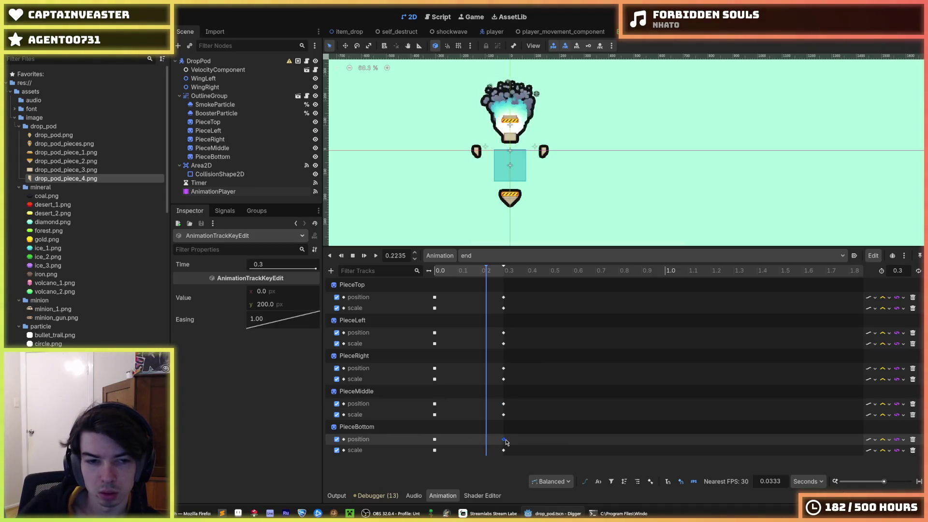
pyautogui.click(279, 304)
pyautogui.write('1')
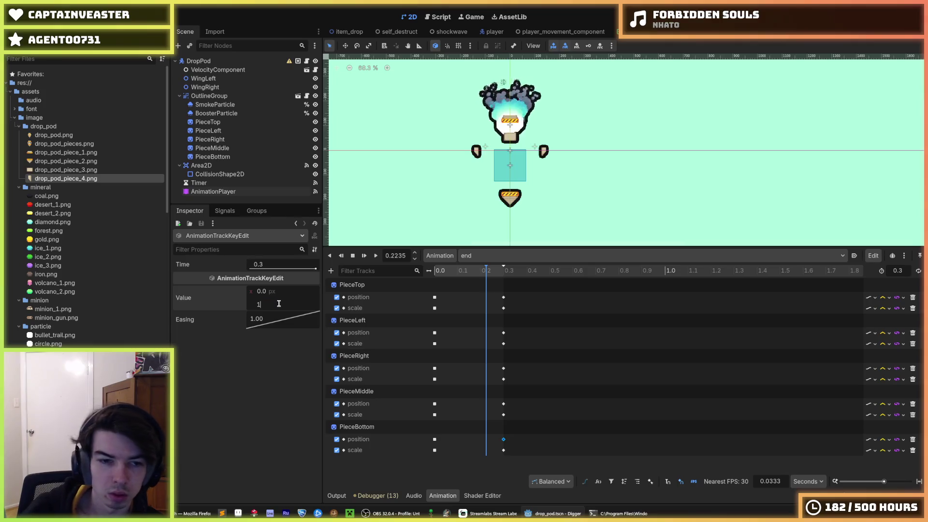
pyautogui.write('64')
pyautogui.press('Return')
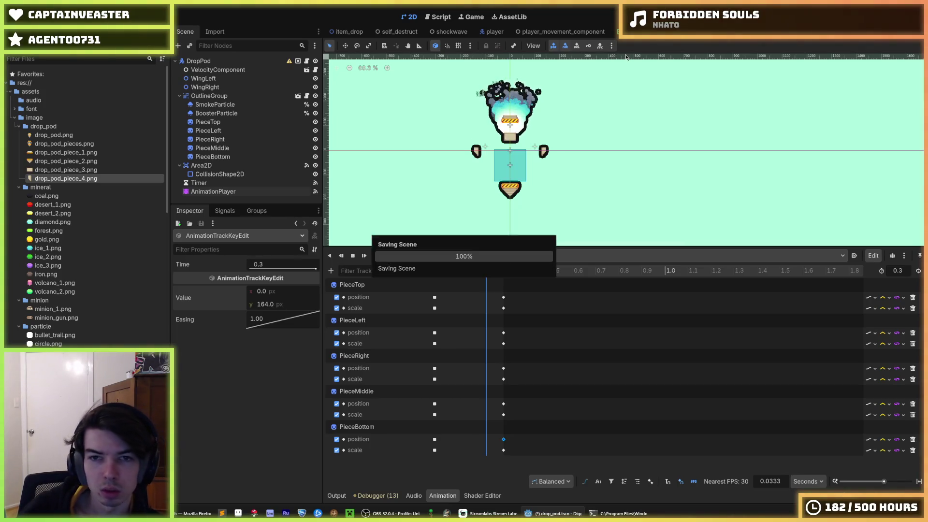
pyautogui.click(375, 255)
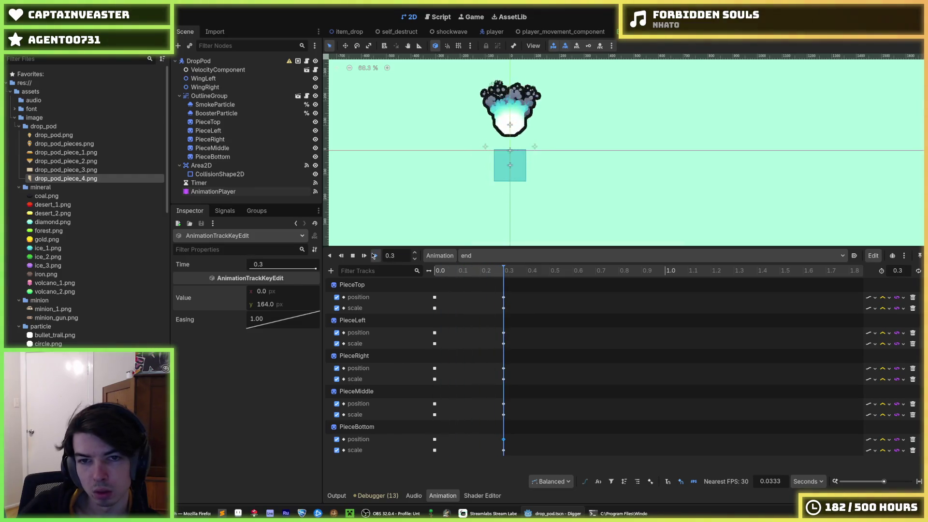
# Step: Run the game to watch the drop pod land, then close it and switch to the player scene
pyautogui.press('F5')
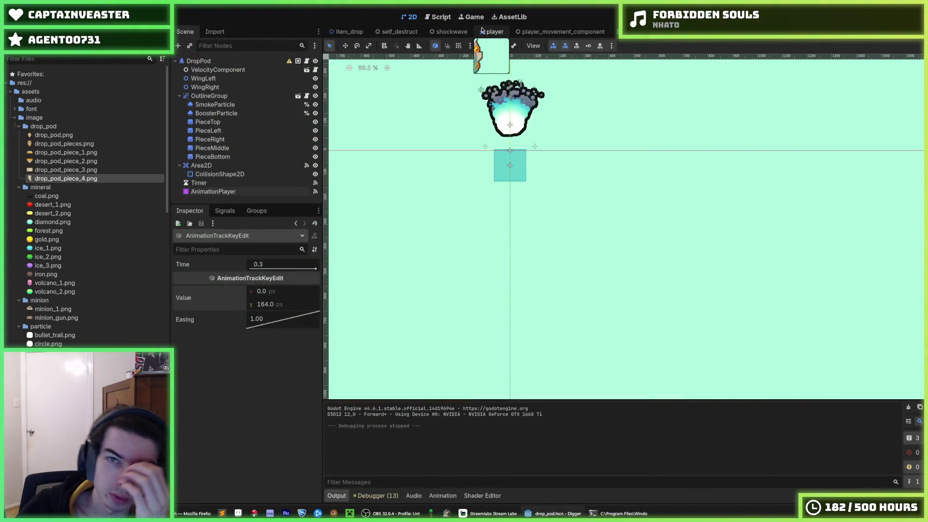
pyautogui.click(492, 32)
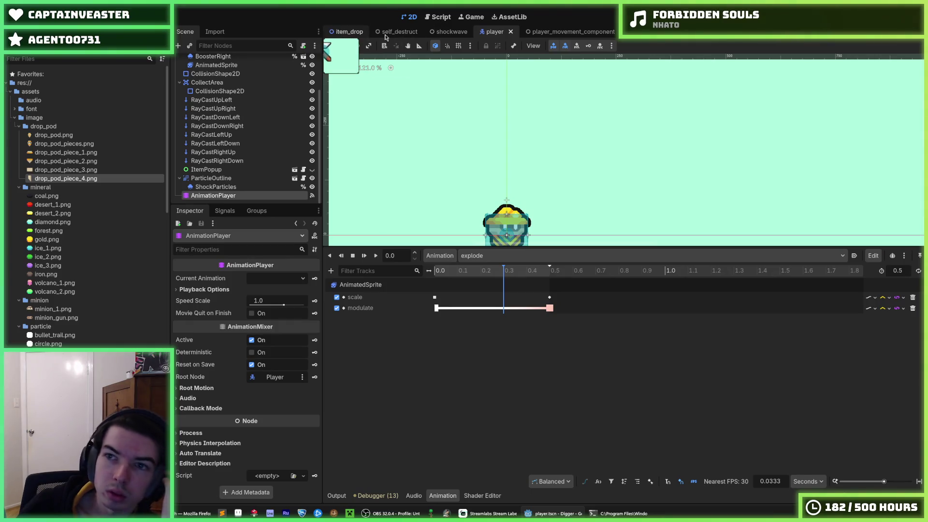
# Step: Open drop_pod.gd and compare the player eject and reparent lines
pyautogui.click(757, 31)
pyautogui.click(452, 21)
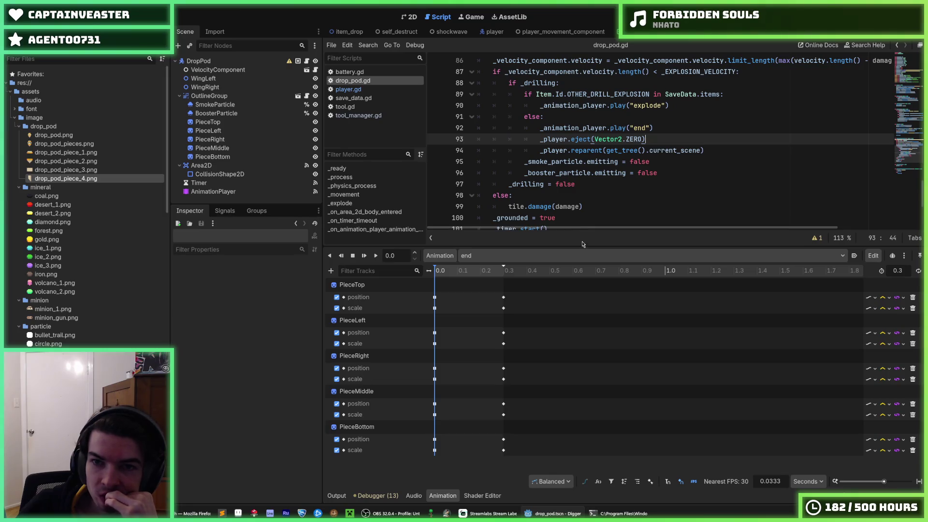
pyautogui.moveTo(577, 245); pyautogui.dragTo(590, 375)
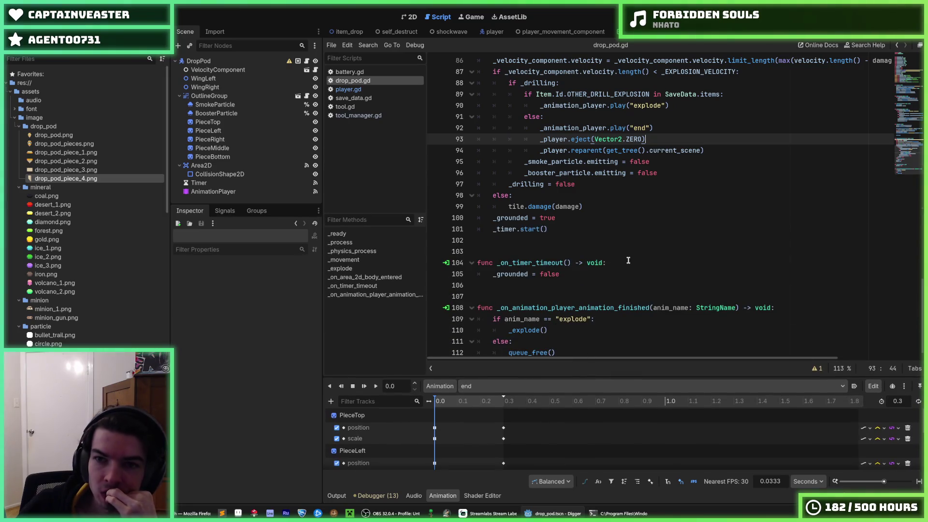
pyautogui.scroll(1, 632, 253)
pyautogui.click(711, 184)
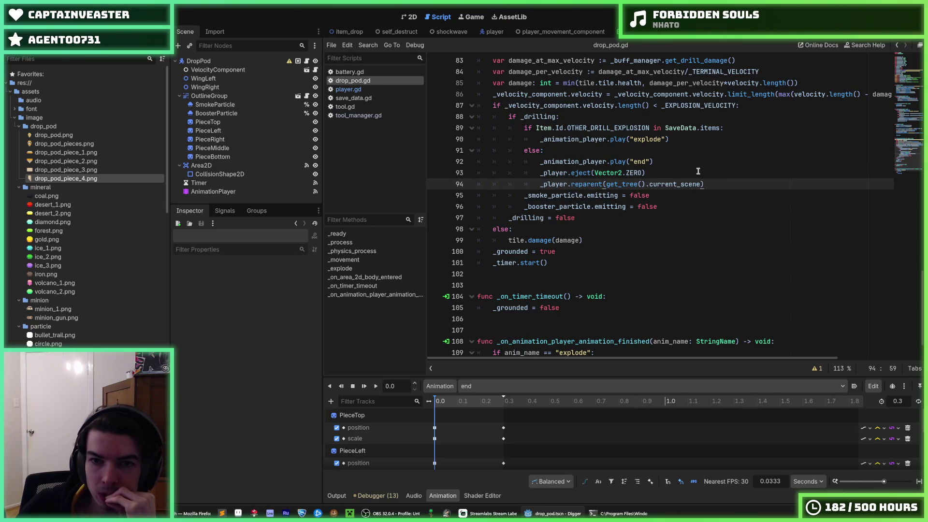
pyautogui.click(698, 172)
pyautogui.click(703, 184)
pyautogui.click(704, 176)
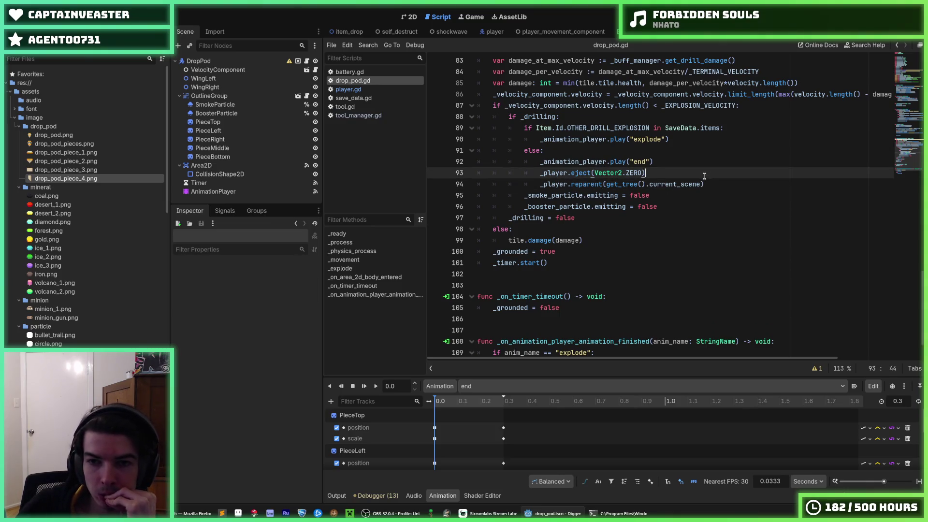
pyautogui.click(711, 185)
pyautogui.click(704, 174)
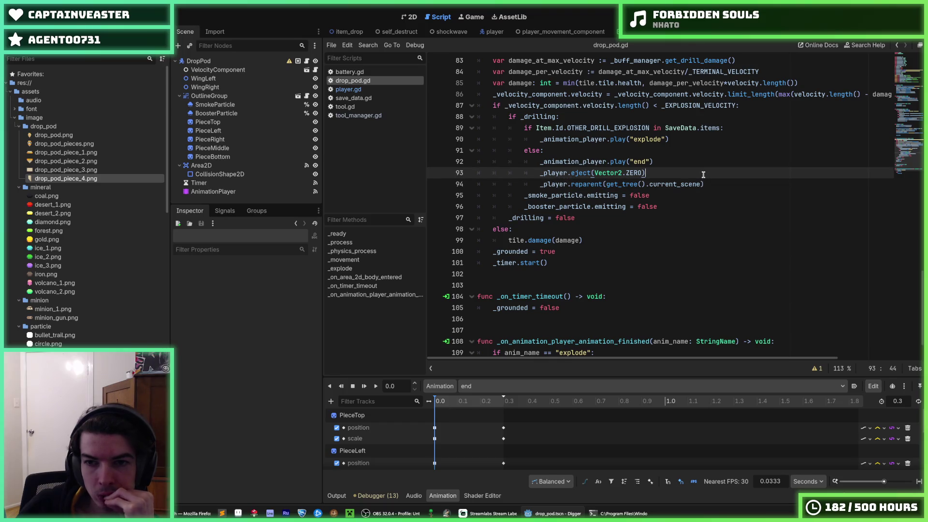
# Step: Review the explode check and the end-animation play line, then switch to the player scene
pyautogui.scroll(-2, 704, 175)
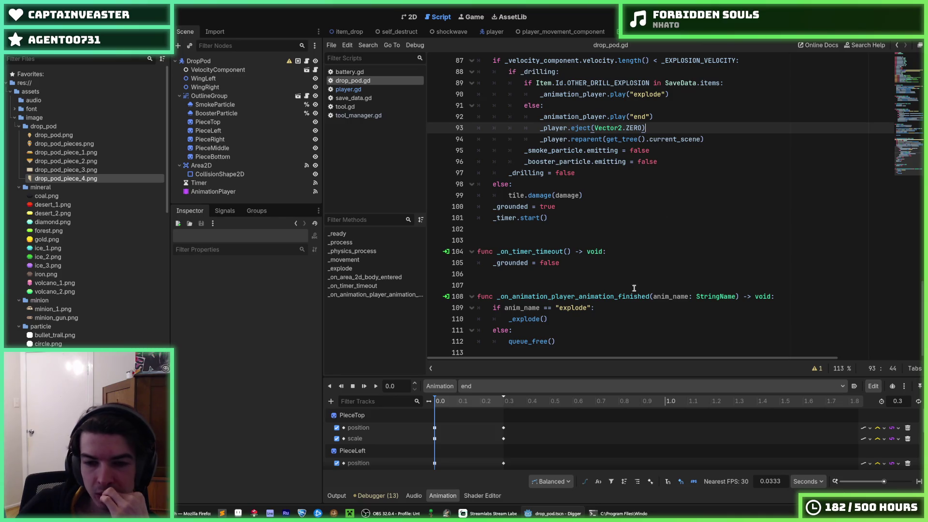
pyautogui.click(614, 308)
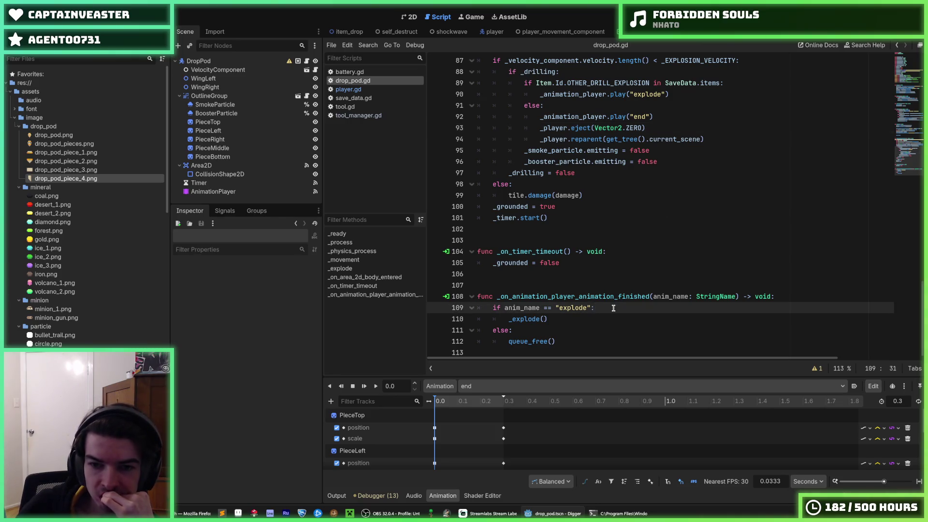
pyautogui.scroll(4, 613, 308)
pyautogui.click(668, 249)
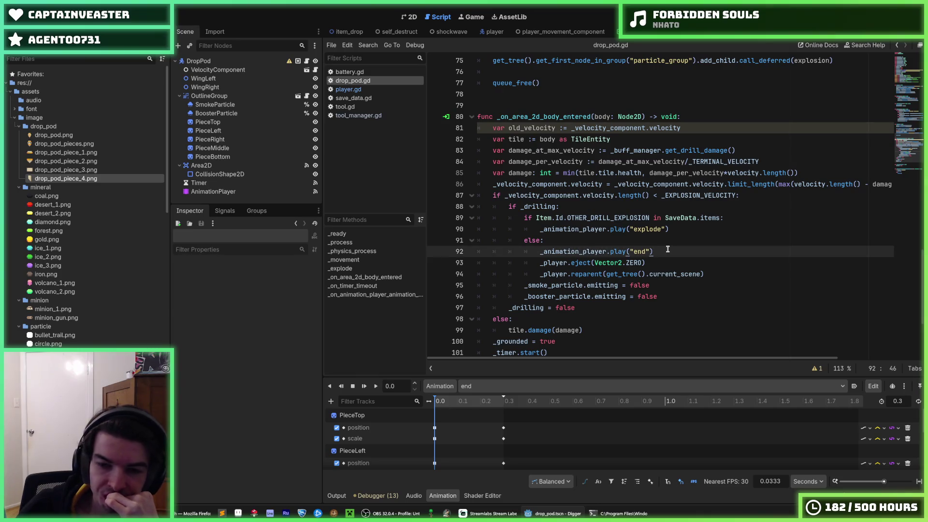
pyautogui.click(666, 267)
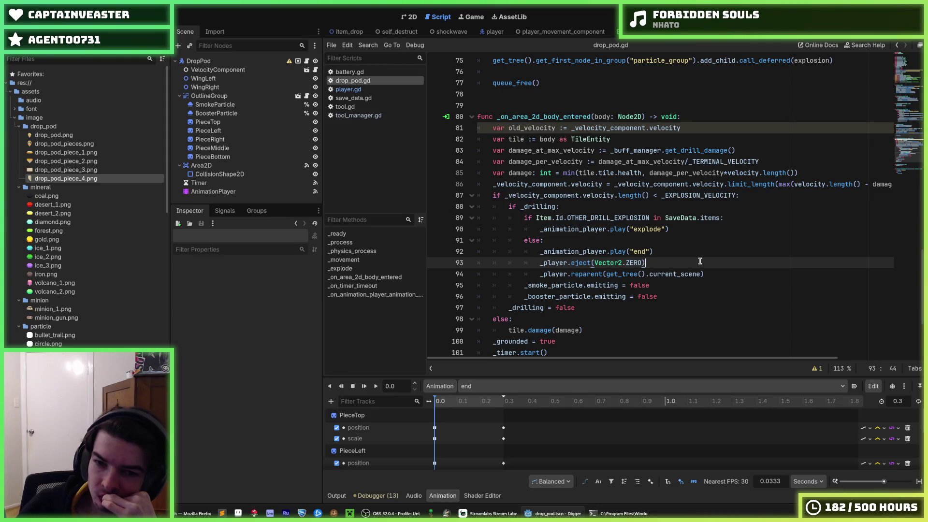
pyautogui.click(682, 254)
pyautogui.click(670, 263)
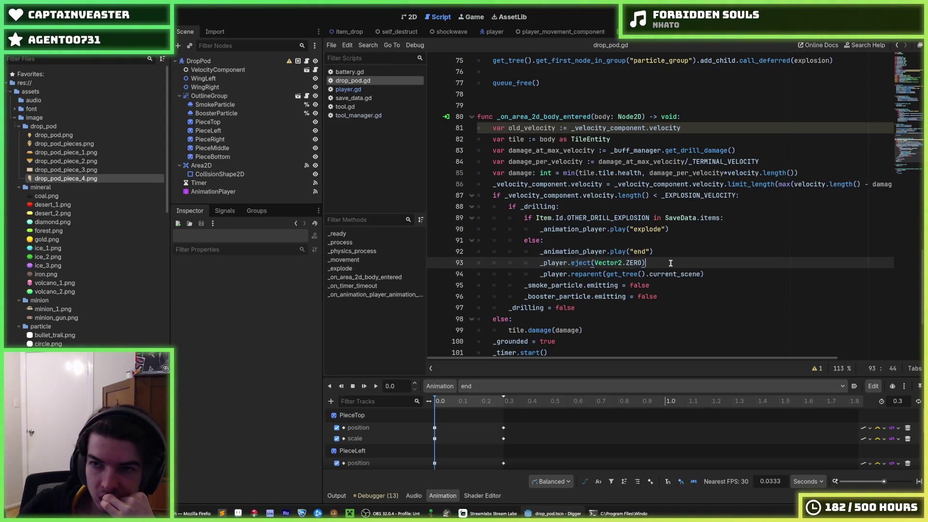
pyautogui.scroll(3, 670, 260)
pyautogui.click(494, 31)
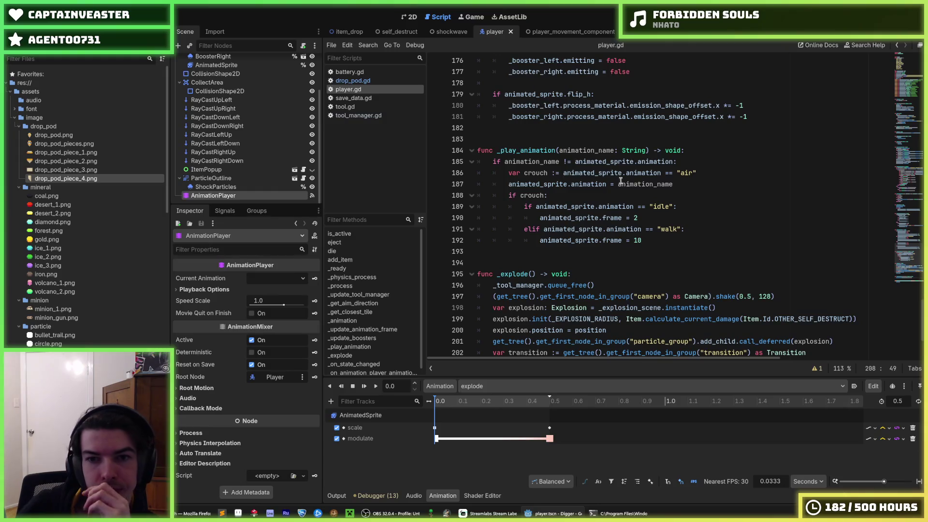
# Step: Read the eject() function in player.gd, then return to the drop_pod scene's drop_pod.gd script
pyautogui.scroll(20, 647, 213)
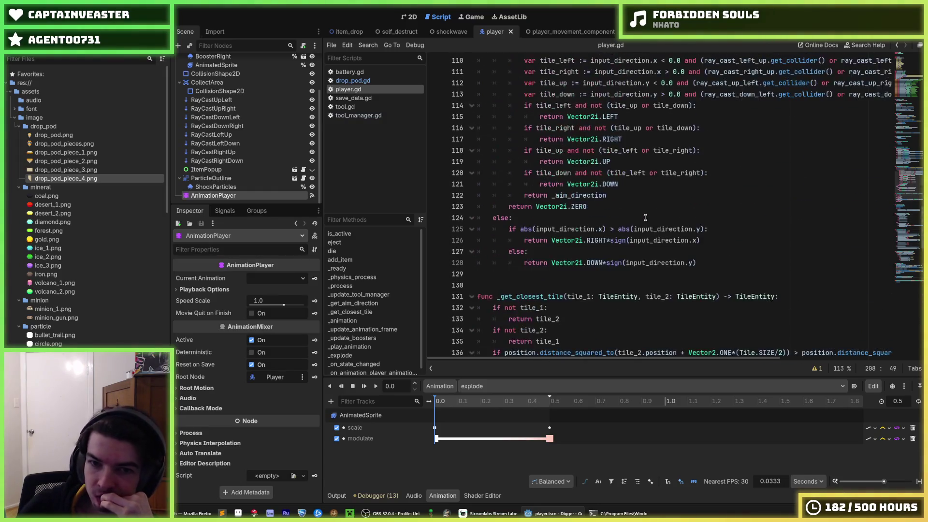
pyautogui.scroll(14, 645, 218)
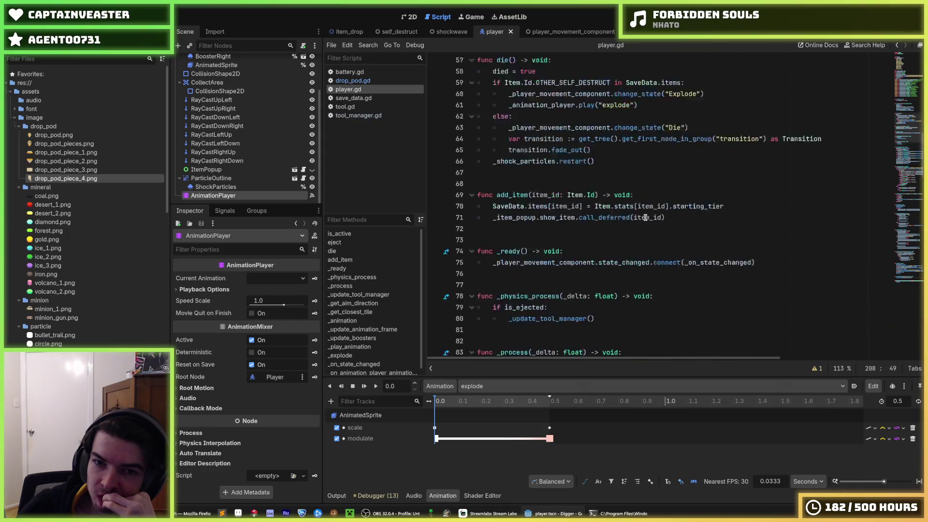
pyautogui.scroll(7, 646, 218)
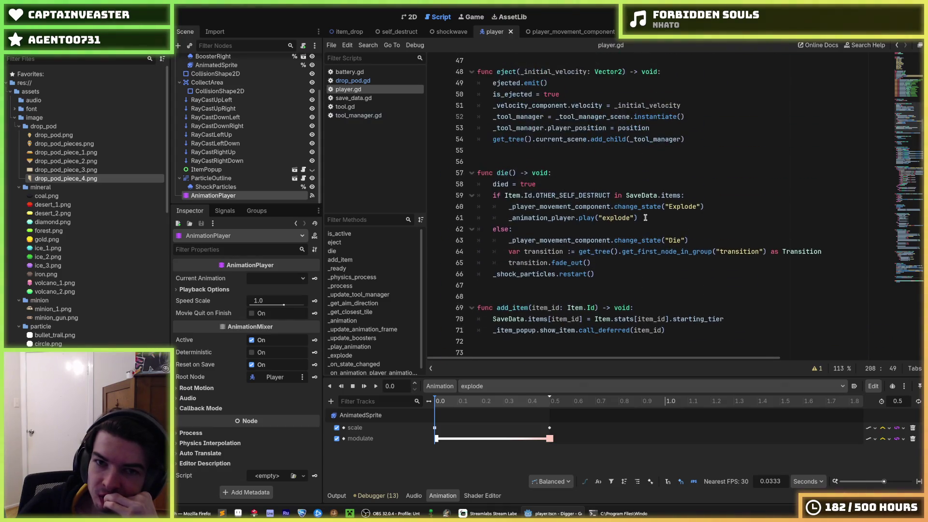
pyautogui.click(621, 221)
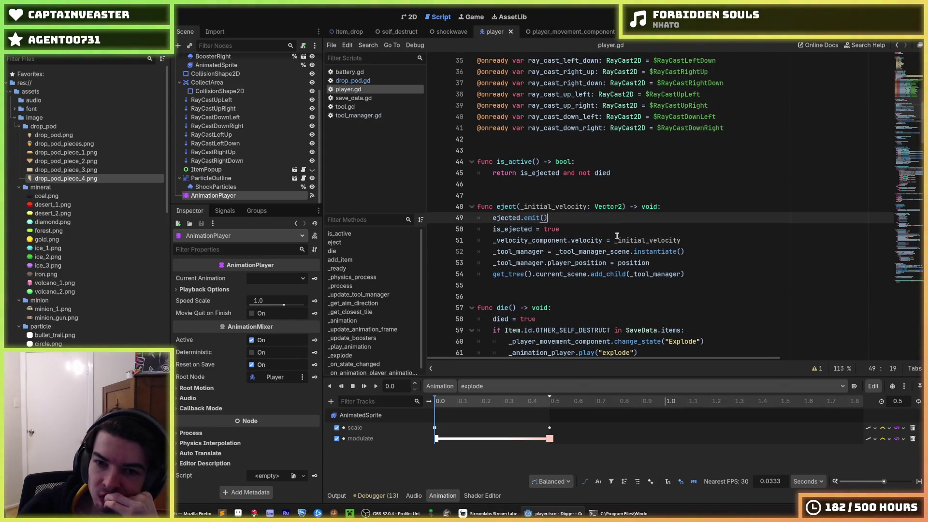
pyautogui.click(604, 230)
pyautogui.click(606, 220)
pyautogui.click(599, 232)
pyautogui.click(586, 222)
pyautogui.click(586, 225)
pyautogui.click(593, 222)
pyautogui.click(594, 232)
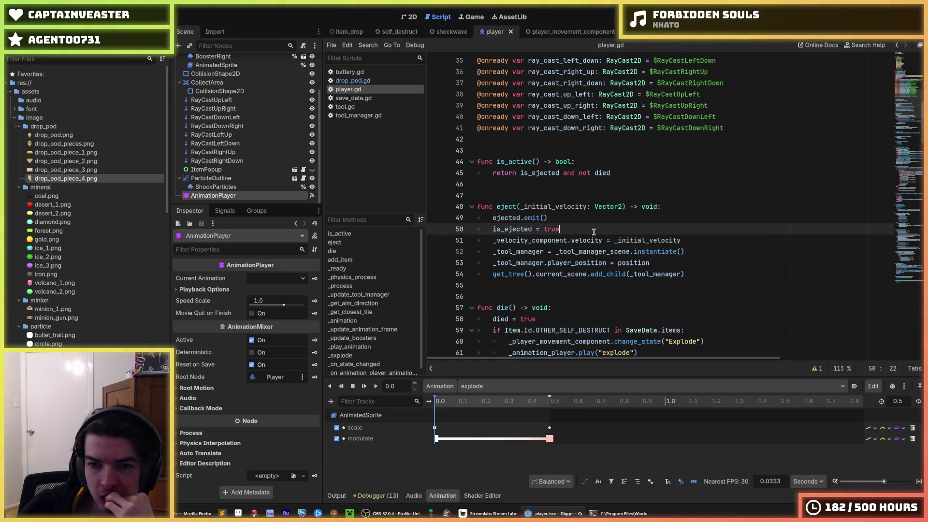
pyautogui.click(597, 220)
pyautogui.click(601, 231)
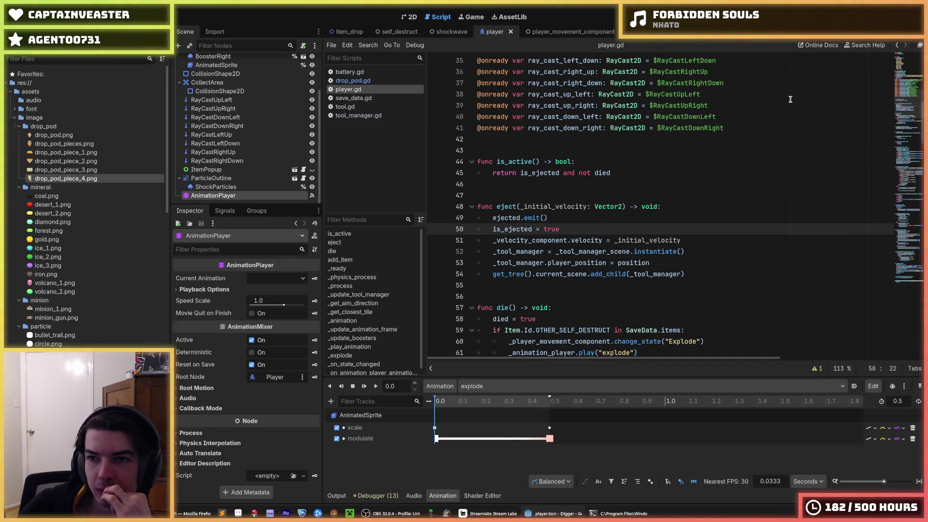
pyautogui.click(752, 32)
pyautogui.scroll(-2, 633, 226)
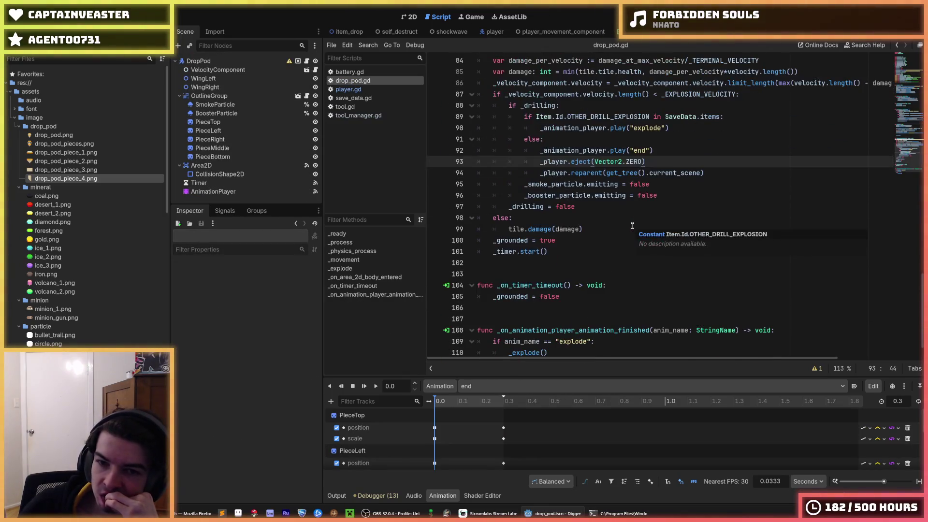
# Step: In _explode, pass Vector2.ZERO to eject and delete the old_velocity line
pyautogui.scroll(8, 667, 169)
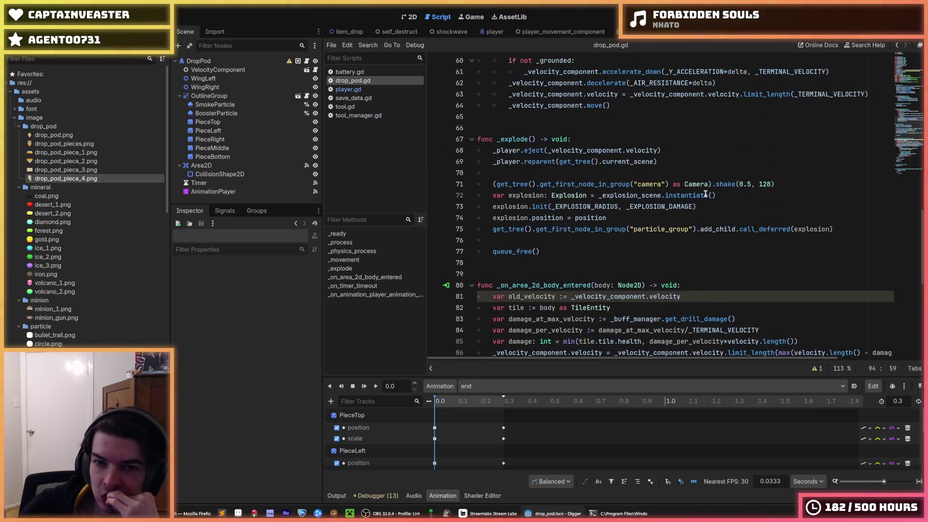
pyautogui.moveTo(659, 151); pyautogui.dragTo(548, 151)
pyautogui.scroll(-5, 619, 194)
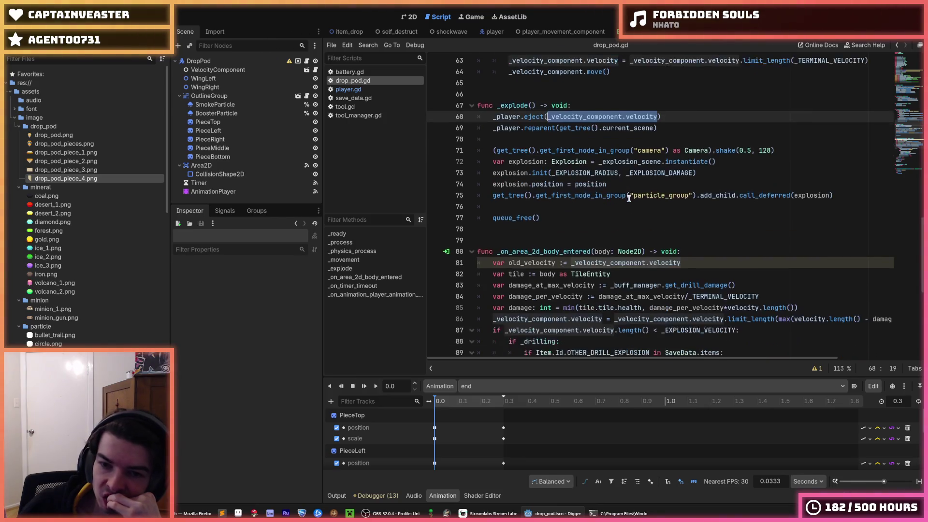
pyautogui.write('Vector2.ZERO')
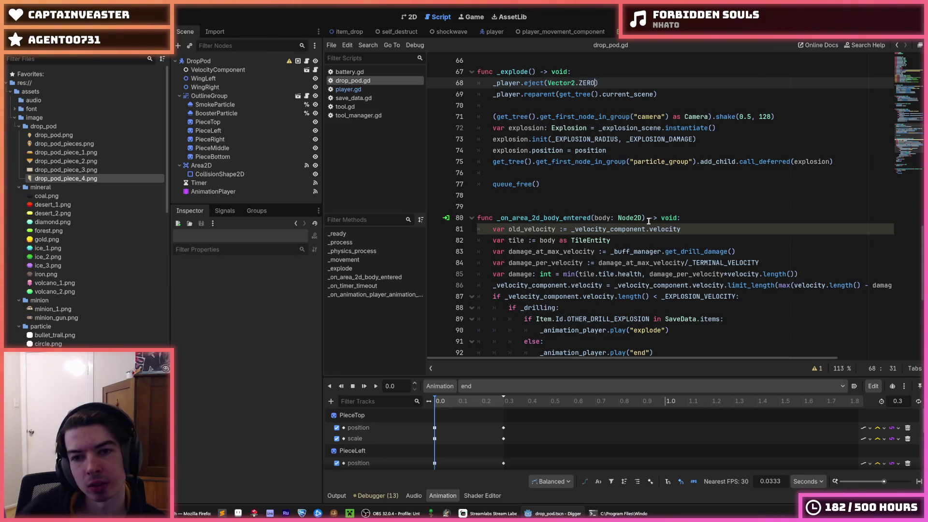
pyautogui.moveTo(691, 229); pyautogui.dragTo(706, 213)
pyautogui.press('BackSpace')
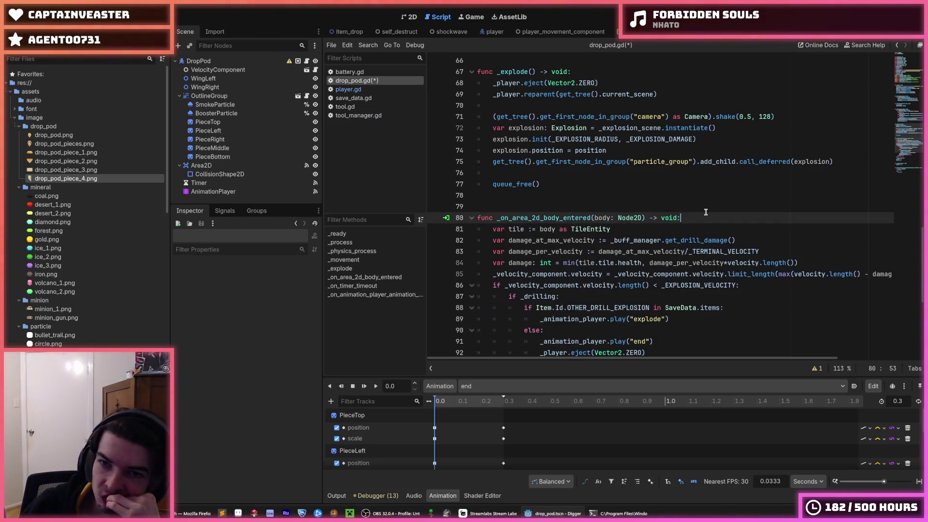
# Step: Check the end of _explode down to queue_free and save drop_pod.gd
pyautogui.click(666, 154)
pyautogui.click(633, 169)
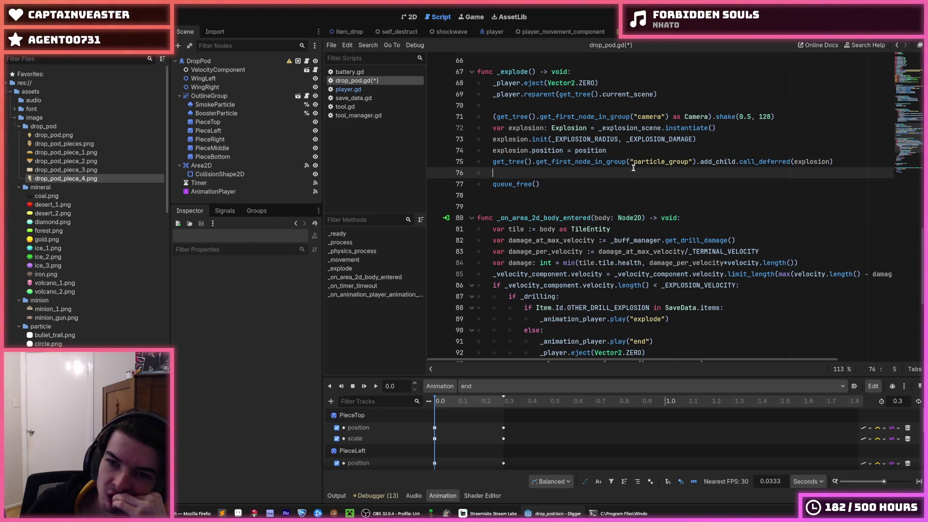
pyautogui.scroll(-1, 634, 168)
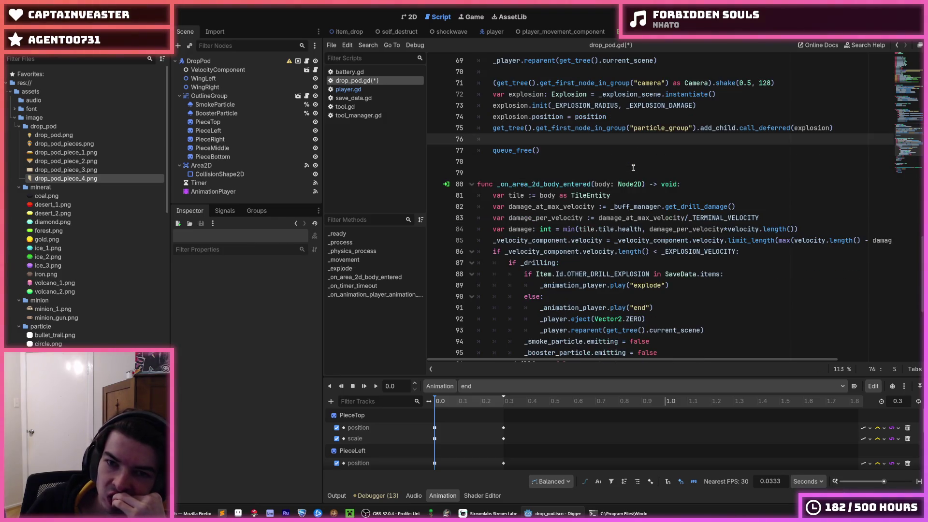
pyautogui.click(609, 147)
pyautogui.hotkey('ctrl', 's')
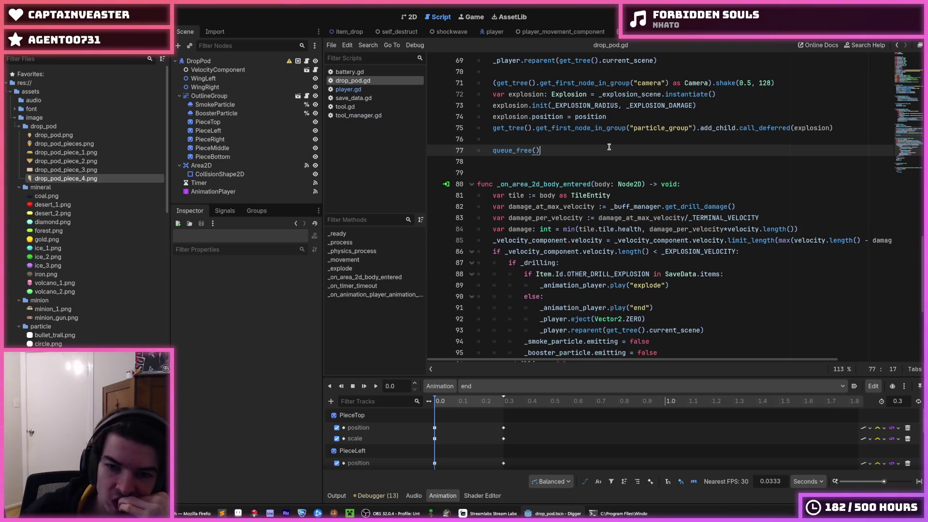
# Step: Review the tile damage branch and the zero-velocity eject, then run the game
pyautogui.scroll(-3, 628, 170)
pyautogui.scroll(-3, 651, 210)
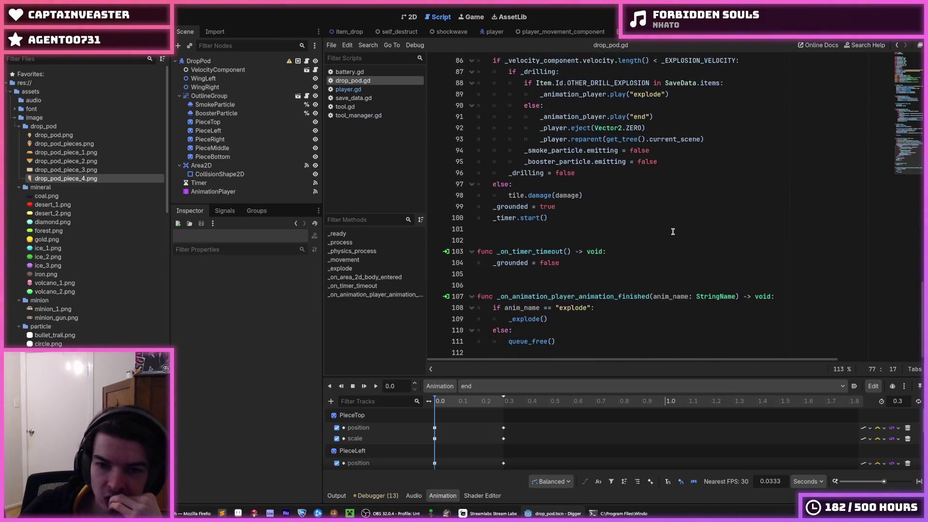
pyautogui.click(651, 208)
pyautogui.click(617, 196)
pyautogui.scroll(1, 618, 197)
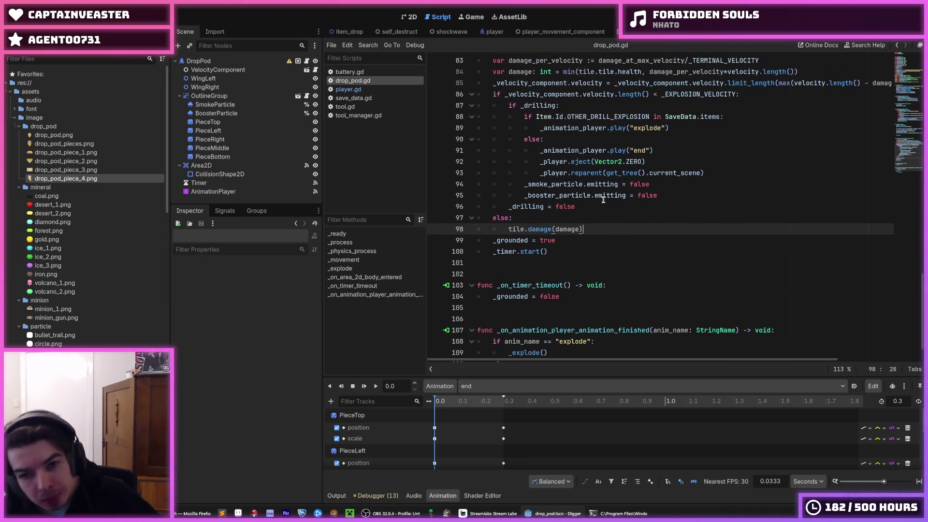
pyautogui.scroll(2, 610, 220)
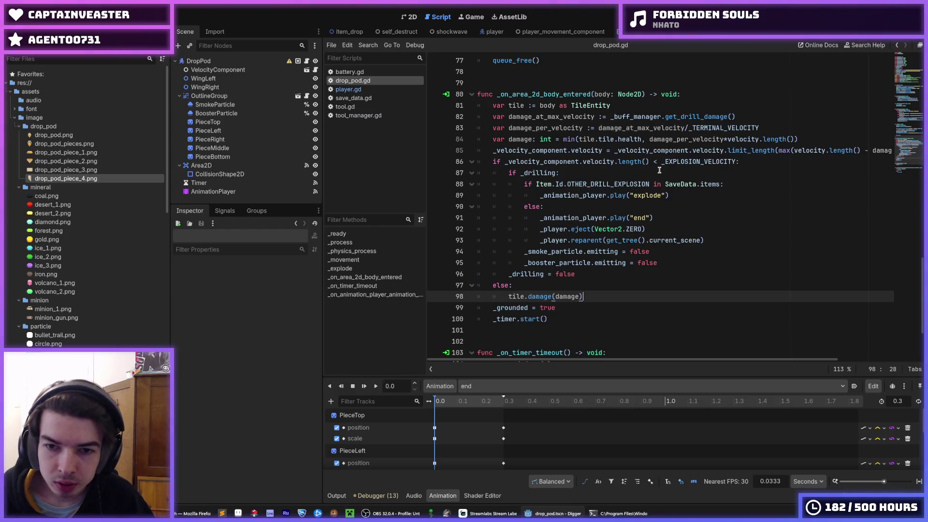
pyautogui.scroll(-3, 661, 166)
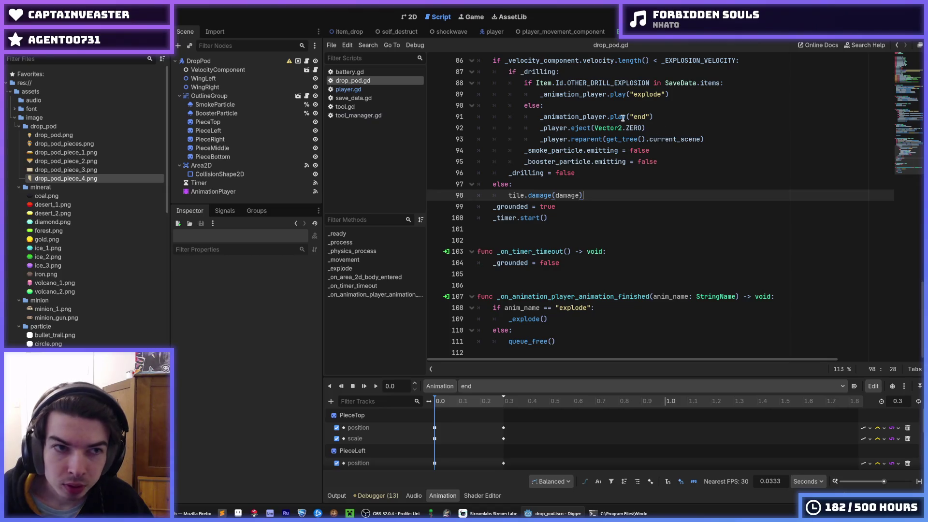
pyautogui.click(617, 275)
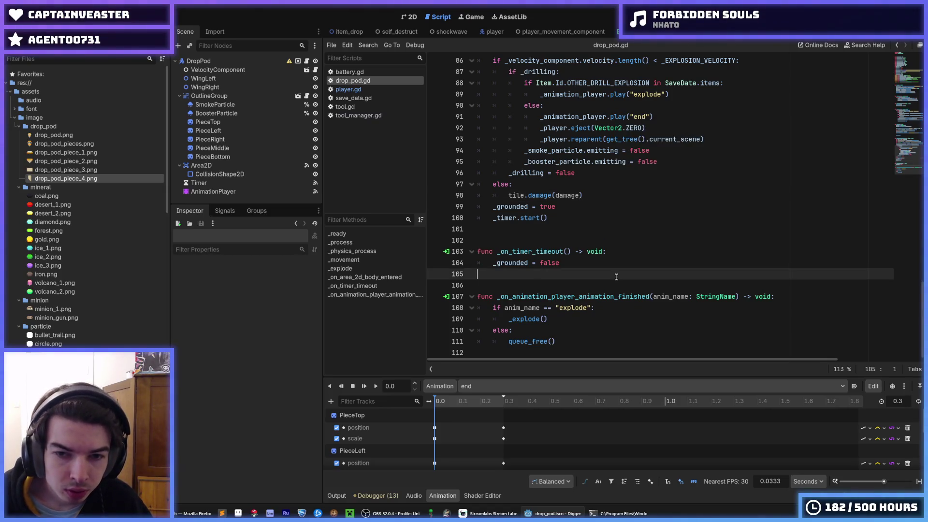
pyautogui.click(696, 128)
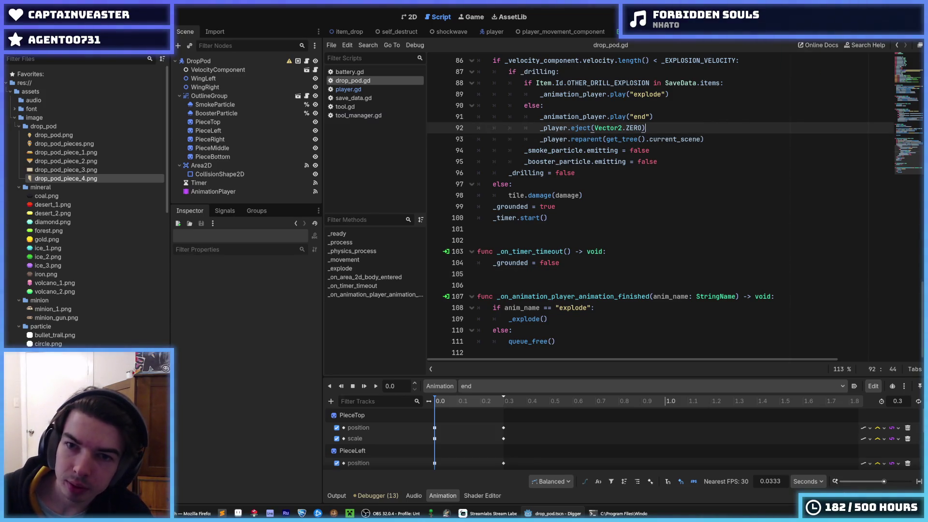
pyautogui.press('F5')
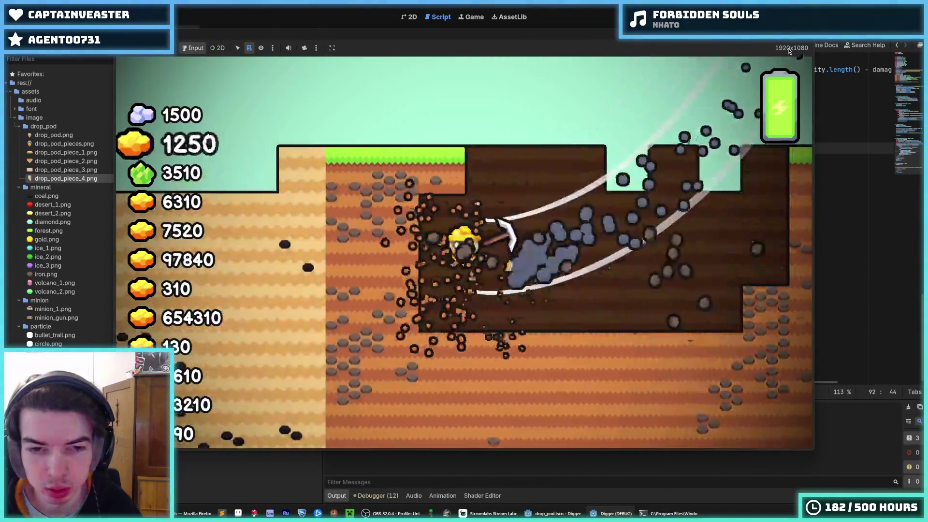
# Step: Stop the game and select queue_free() in the animation-finished handler to copy it
pyautogui.press('F8')
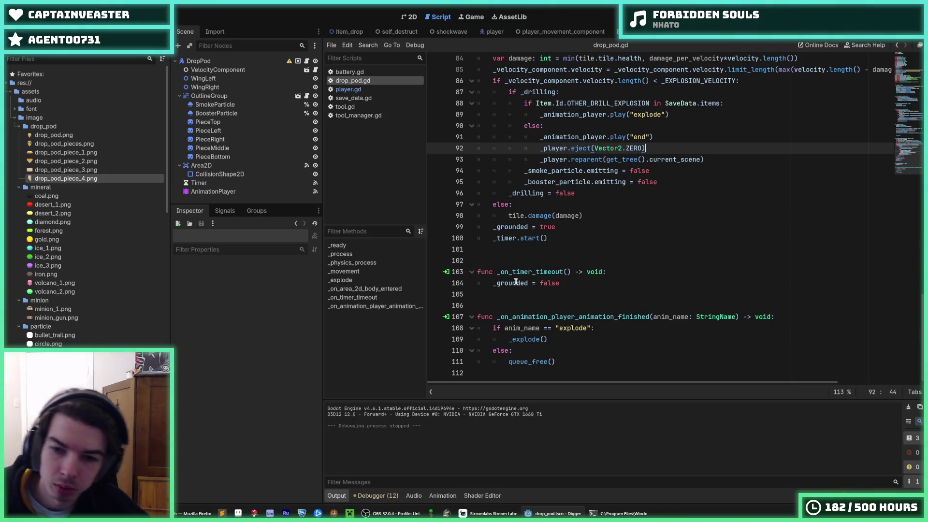
pyautogui.click(554, 342)
pyautogui.moveTo(556, 362); pyautogui.dragTo(503, 362)
pyautogui.hotkey('ctrl', 'c')
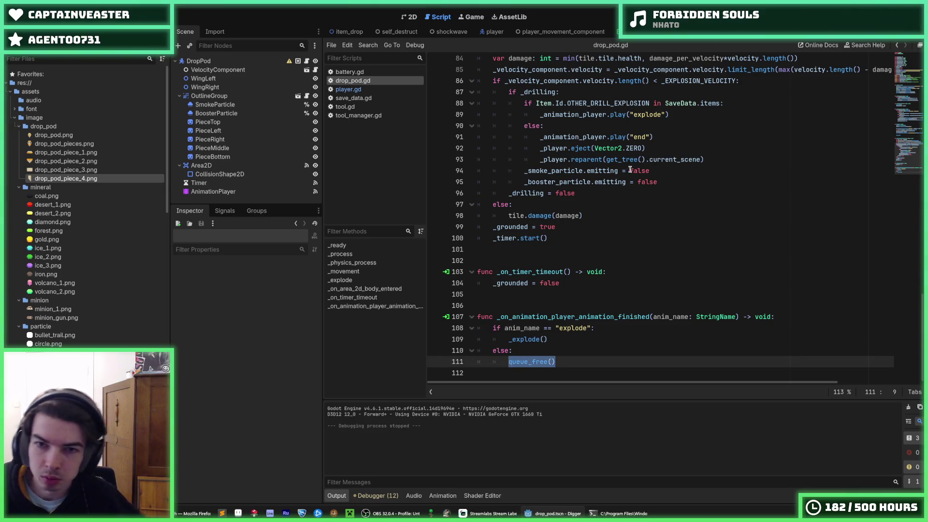
# Step: Paste queue_free() on a new line after the reparent call in the end branch
pyautogui.click(726, 159)
pyautogui.press('Return')
pyautogui.hotkey('ctrl', 'v')
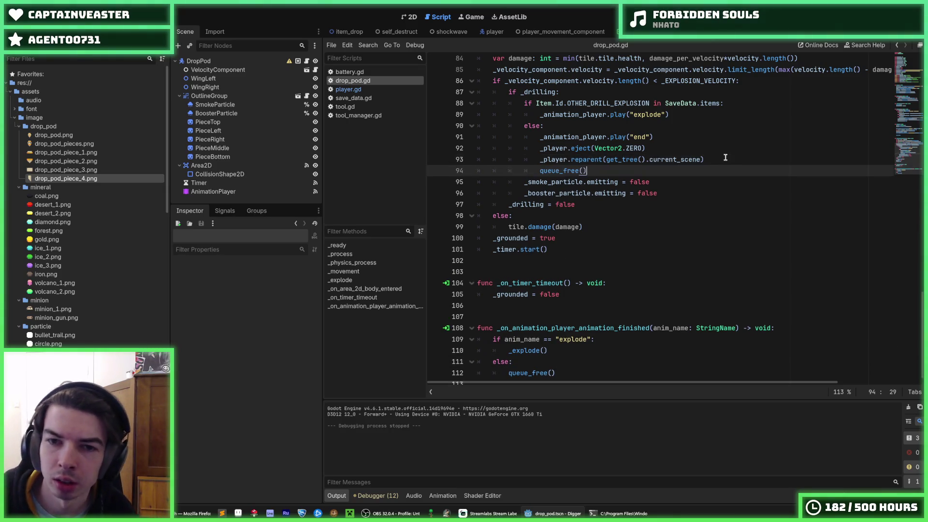
# Step: Run and stop the game twice to test the change
pyautogui.press('F5')
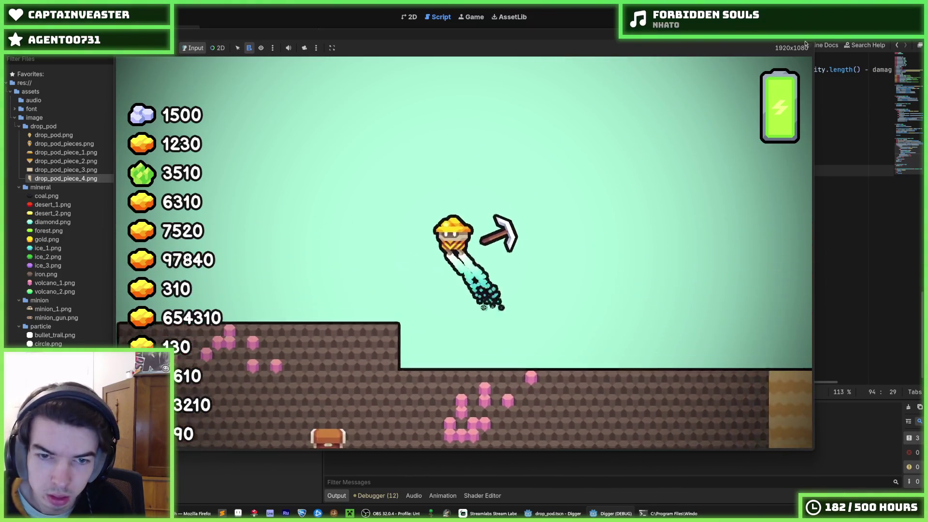
pyautogui.press('F8')
pyautogui.press('F5')
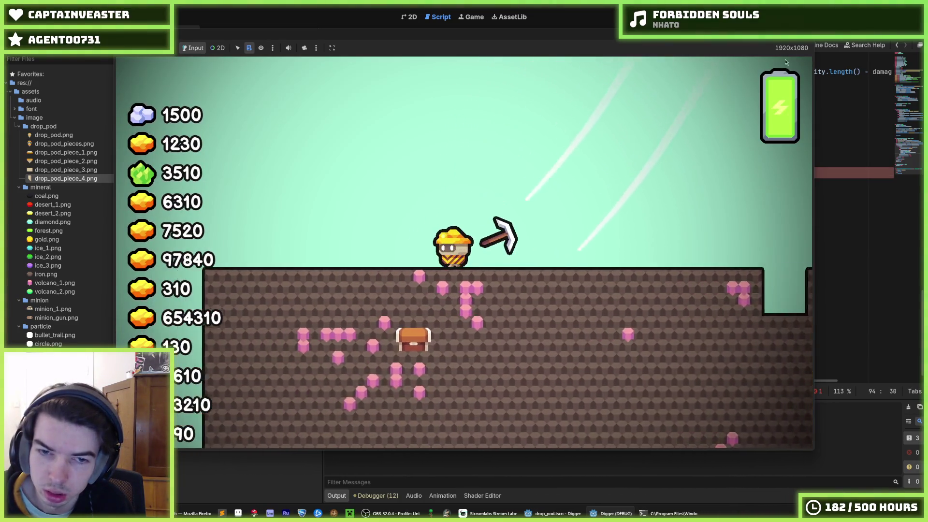
pyautogui.press('F8')
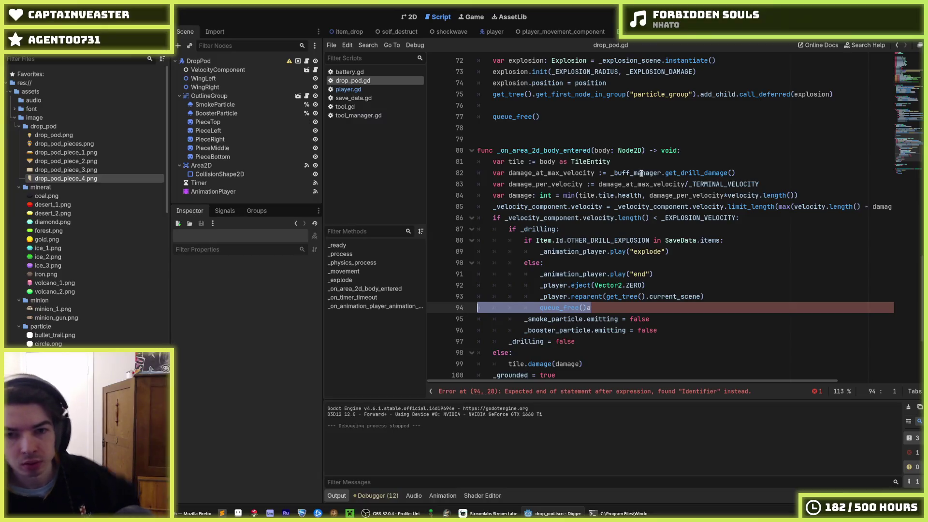
# Step: Undo the queue_free edit, pass old_velocity instead of Vector2.ZERO to eject, and save
pyautogui.hotkey('ctrl', 'z')
pyautogui.hotkey('ctrl', 'z')
pyautogui.hotkey('ctrl', 'z')
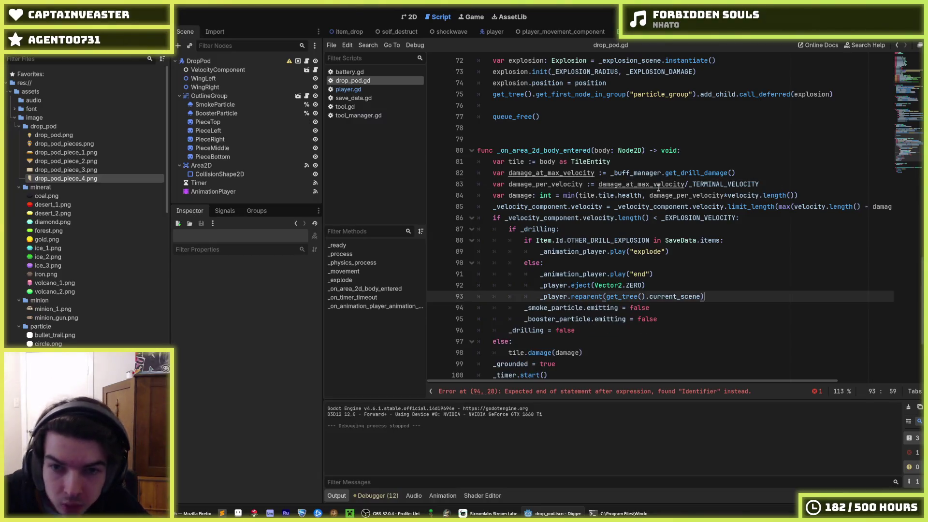
pyautogui.hotkey('ctrl', 'z')
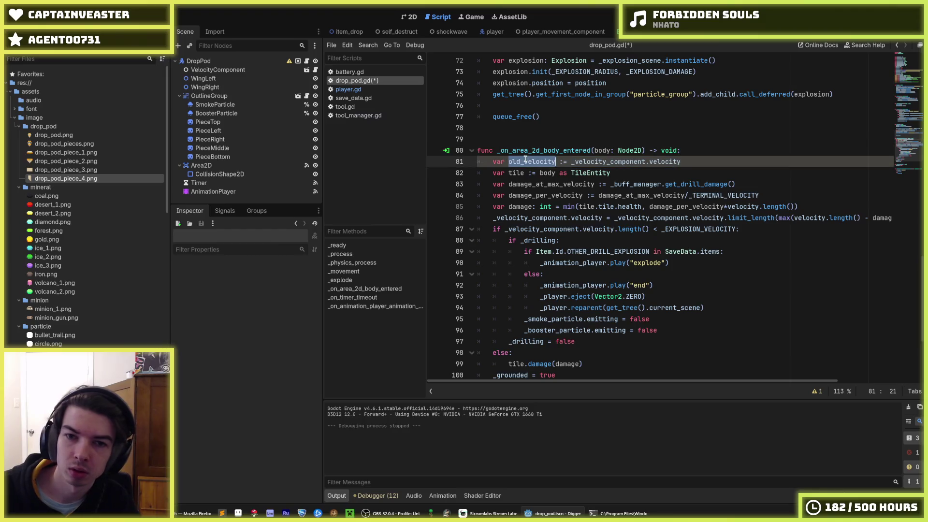
pyautogui.doubleClick(636, 297)
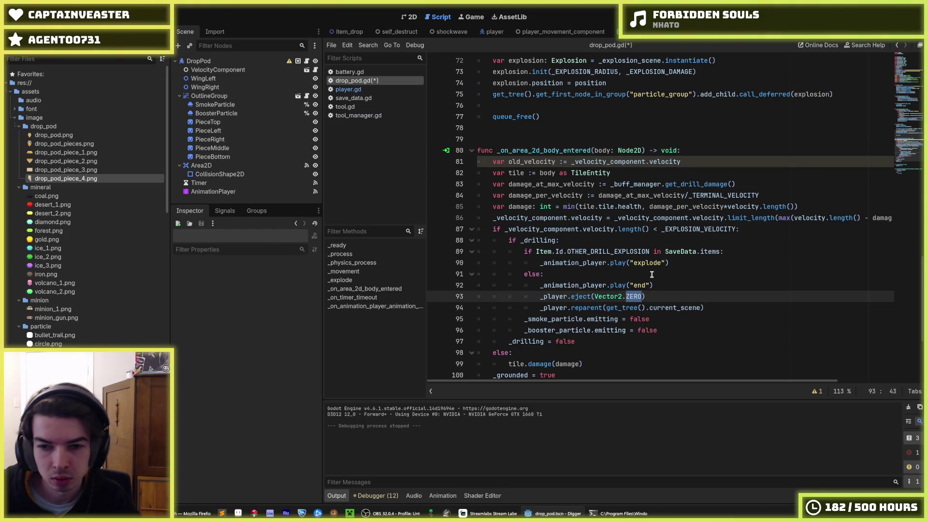
pyautogui.moveTo(643, 296)
pyautogui.mouseDown()
pyautogui.moveTo(585, 294)
pyautogui.moveTo(594, 294)
pyautogui.mouseUp()
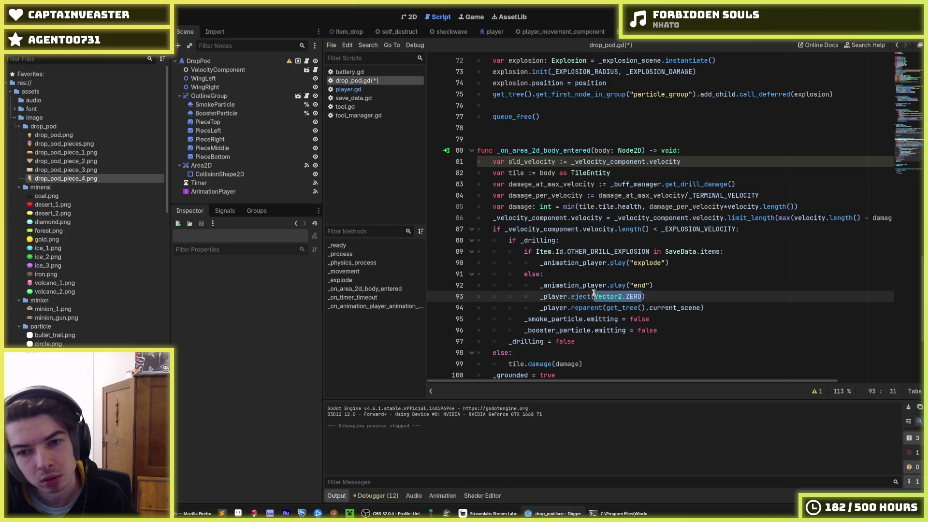
pyautogui.write('old_velocity')
pyautogui.click(692, 287)
pyautogui.hotkey('ctrl', 's')
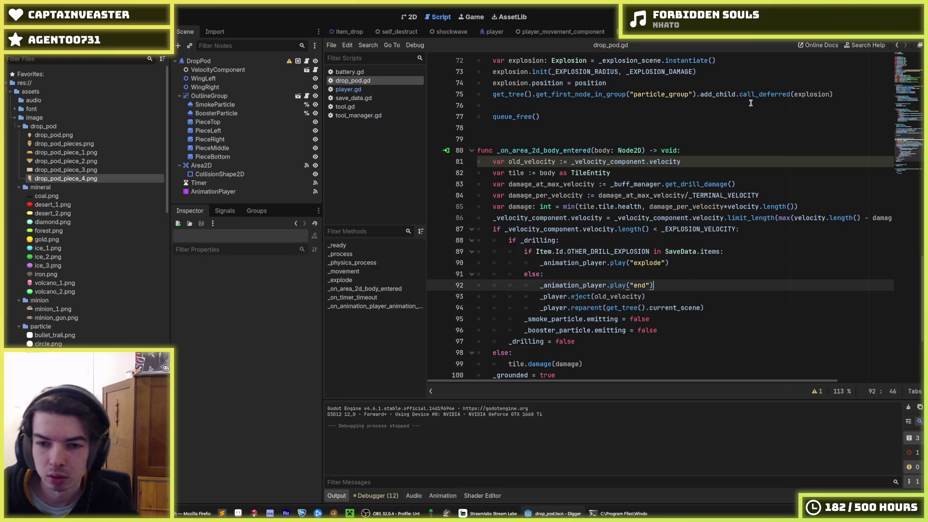
# Step: Search drop_pod.gd for _player and step through the matches
pyautogui.scroll(-5, 737, 185)
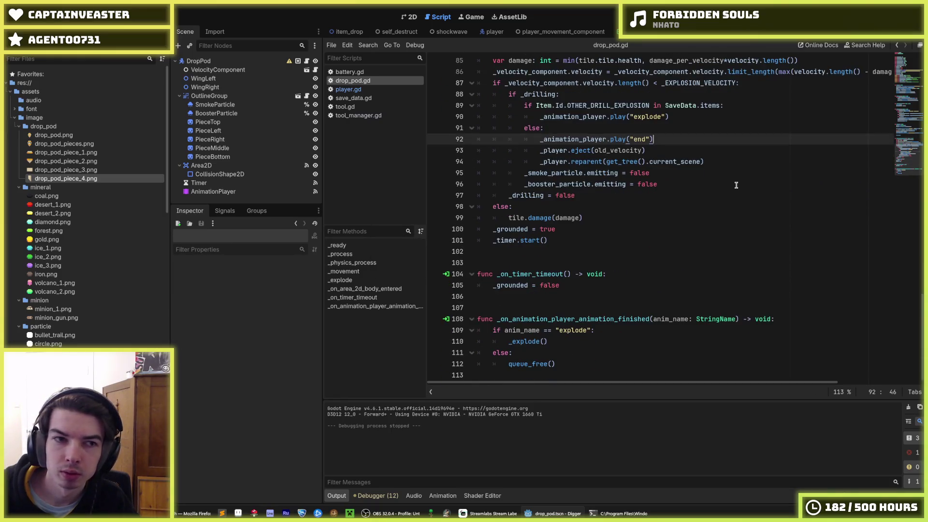
pyautogui.scroll(9, 634, 174)
pyautogui.hotkey('ctrl', 'f')
pyautogui.write('_player')
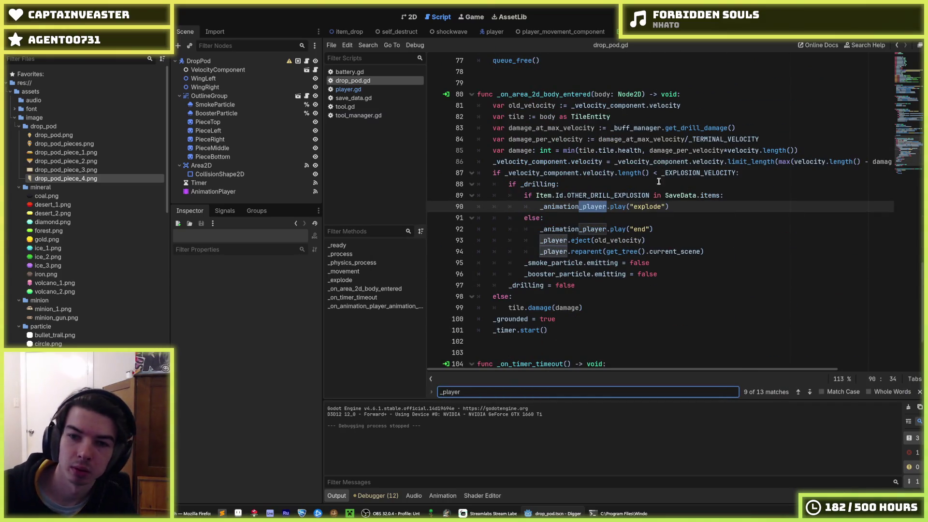
pyautogui.press('Return')
pyautogui.press('Return')
pyautogui.press('Return')
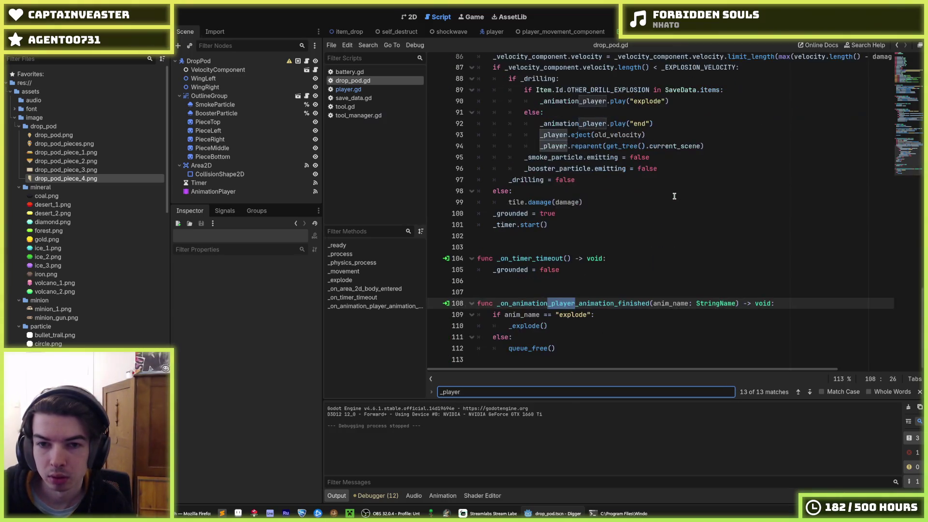
pyautogui.press('Return')
pyautogui.press('Return')
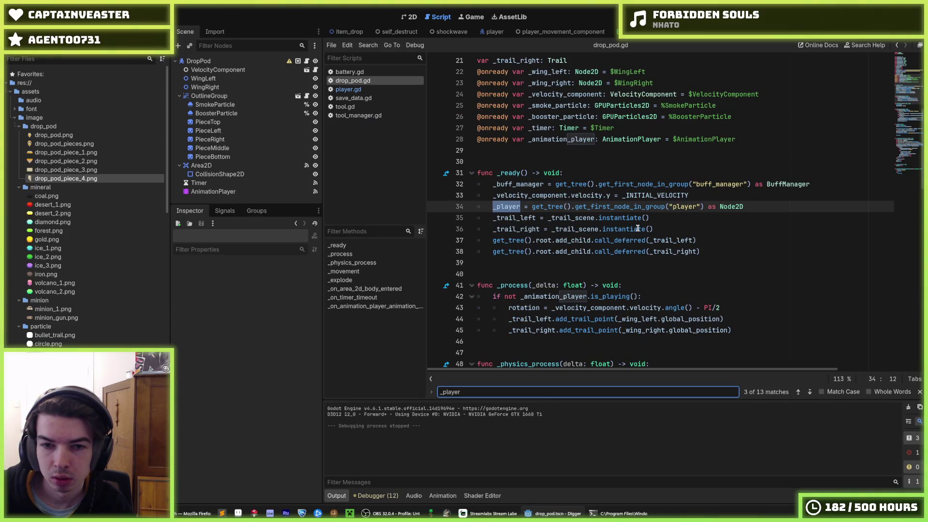
# Step: In _physics_process, wrap '_player.position = position' in an 'if _drilling:' condition
pyautogui.press('Return')
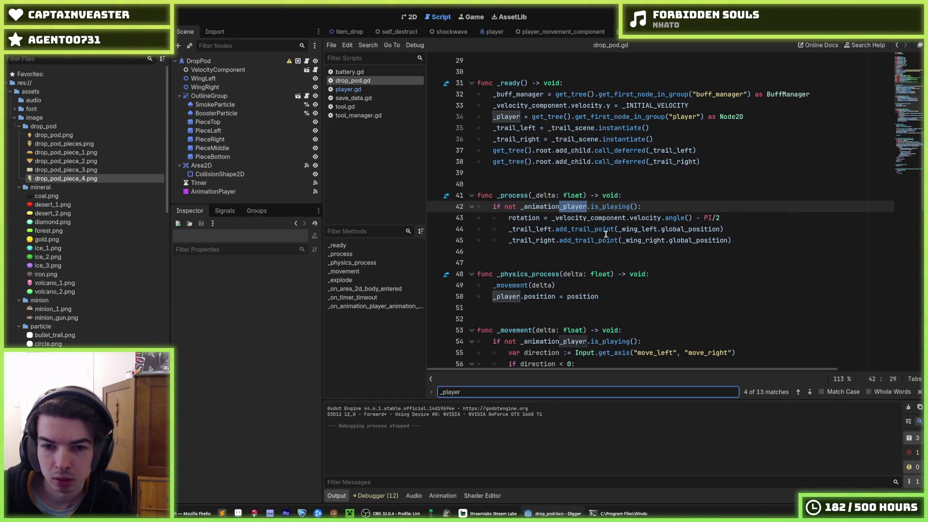
pyautogui.click(604, 285)
pyautogui.scroll(-2, 604, 285)
pyautogui.press('Return')
pyautogui.write('if')
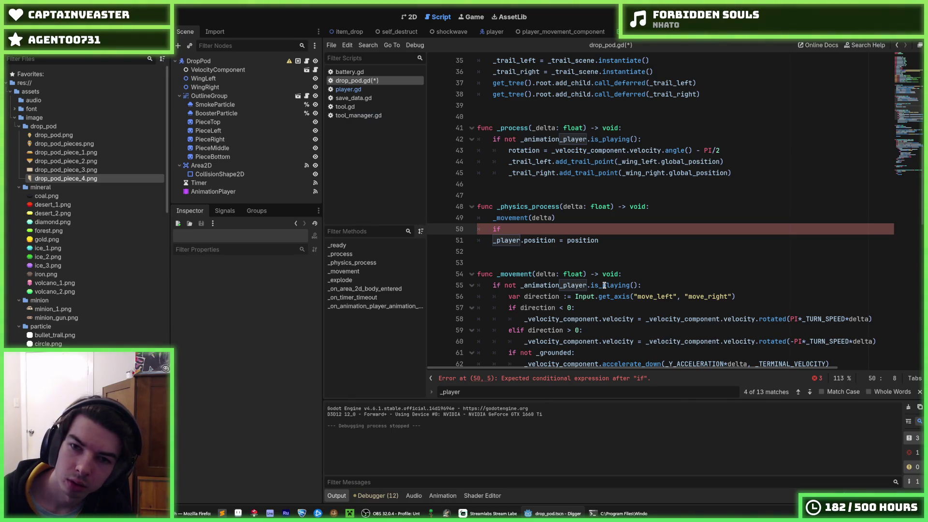
pyautogui.scroll(-12, 599, 275)
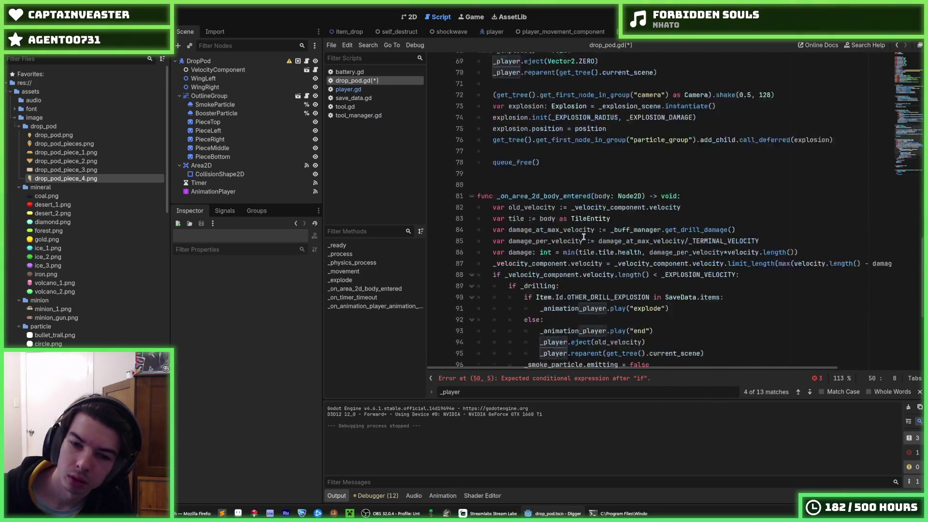
pyautogui.moveTo(584, 236)
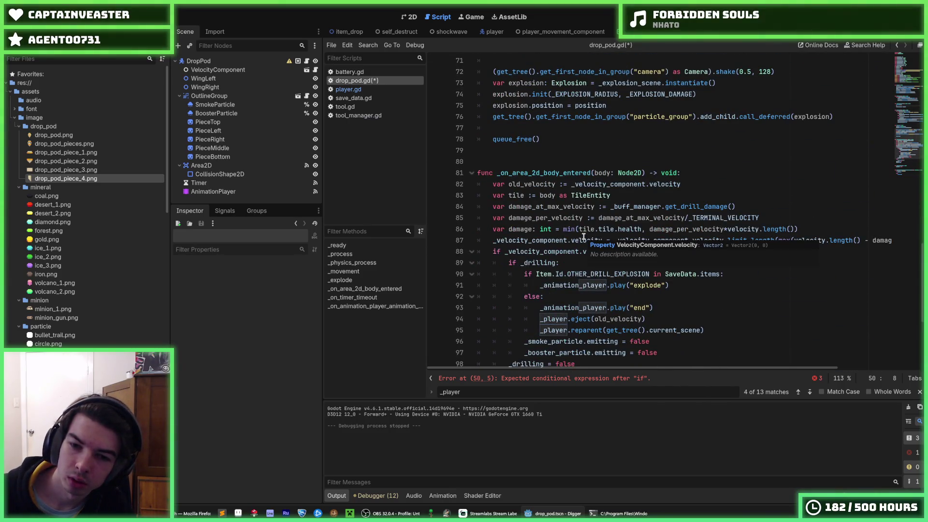
pyautogui.scroll(-3, 583, 236)
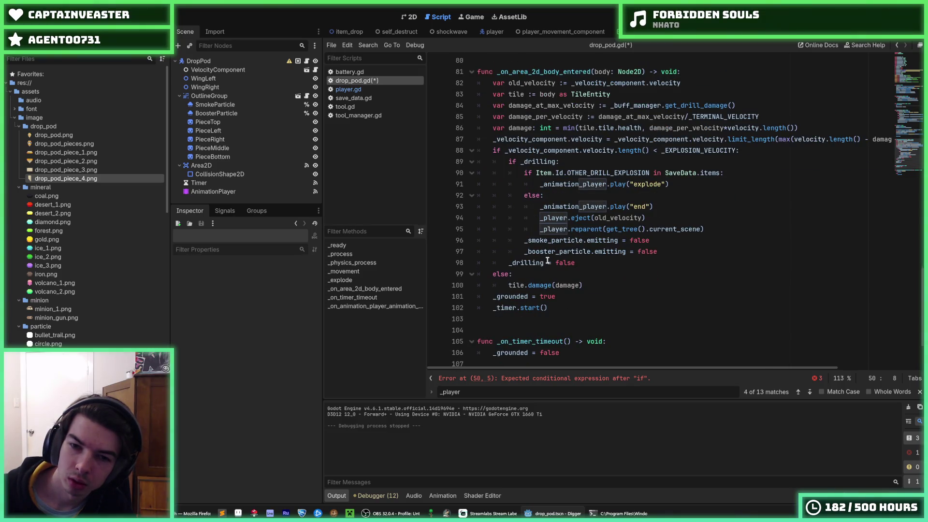
pyautogui.scroll(19, 576, 260)
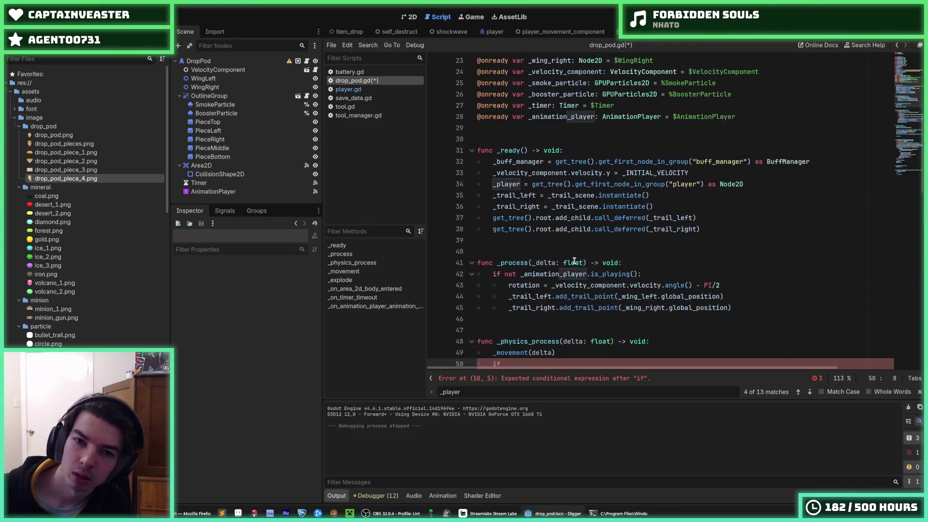
pyautogui.write('_drill')
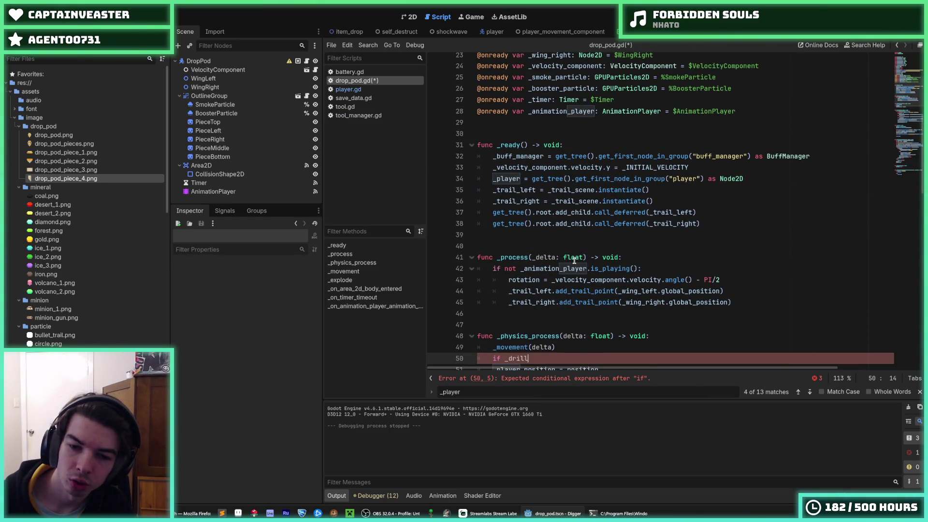
pyautogui.press('Down')
pyautogui.press('Tab')
# Step: Save drop_pod.gd and run the project
pyautogui.scroll(-4, 629, 251)
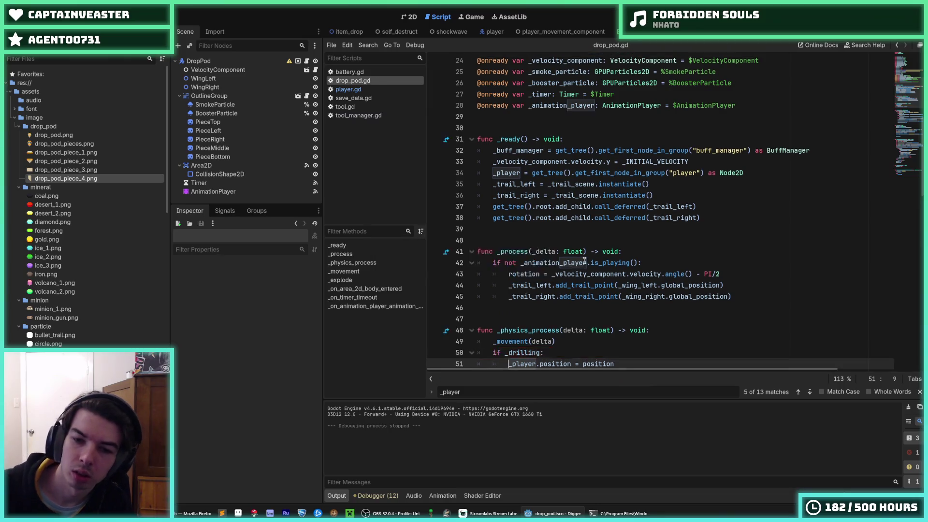
pyautogui.click(656, 248)
pyautogui.hotkey('ctrl', 's')
pyautogui.click(793, 20)
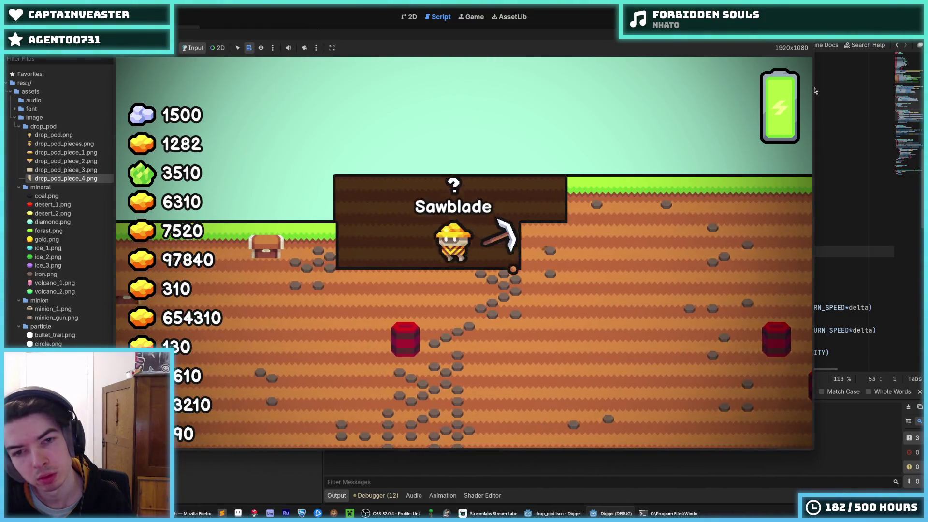
# Step: Restart the game twice, walk the miner away from the crashed pod, then stop it
pyautogui.press('F5')
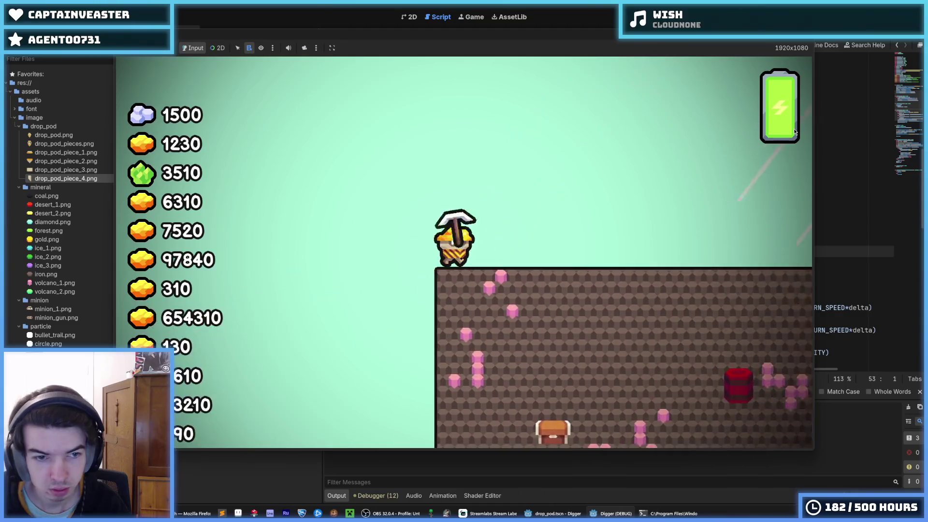
pyautogui.press('F5')
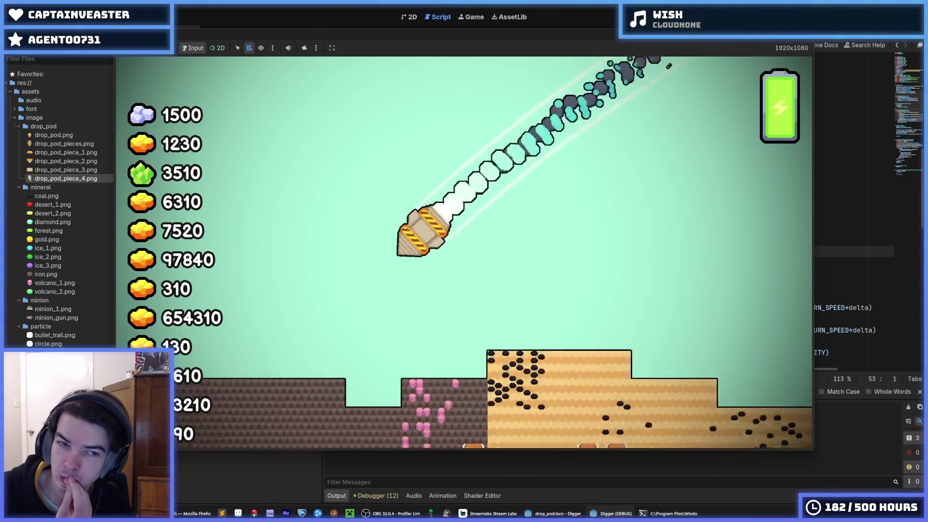
pyautogui.press('d')
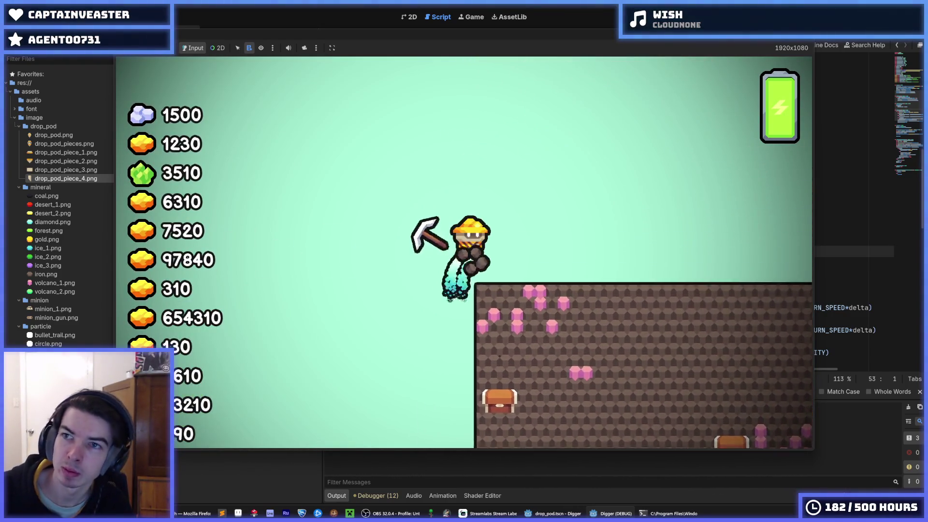
pyautogui.press('F8')
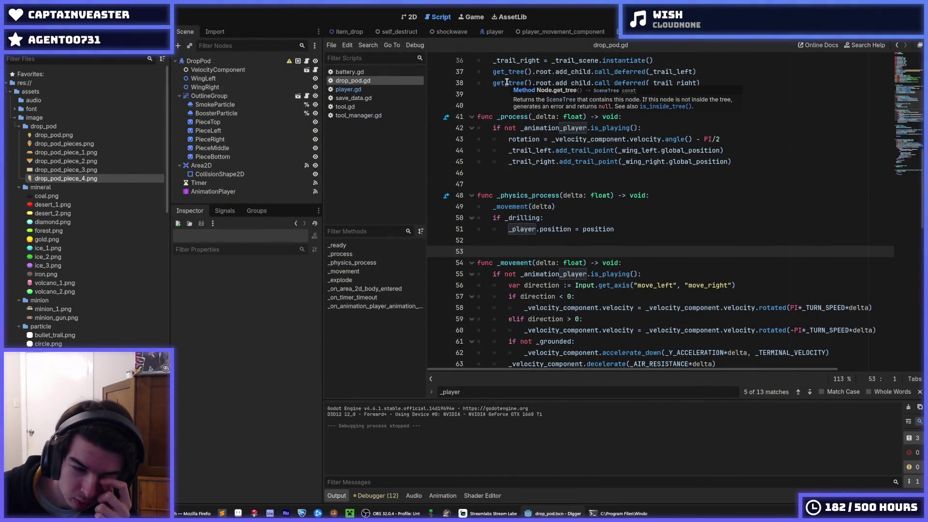
pyautogui.click(623, 221)
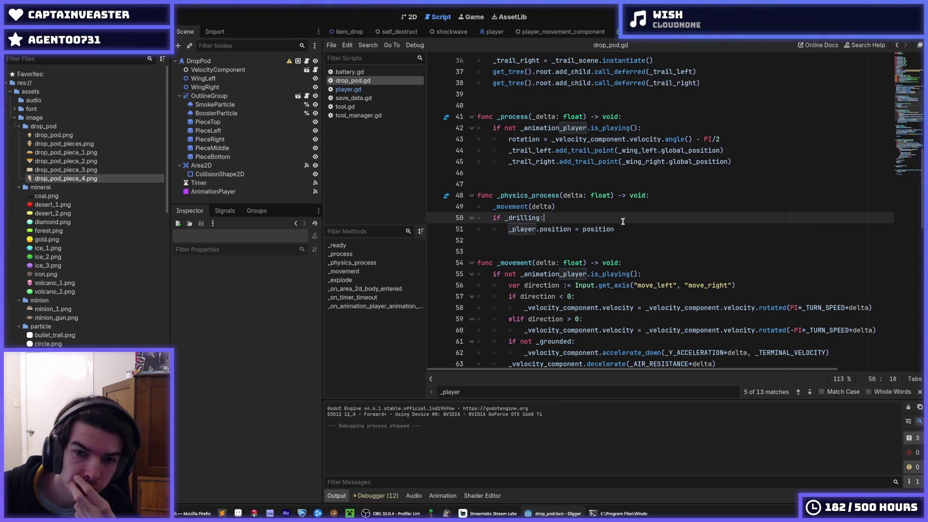
pyautogui.click(616, 211)
pyautogui.click(589, 218)
pyautogui.rightClick(529, 219)
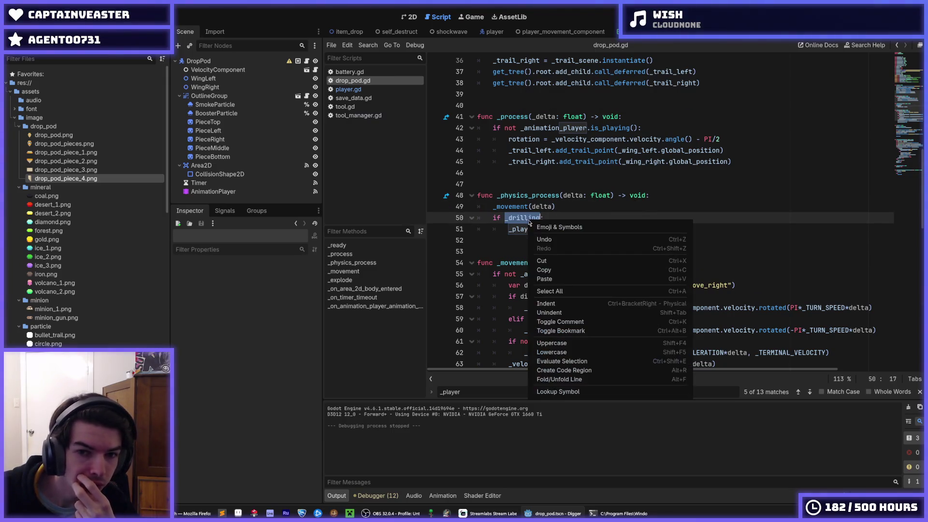
pyautogui.click(562, 220)
pyautogui.keyDown('ctrl'); pyautogui.click(524, 218); pyautogui.keyUp('ctrl')
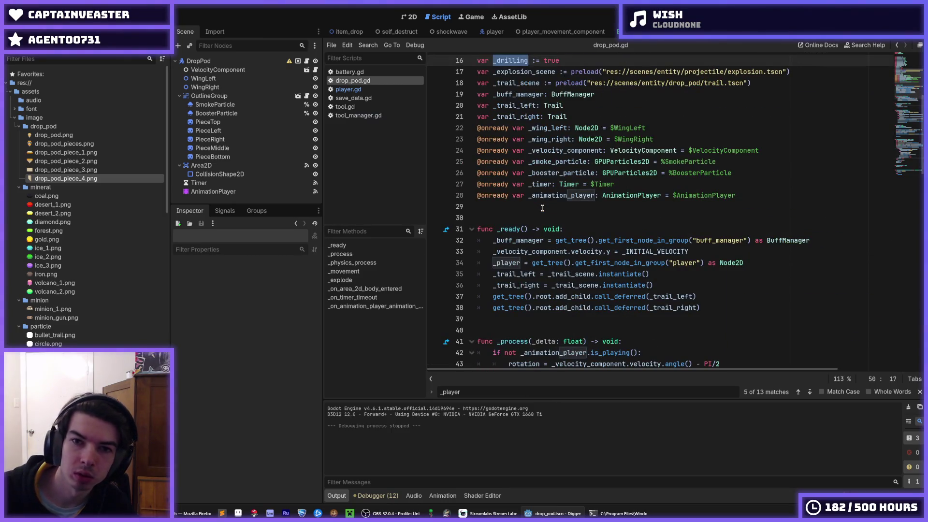
pyautogui.hotkey('ctrl', 'z')
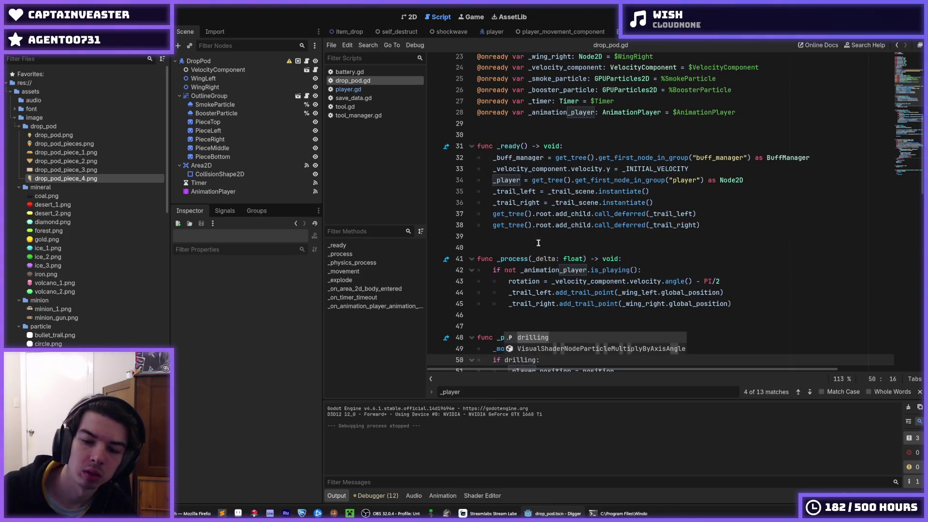
pyautogui.press('Escape')
pyautogui.scroll(-10, 73, 264)
pyautogui.scroll(2, 73, 264)
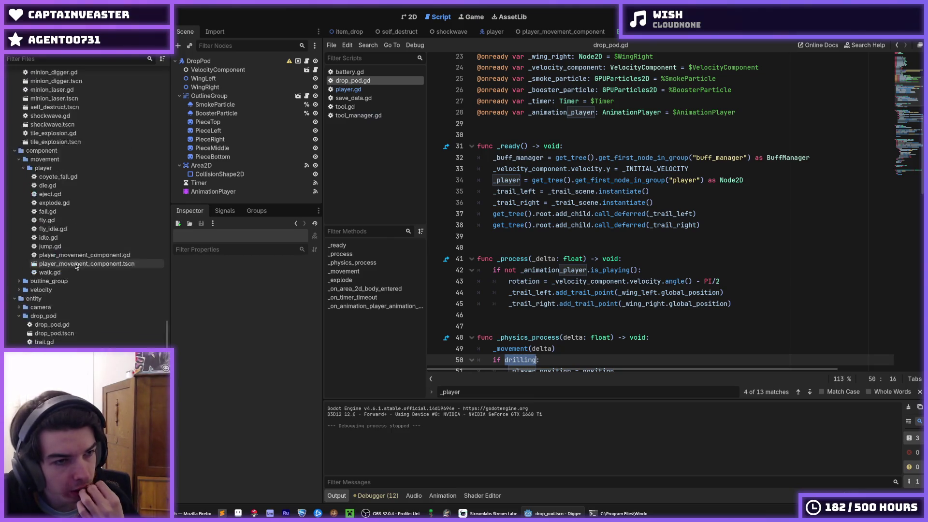
pyautogui.scroll(-6, 76, 268)
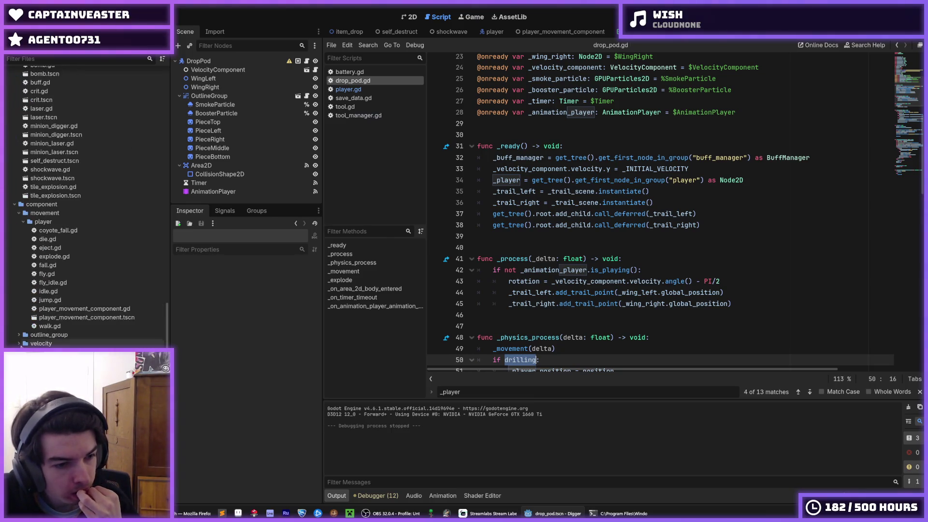
# Step: Open camera.gd and locate the drop_pod target check in _find_target
pyautogui.click(296, 223)
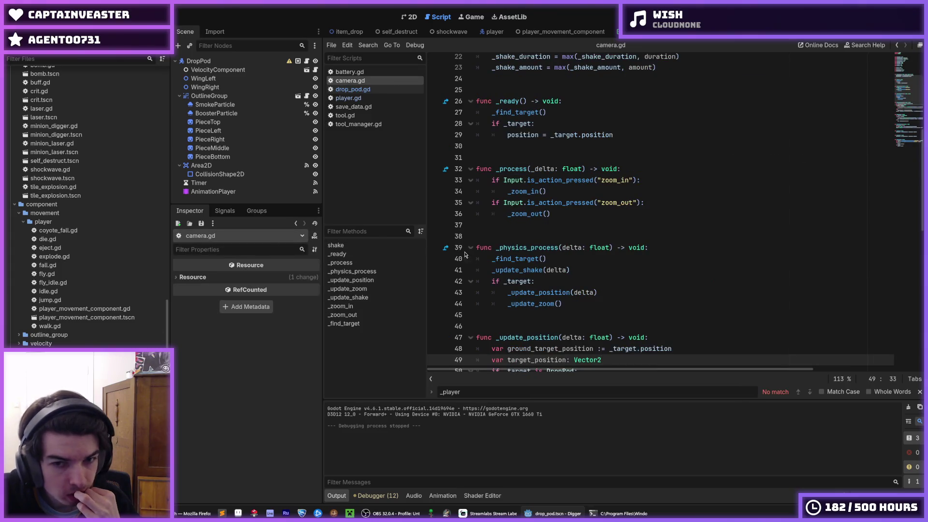
pyautogui.scroll(7, 541, 259)
pyautogui.click(577, 254)
pyautogui.click(578, 240)
pyautogui.scroll(-8, 585, 249)
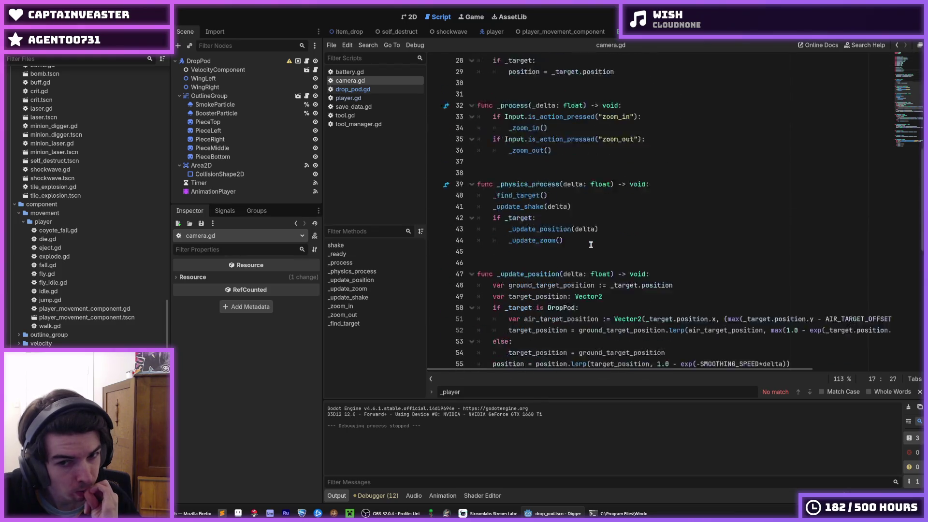
pyautogui.scroll(-4, 585, 242)
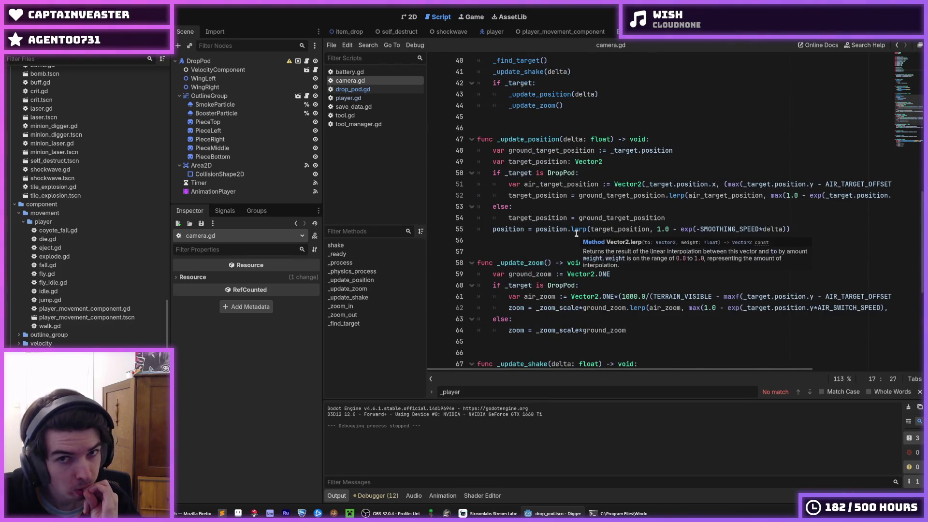
pyautogui.scroll(1, 577, 233)
pyautogui.scroll(-5, 564, 156)
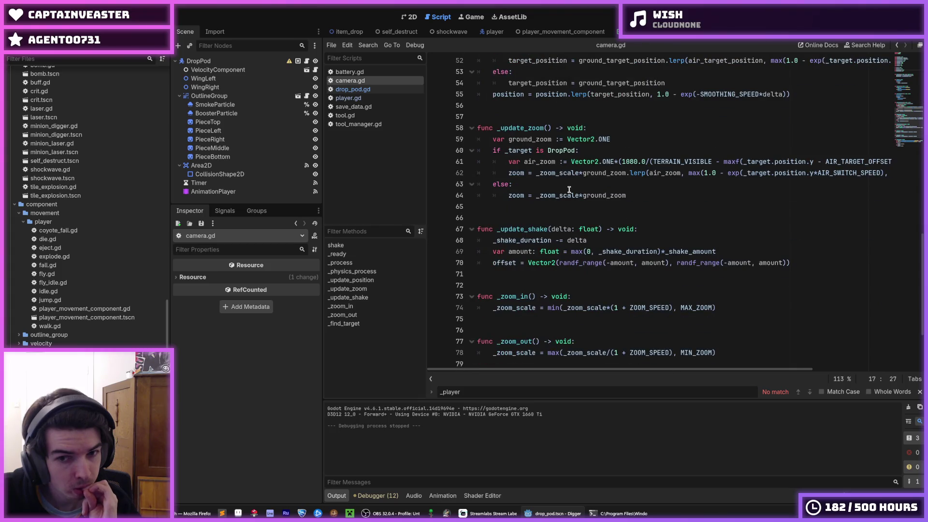
pyautogui.scroll(-3, 569, 193)
# Step: Change the condition to 'if drop_pod and drop_pod.drilling:', save, and launch the game
pyautogui.click(586, 321)
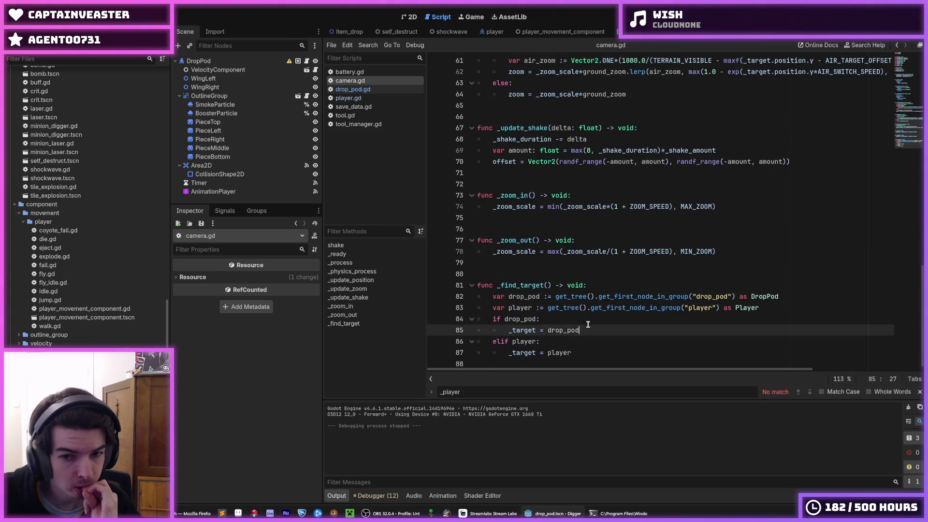
pyautogui.press('Left')
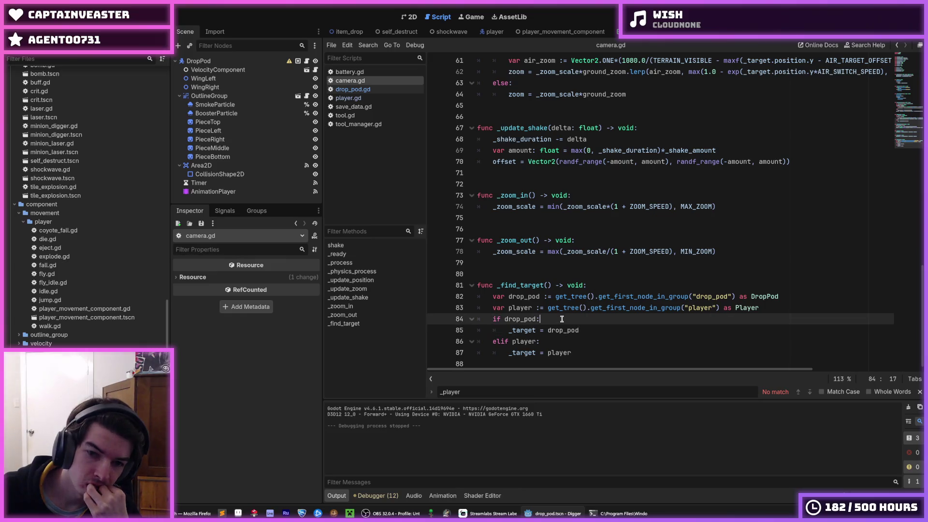
pyautogui.write('and drop_pod')
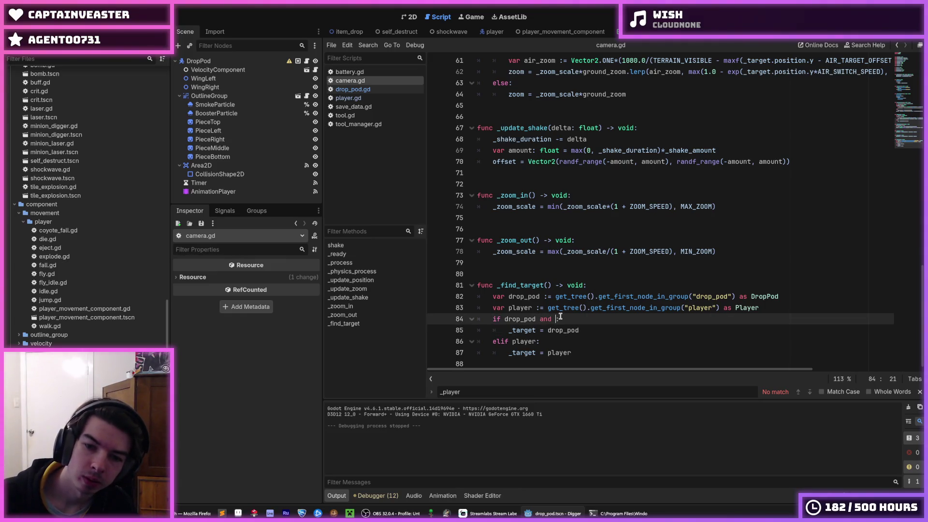
pyautogui.write('.drilling')
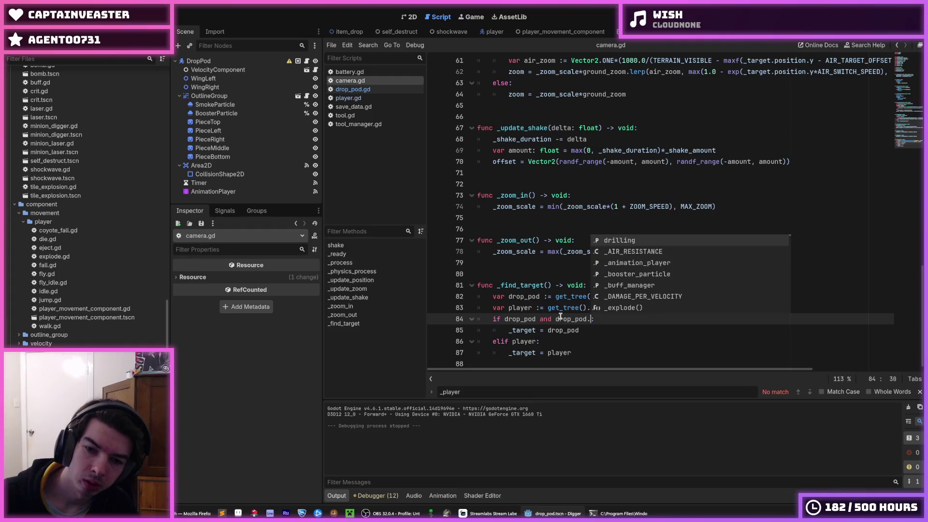
pyautogui.hotkey('ctrl', 's')
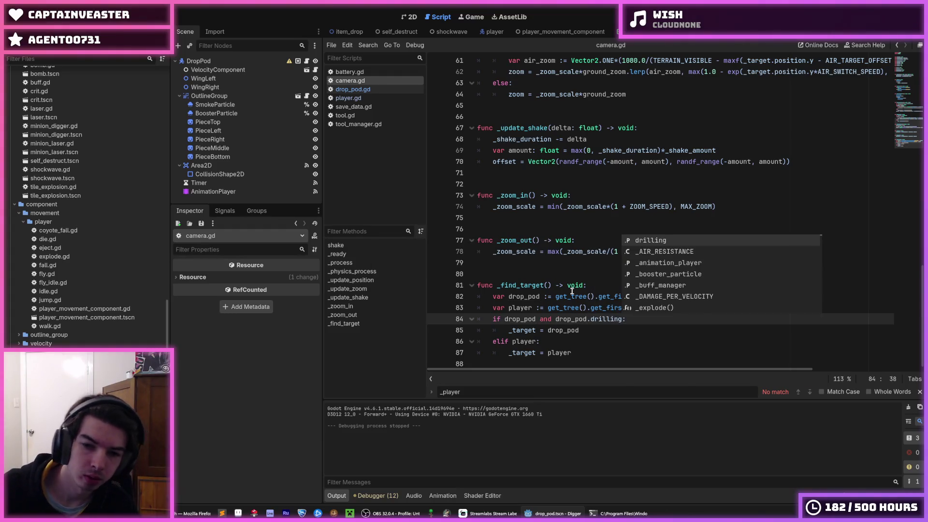
pyautogui.press('End')
pyautogui.hotkey('ctrl', 's')
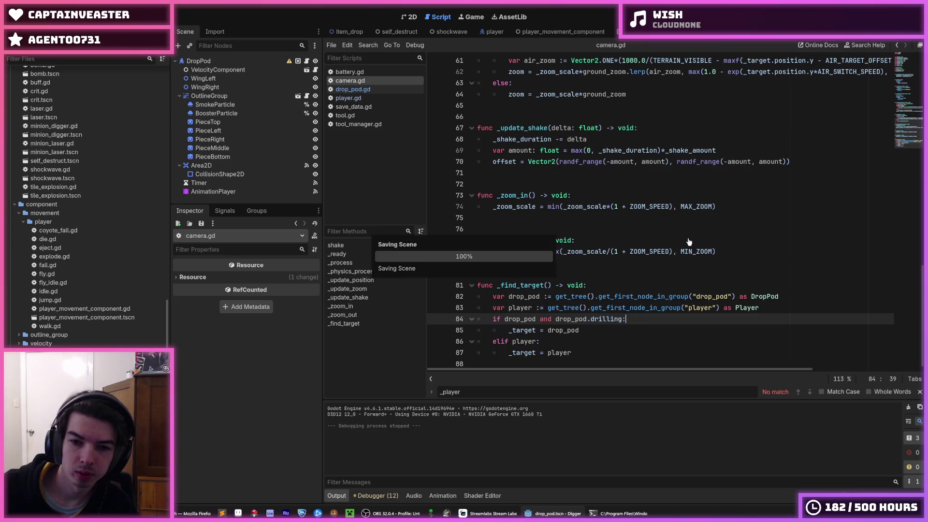
pyautogui.click(689, 241)
pyautogui.press('F5')
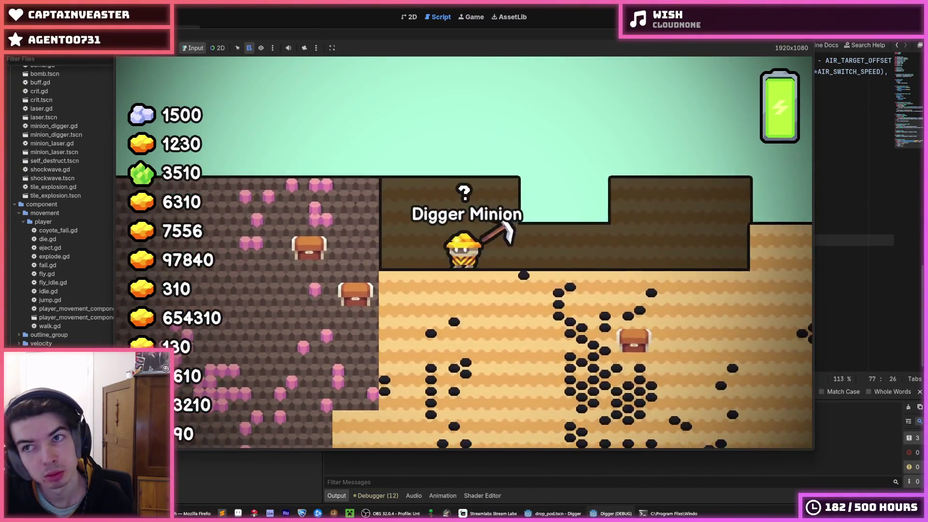
pyautogui.click(806, 43)
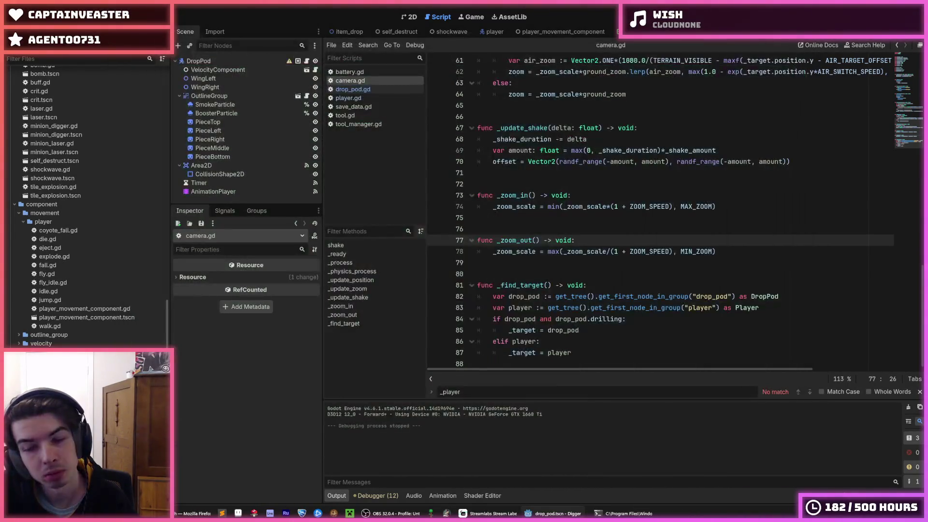
pyautogui.press('F5')
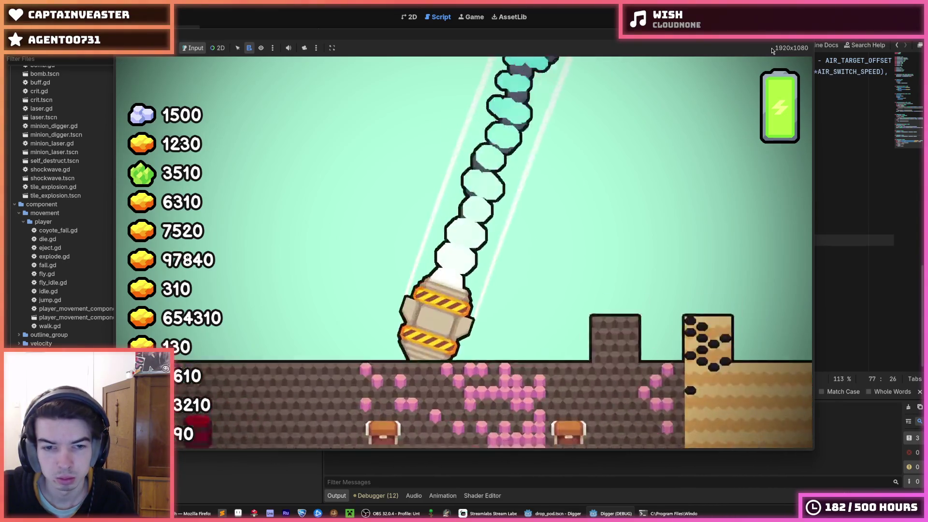
pyautogui.press('F8')
pyautogui.press('F5')
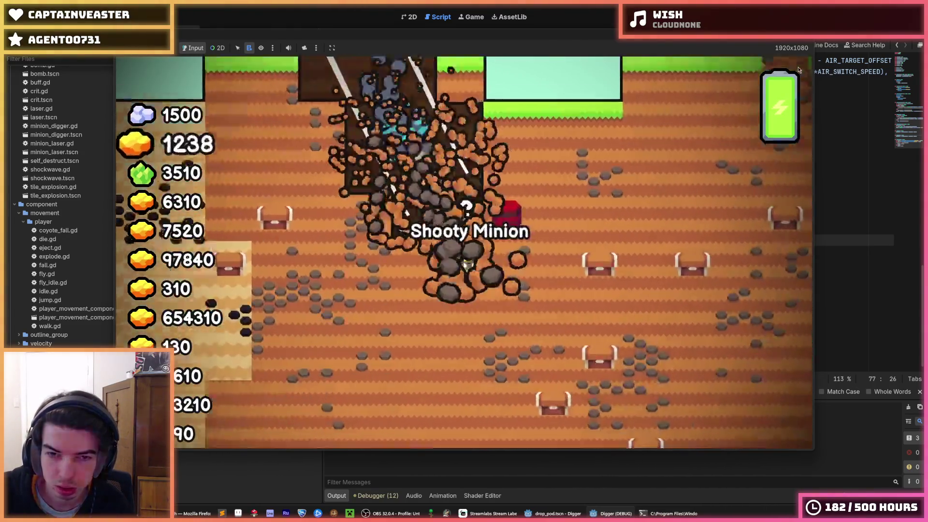
pyautogui.press('F5')
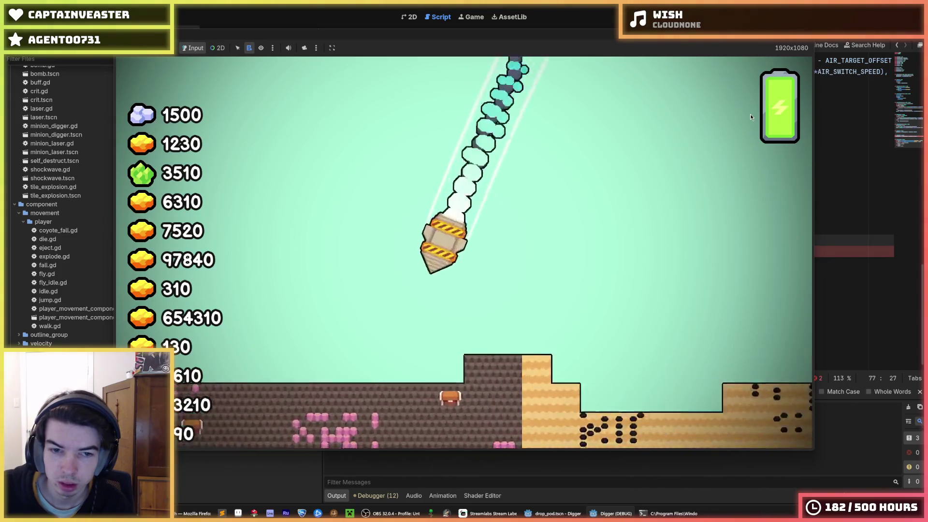
pyautogui.press('F8')
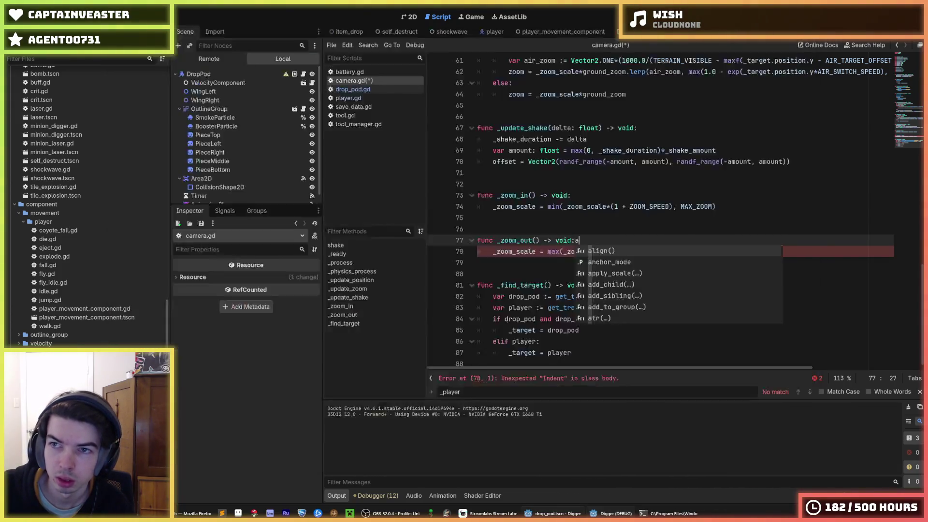
pyautogui.press('BackSpace')
pyautogui.hotkey('ctrl', 's')
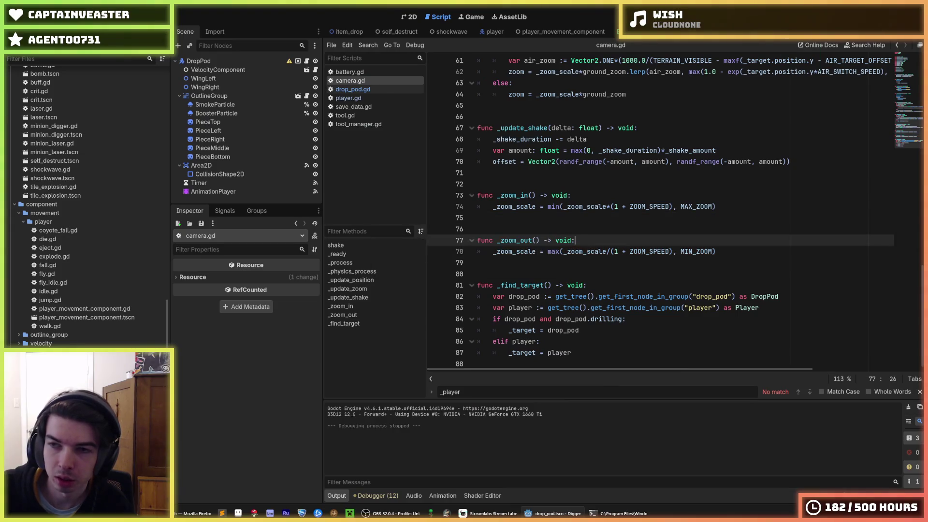
pyautogui.press('F5')
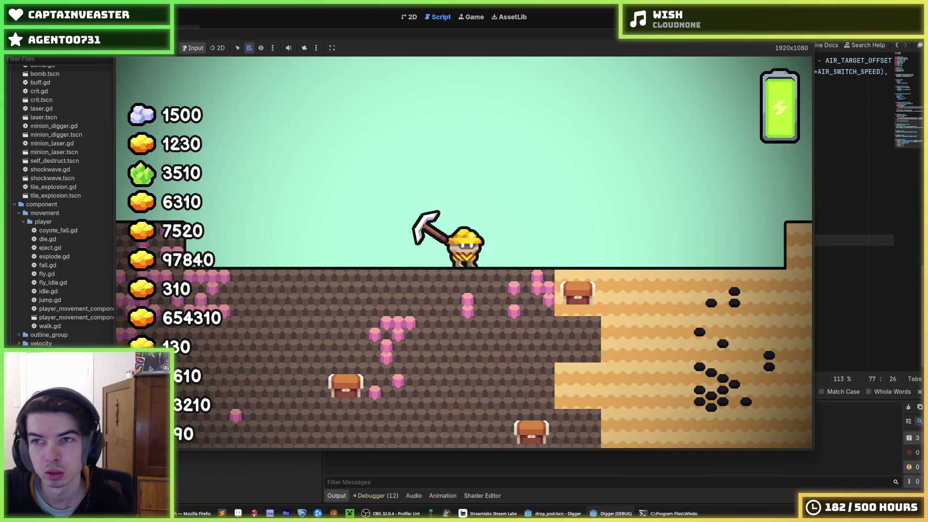
pyautogui.press('F5')
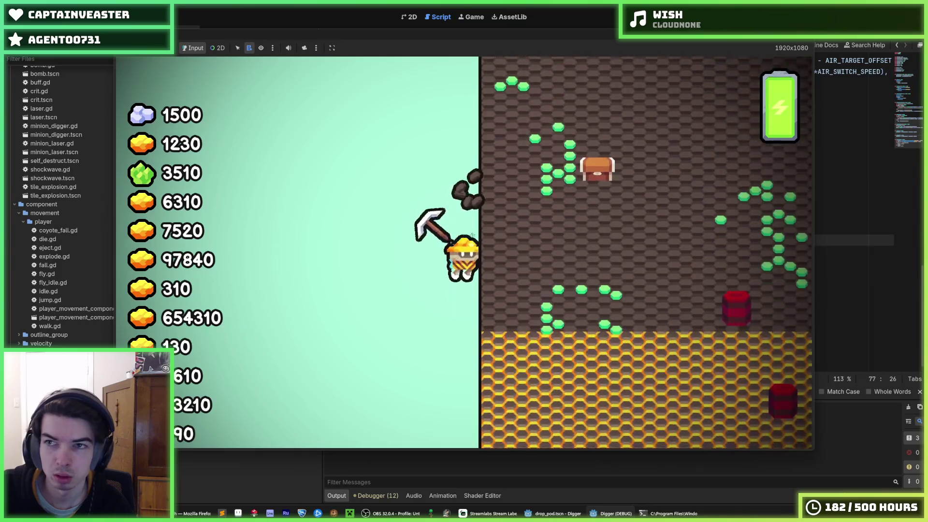
pyautogui.press('F8')
pyautogui.press('F5')
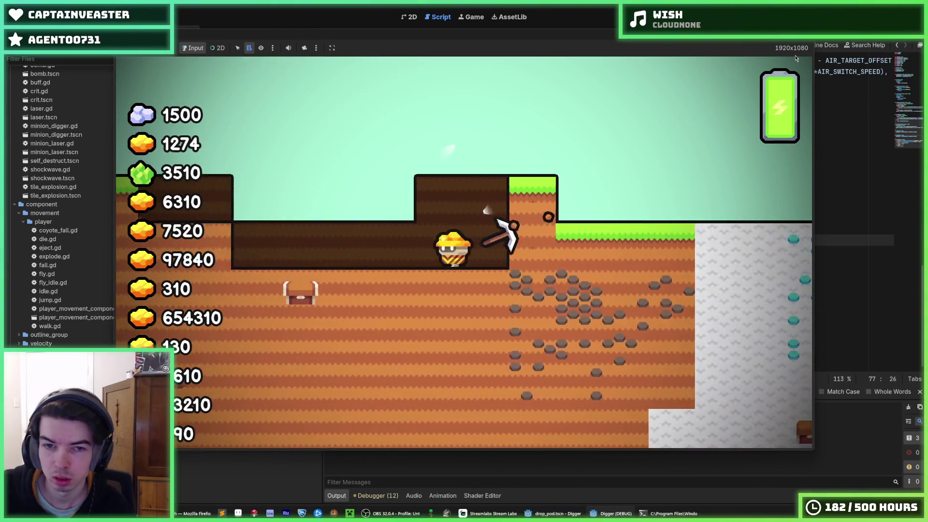
pyautogui.press('F5')
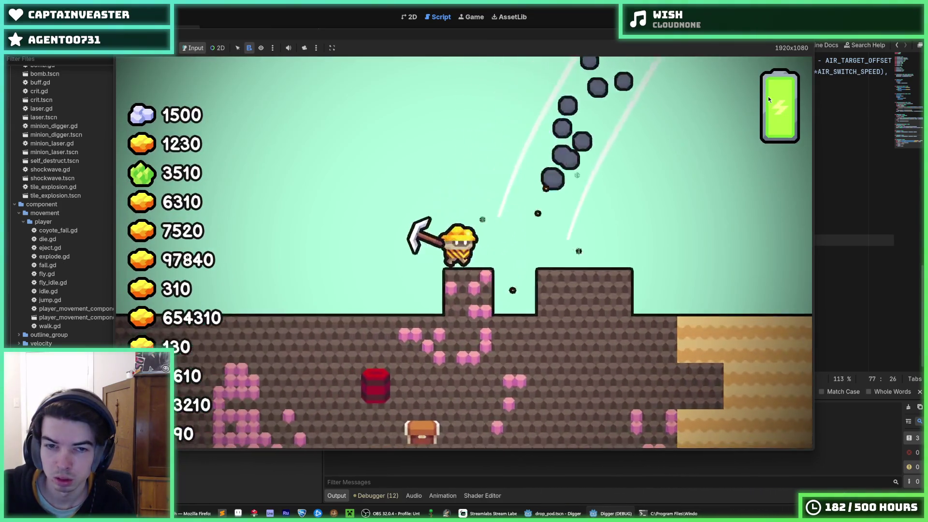
pyautogui.press('F8')
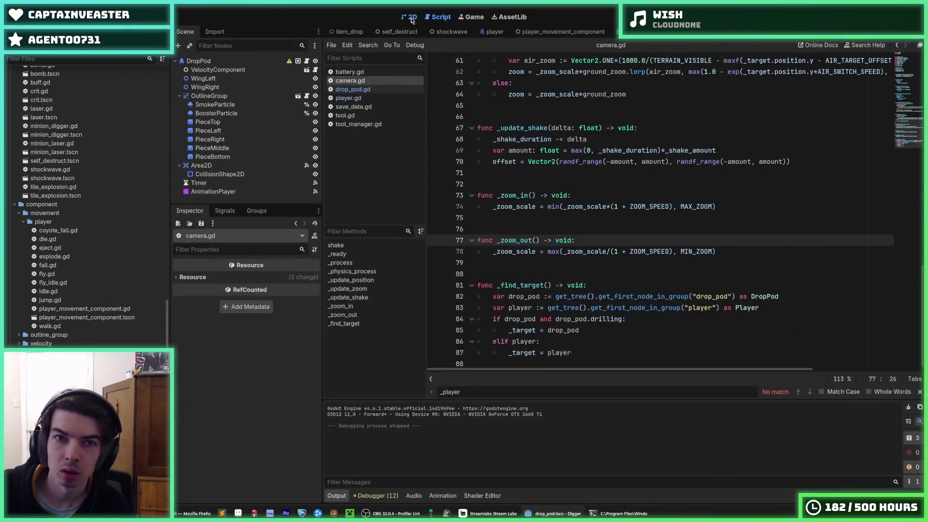
# Step: Show all AnimationPlayer tracks, play the end animation, and select PieceTop's starting scale key
pyautogui.click(411, 17)
pyautogui.click(247, 191)
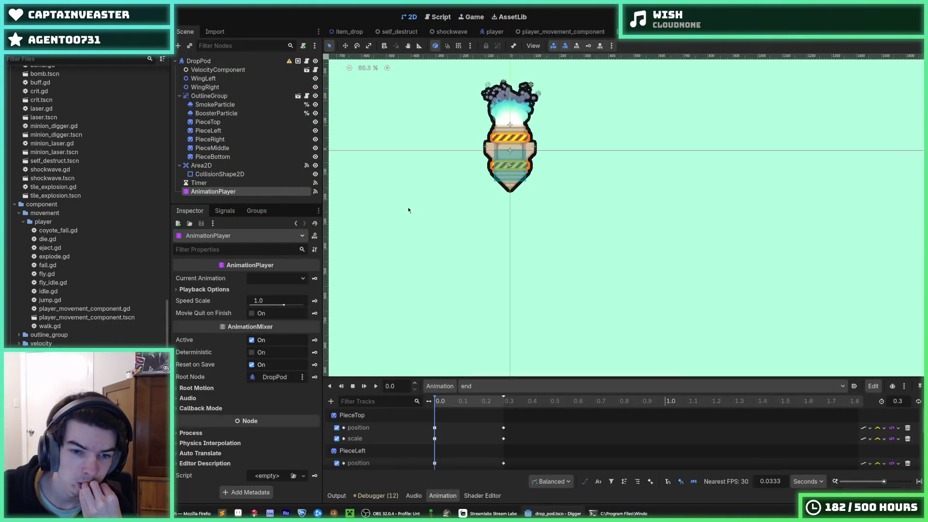
pyautogui.moveTo(490, 377)
pyautogui.mouseDown()
pyautogui.moveTo(442, 290)
pyautogui.moveTo(397, 267)
pyautogui.mouseUp()
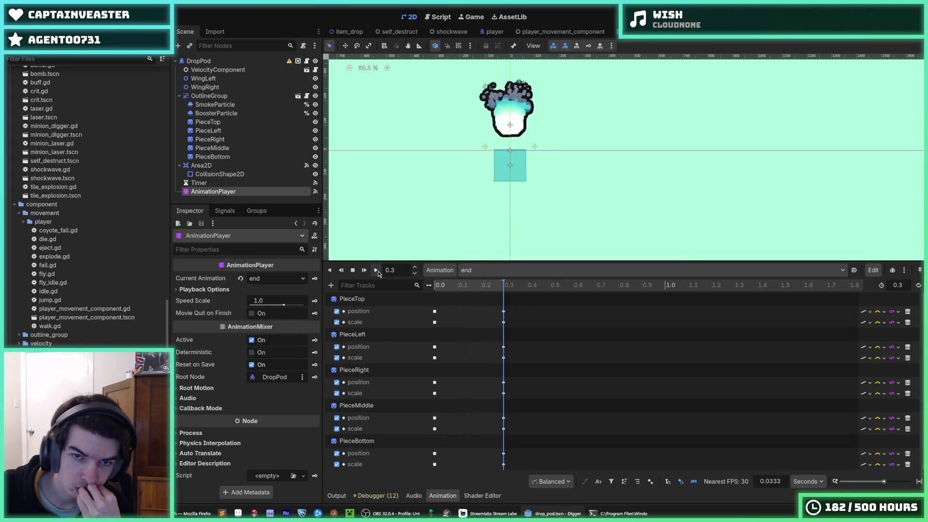
pyautogui.click(376, 270)
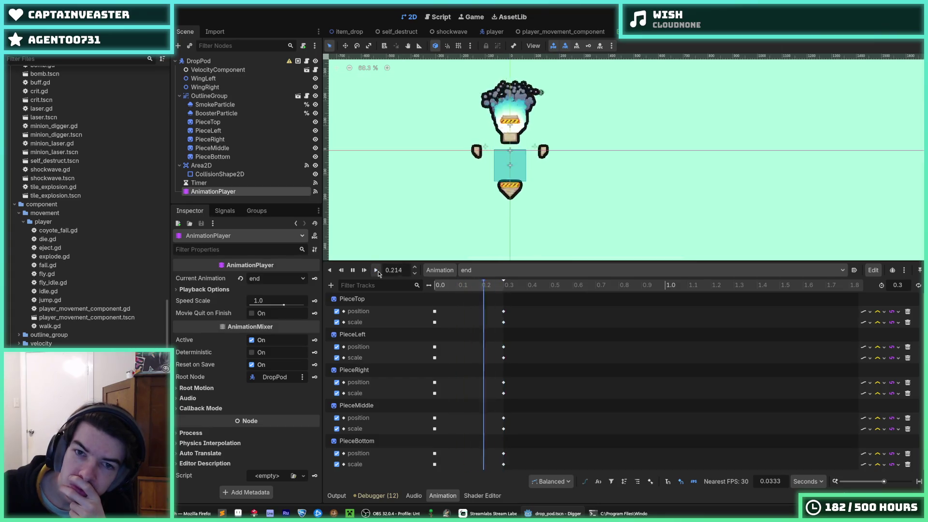
pyautogui.click(435, 322)
pyautogui.click(294, 319)
# Step: Set easing 4.00 on the starting scale keyframes of PieceTop, PieceMiddle, PieceRight and PieceBottom
pyautogui.press('Return')
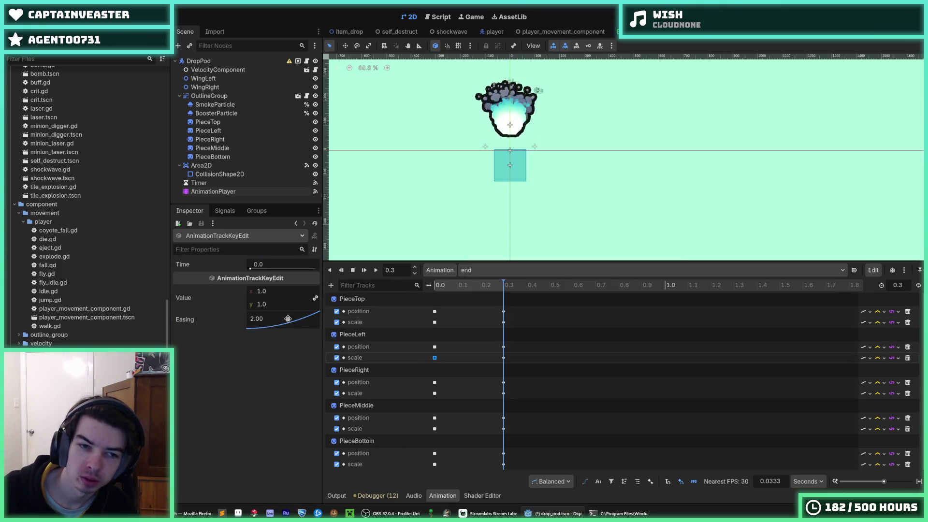
pyautogui.click(435, 393)
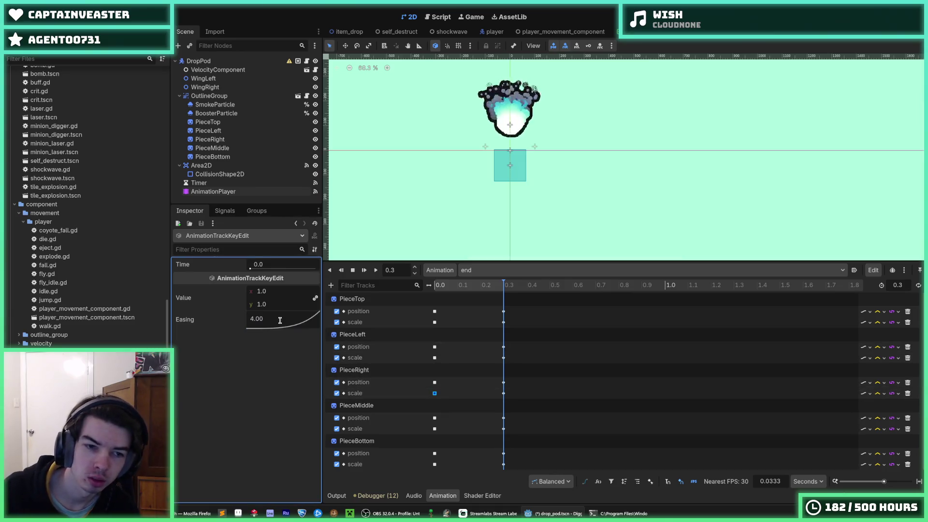
pyautogui.click(295, 321)
pyautogui.write('4')
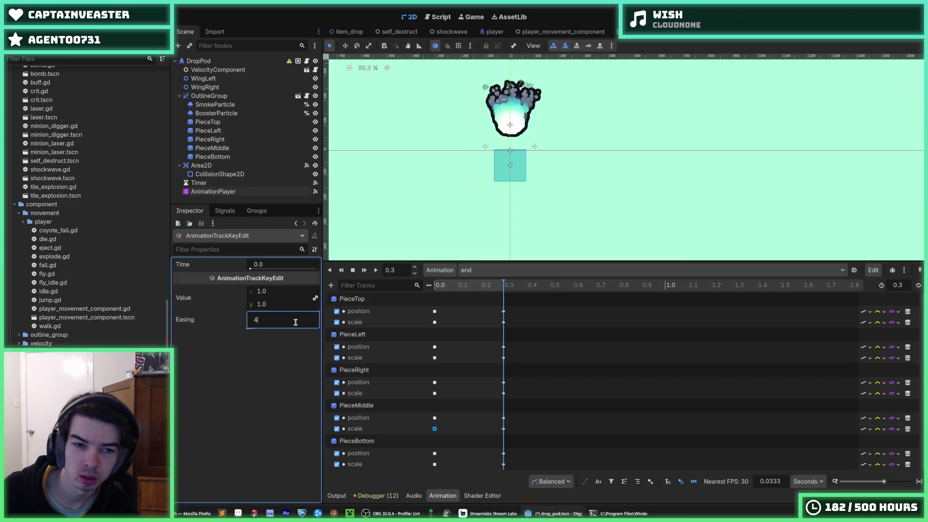
pyautogui.click(435, 465)
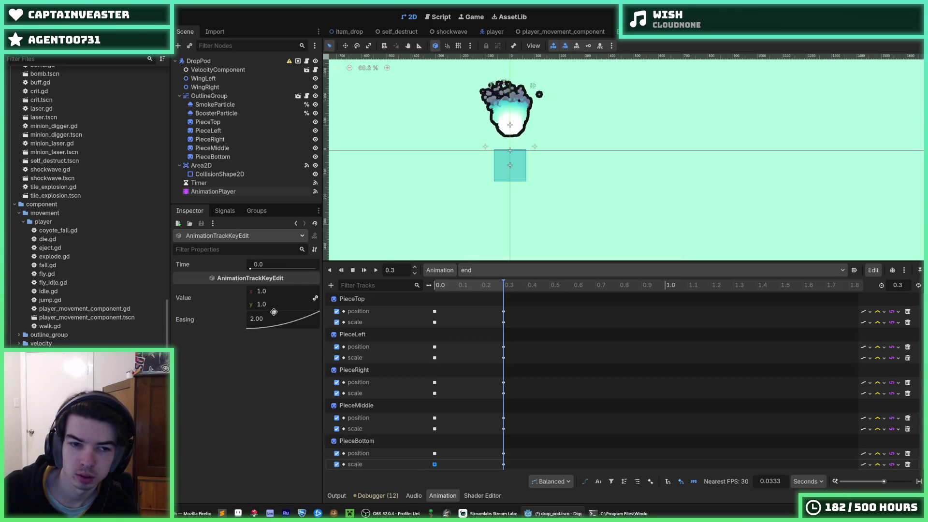
# Step: Save the drop_pod scene, replay the end animation, and launch the game
pyautogui.hotkey('ctrl', 's')
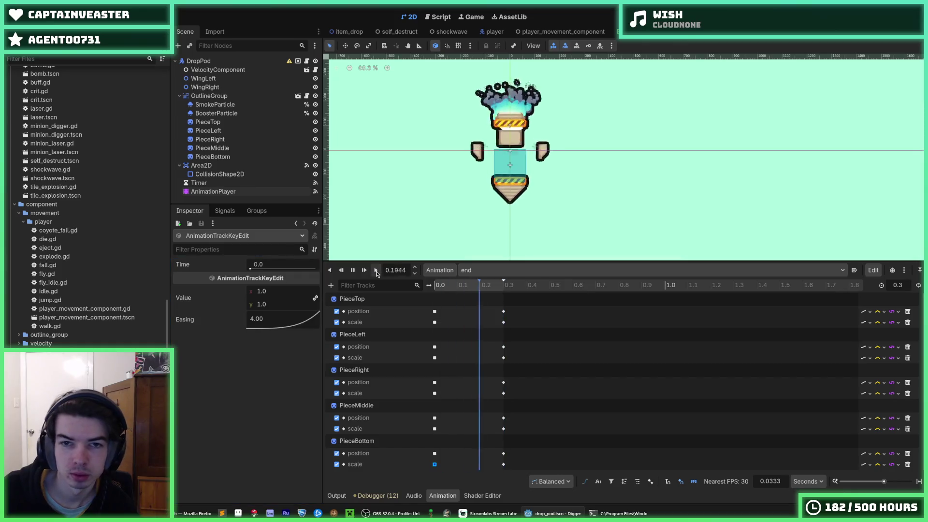
pyautogui.click(376, 270)
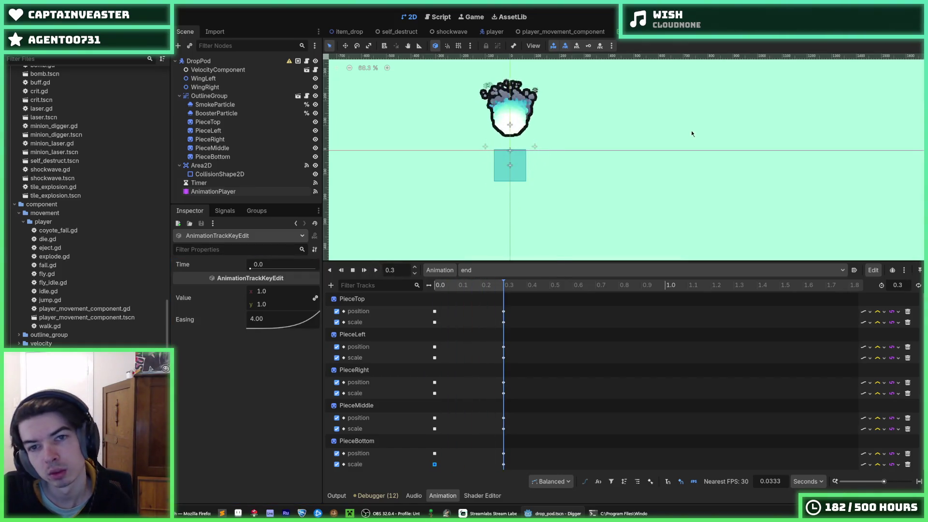
pyautogui.press('F5')
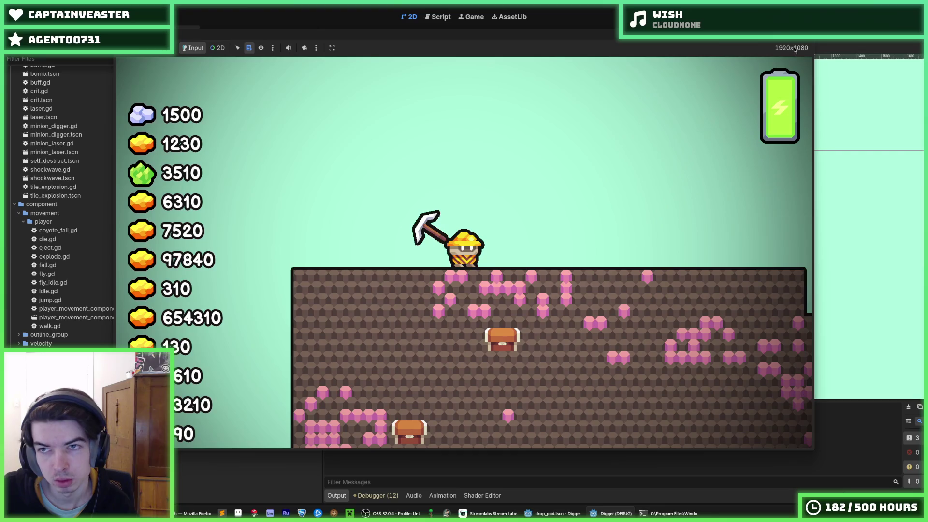
# Step: Restart the game three times to watch the drop pod land, then stop it
pyautogui.press('F5')
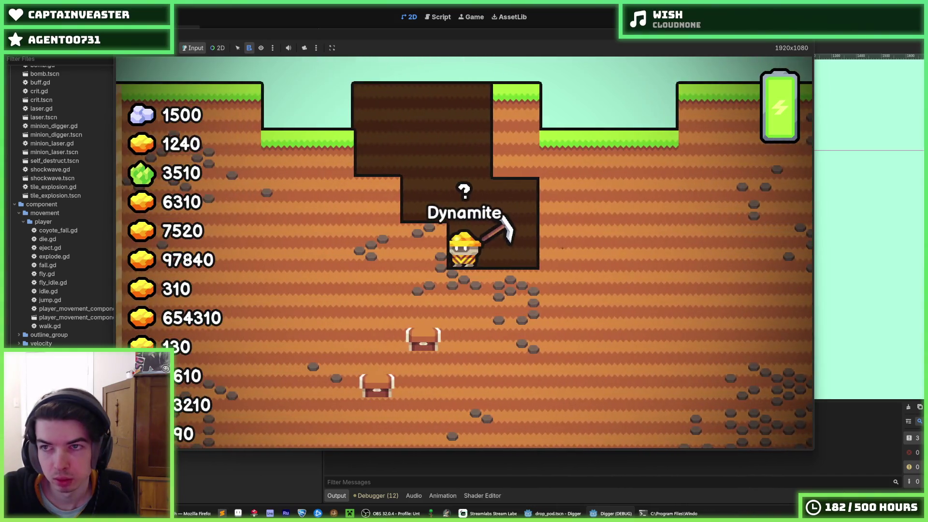
pyautogui.press('F5')
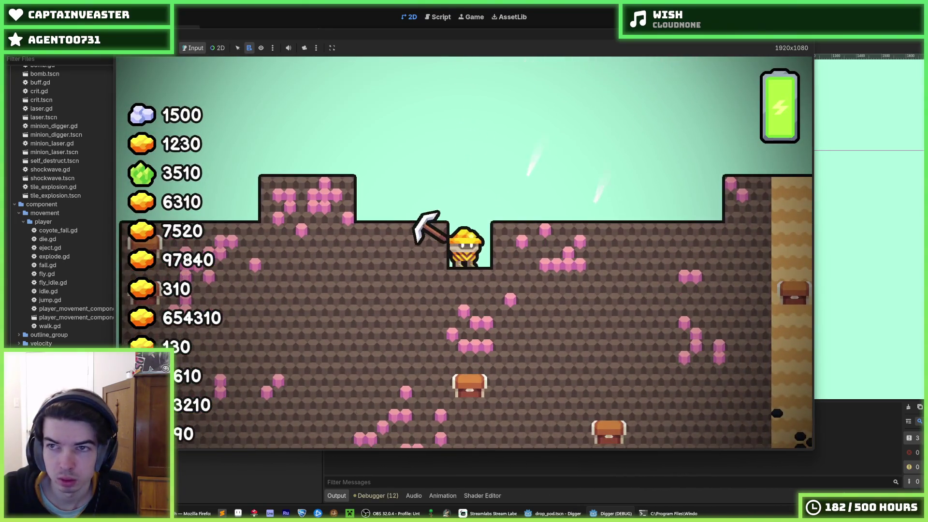
pyautogui.press('F5')
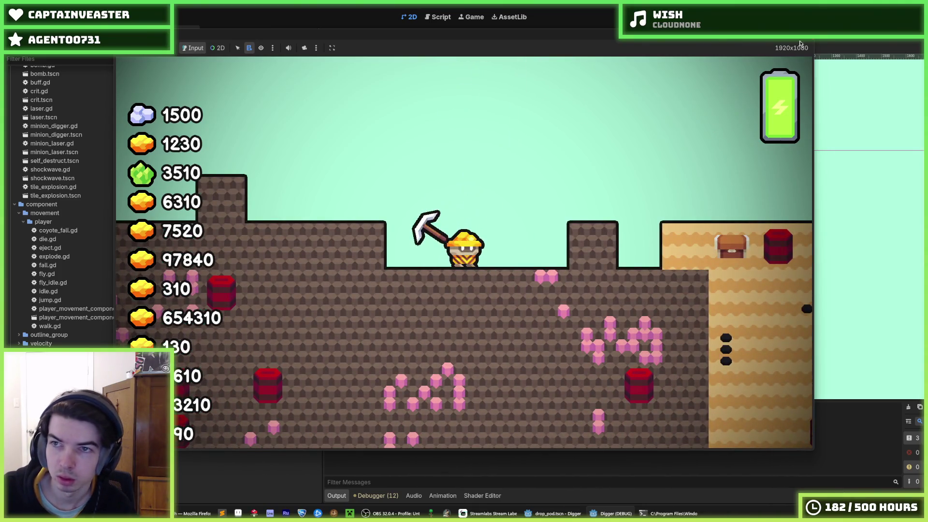
pyautogui.press('F8')
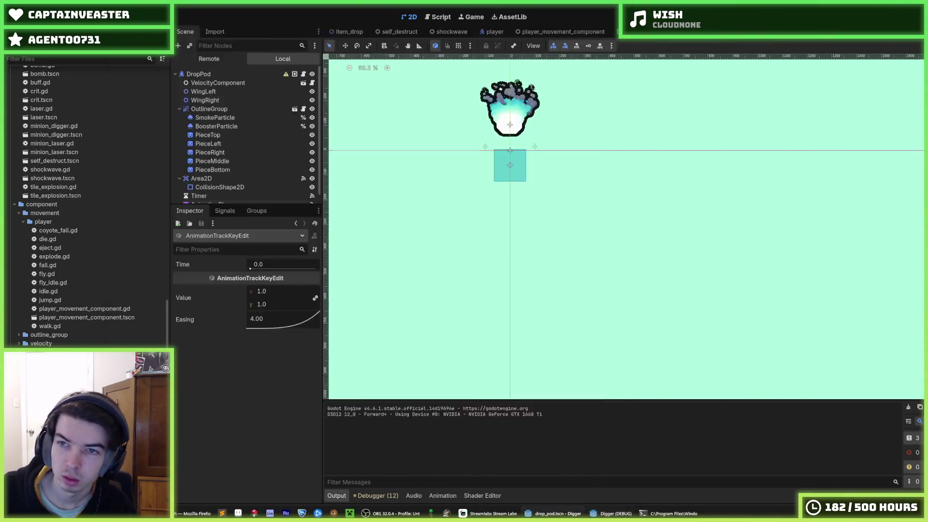
# Step: Check the PieceTop start scale keyframe, then run the game to test the end animation
pyautogui.click(225, 191)
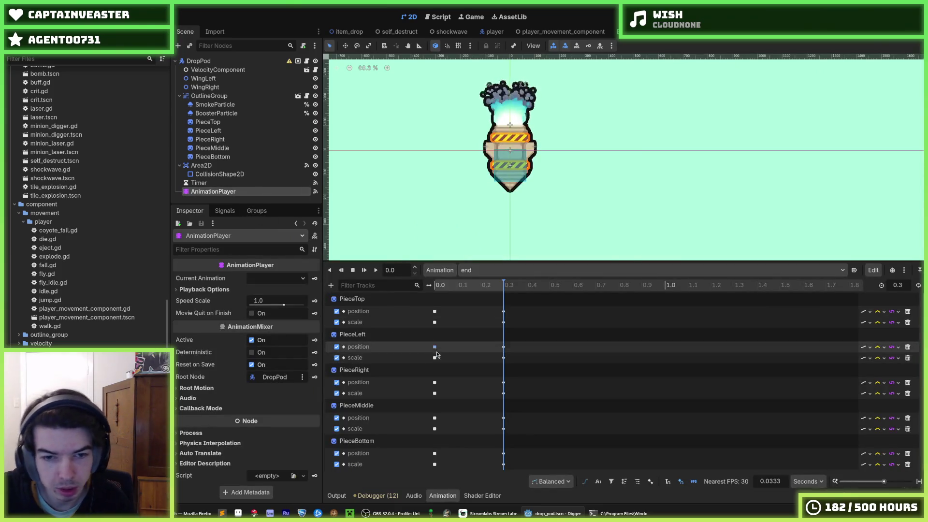
pyautogui.click(435, 325)
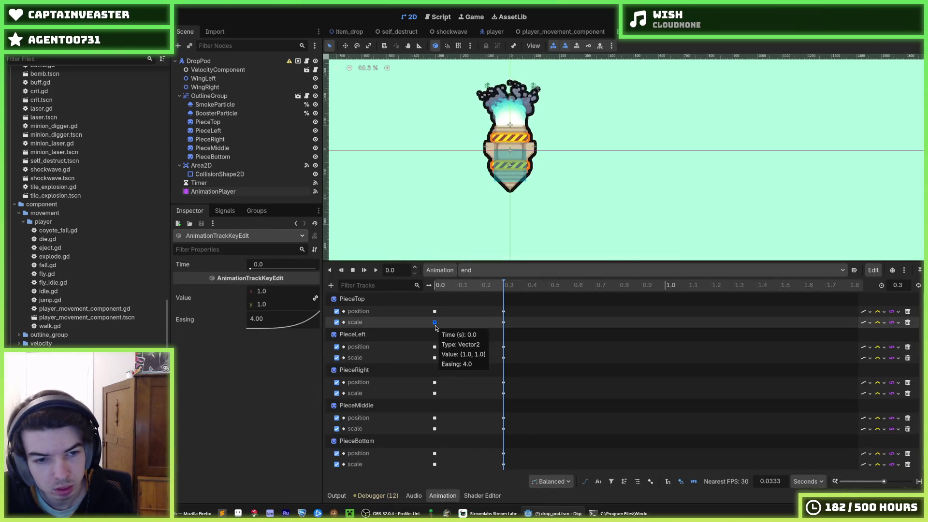
pyautogui.click(826, 17)
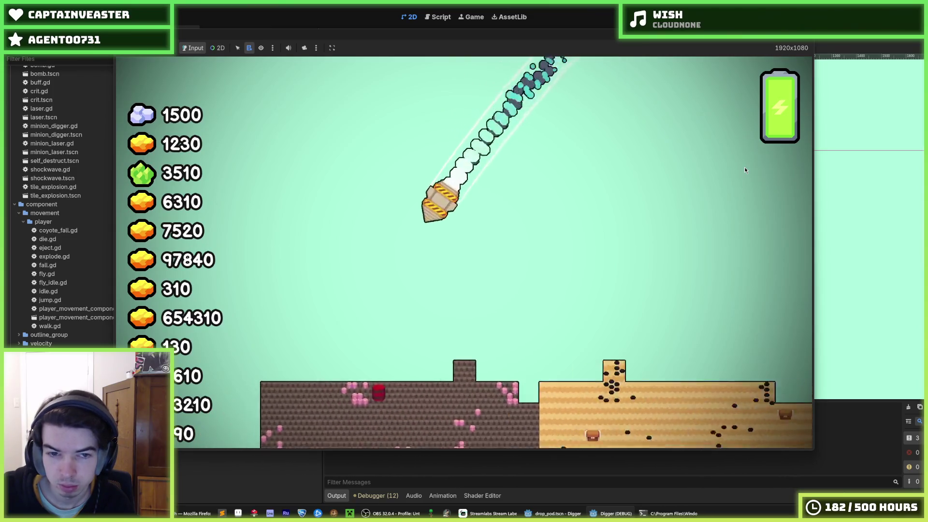
pyautogui.press('F8')
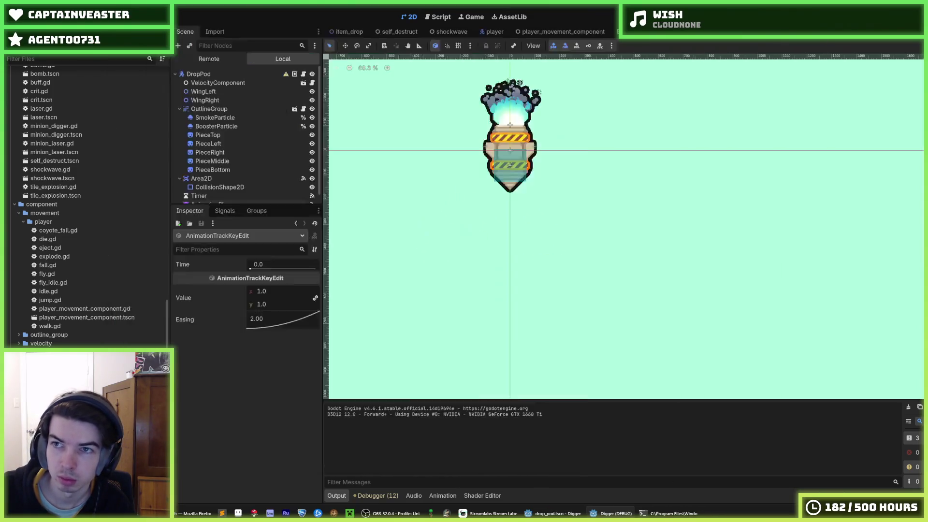
# Step: Replay the end animation and set PieceMiddle's 0.3 s position key to y 4
pyautogui.click(213, 191)
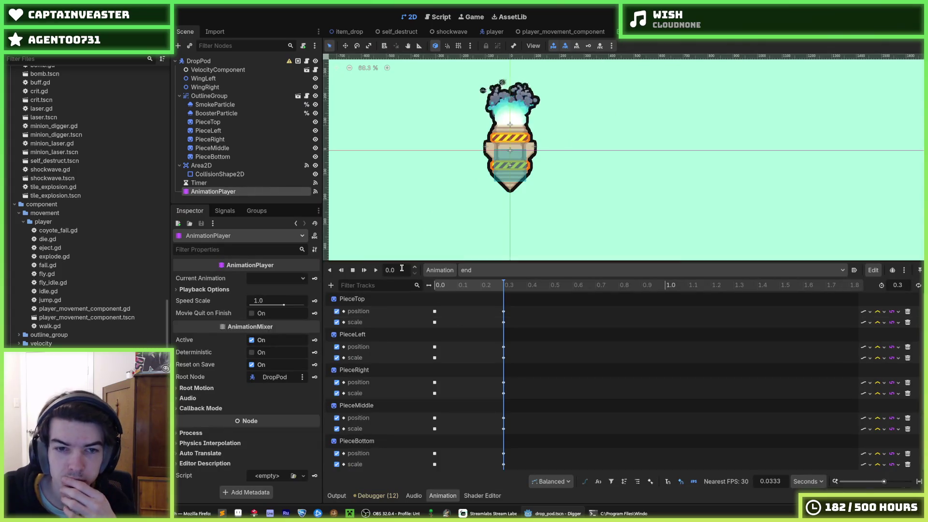
pyautogui.click(381, 273)
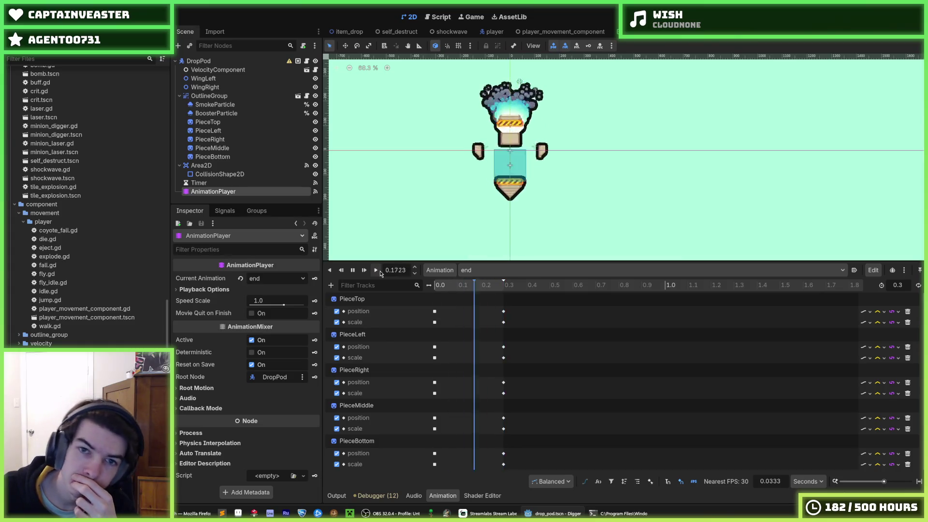
pyautogui.click(381, 273)
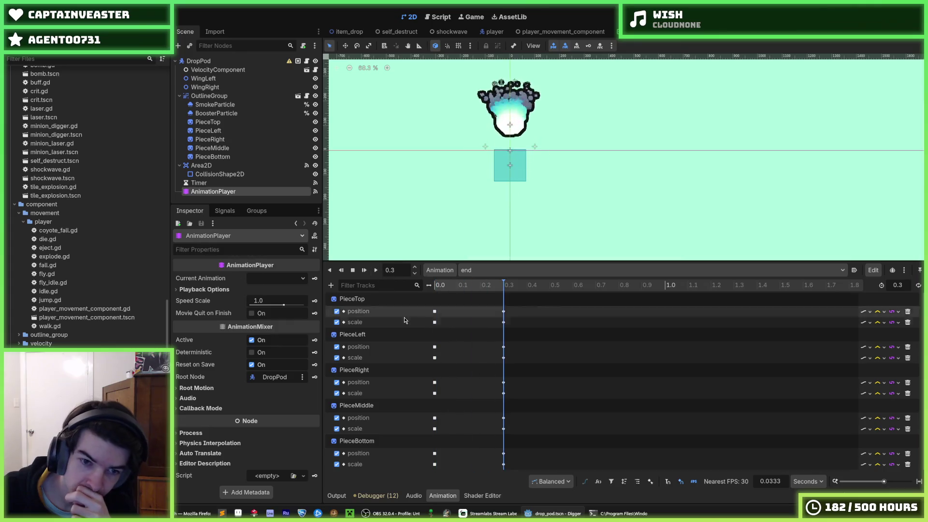
pyautogui.click(504, 418)
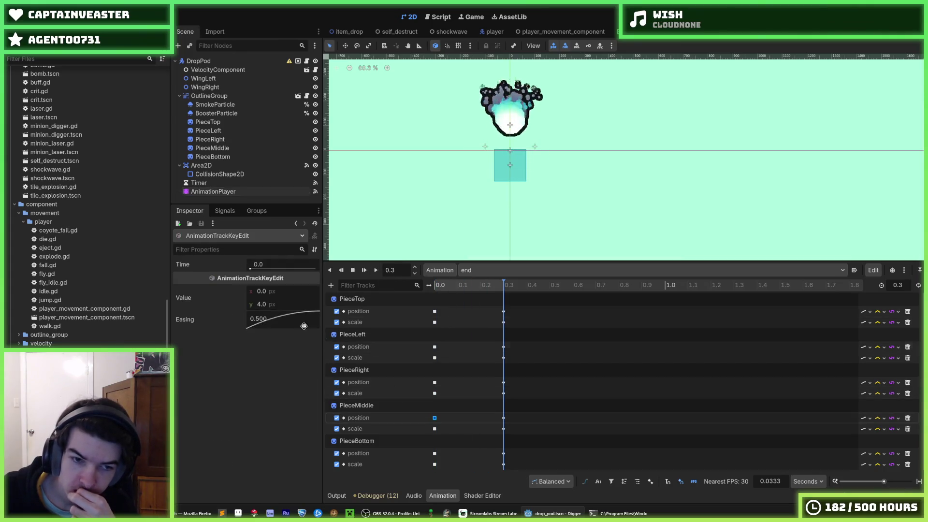
pyautogui.click(295, 308)
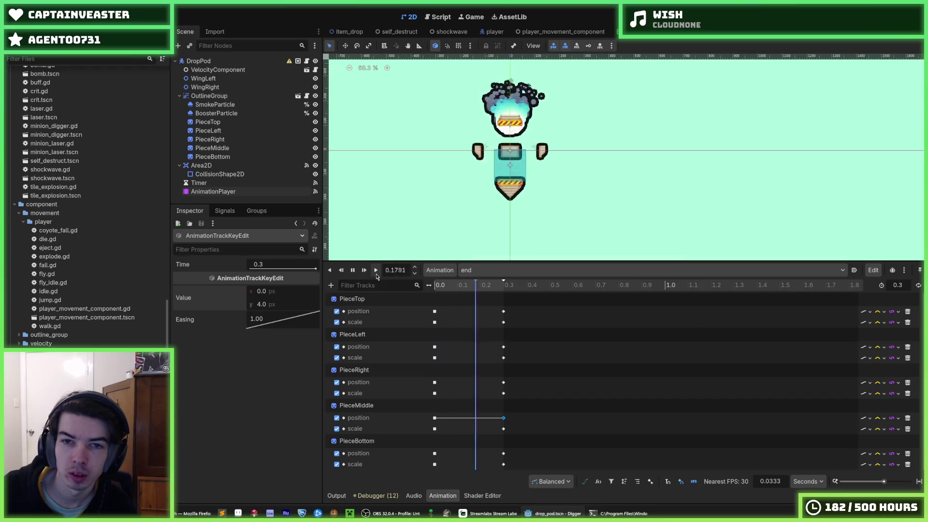
pyautogui.press('F5')
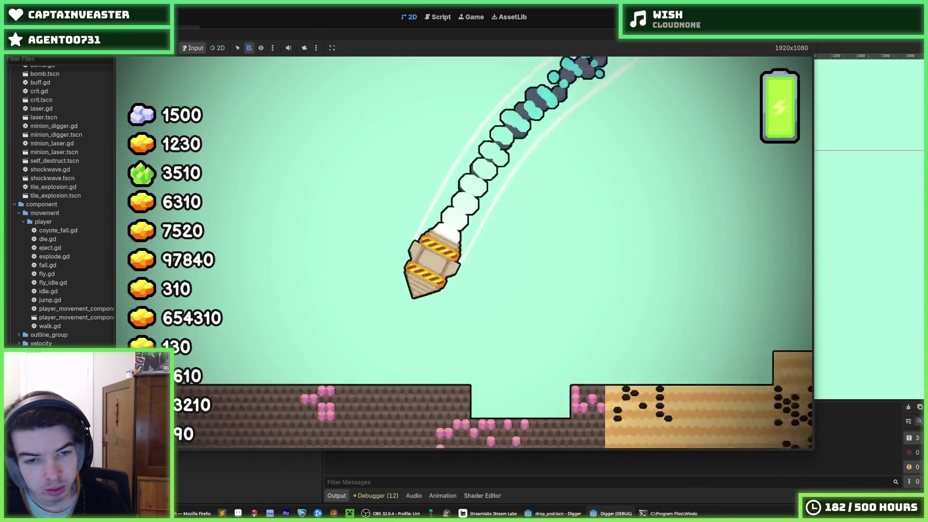
pyautogui.press('F5')
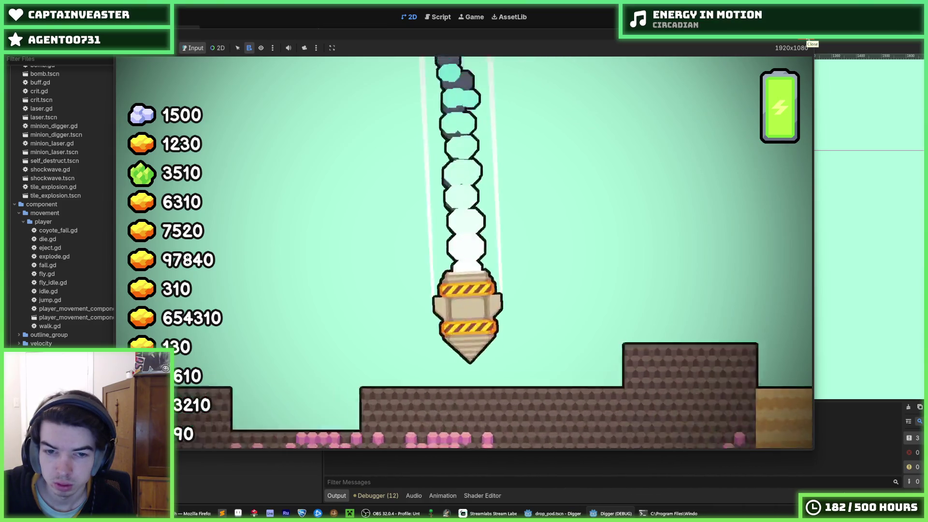
pyautogui.click(808, 39)
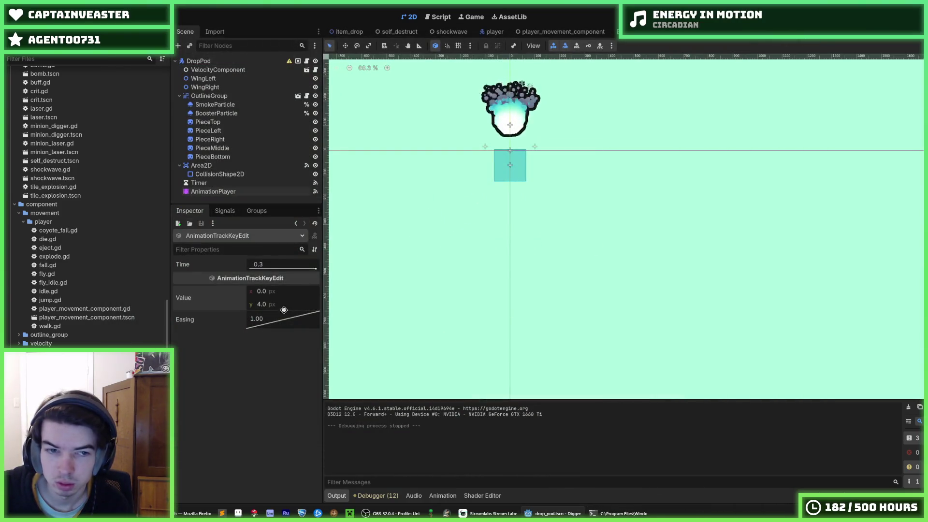
# Step: Set PieceMiddle's 0.3 s position key to (0, 36) and test the landing in-game
pyautogui.click(222, 192)
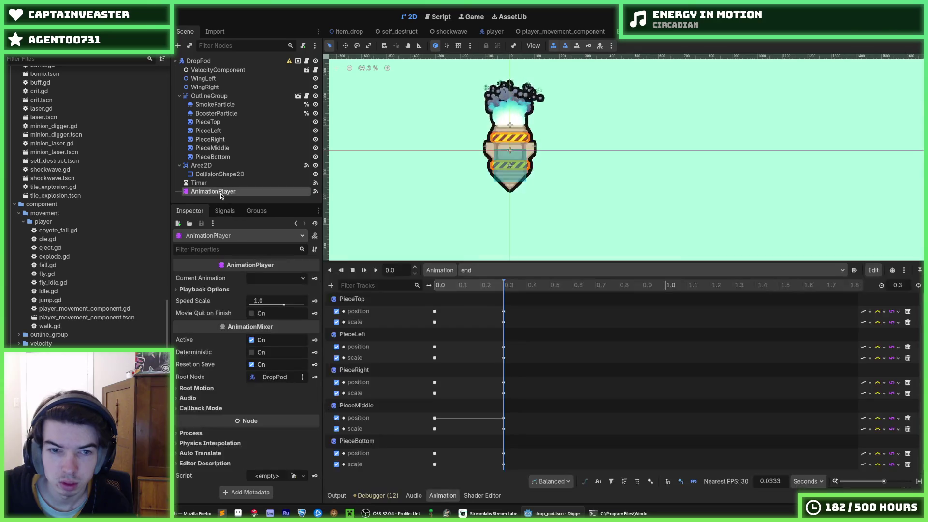
pyautogui.click(503, 418)
pyautogui.click(277, 291)
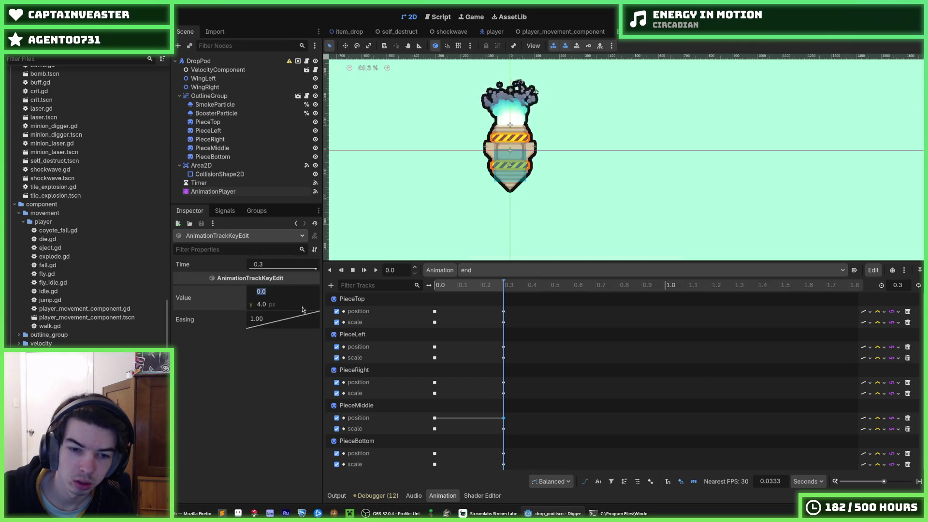
pyautogui.click(435, 418)
pyautogui.click(295, 303)
pyautogui.write('36')
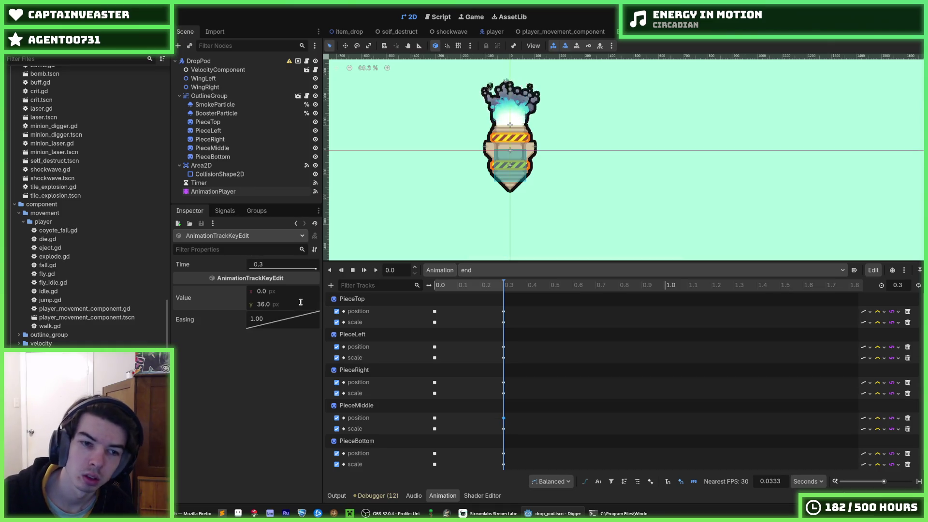
pyautogui.press('F5')
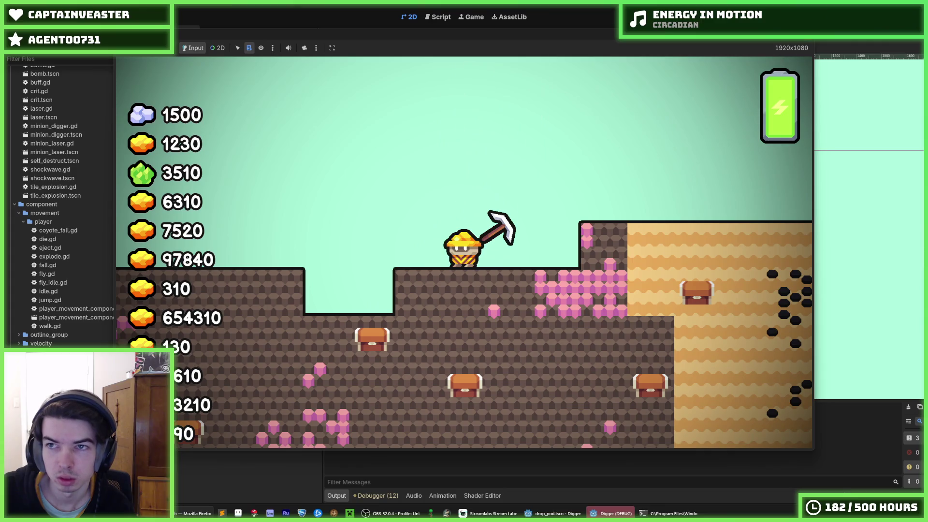
pyautogui.press('F8')
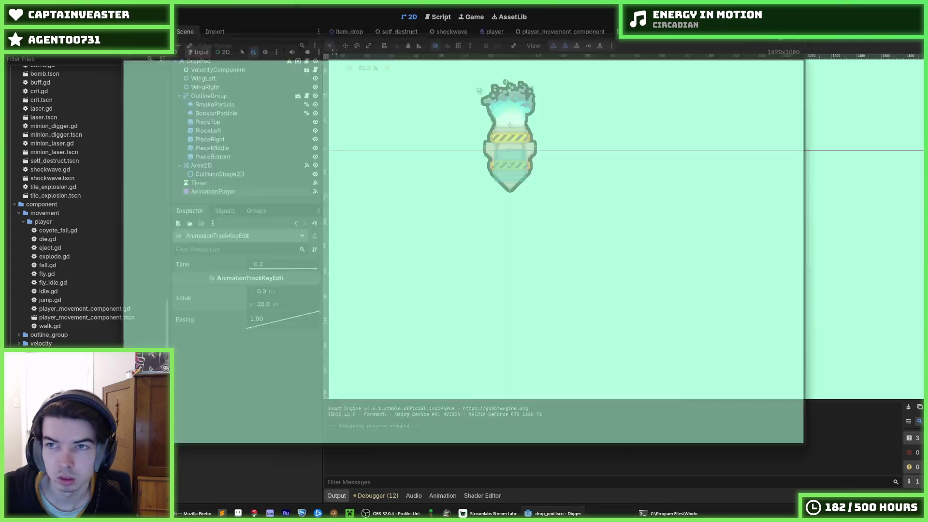
# Step: Change PieceMiddle's 0.3 s position key to y 68
pyautogui.click(238, 193)
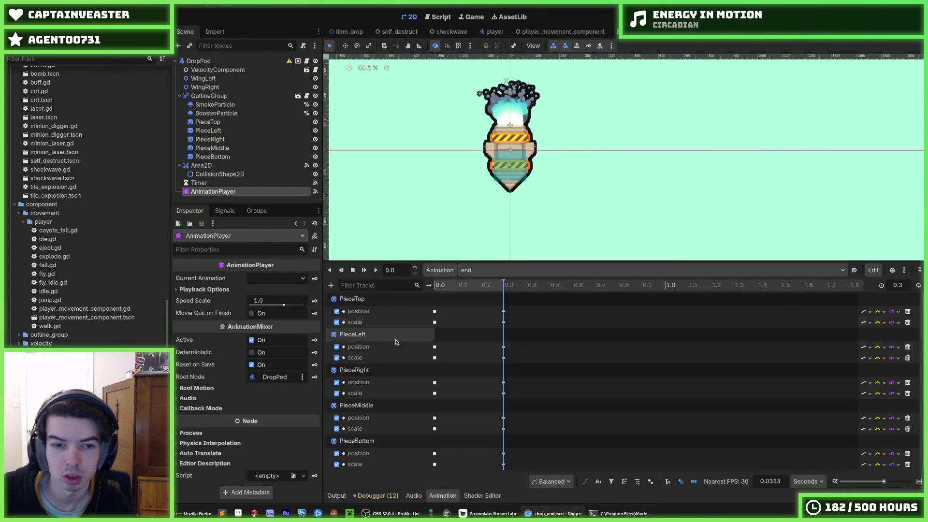
pyautogui.click(504, 418)
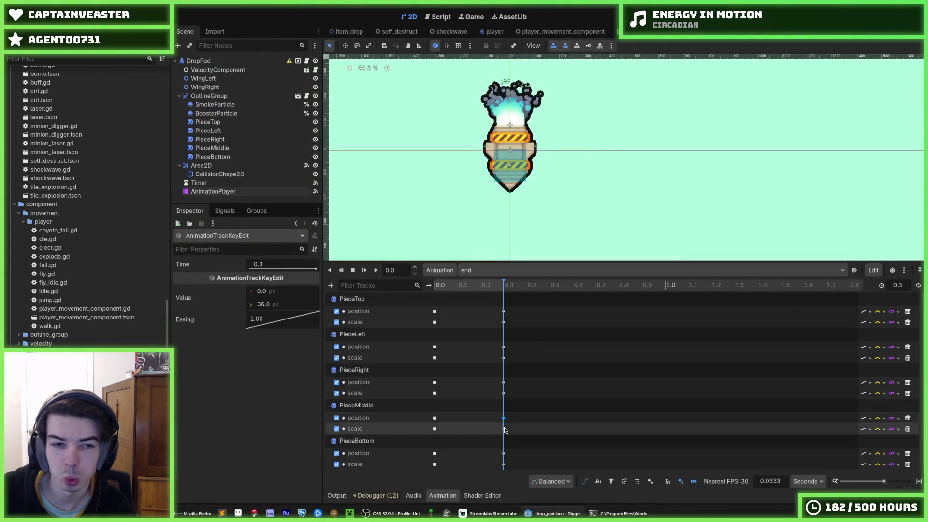
pyautogui.click(285, 304)
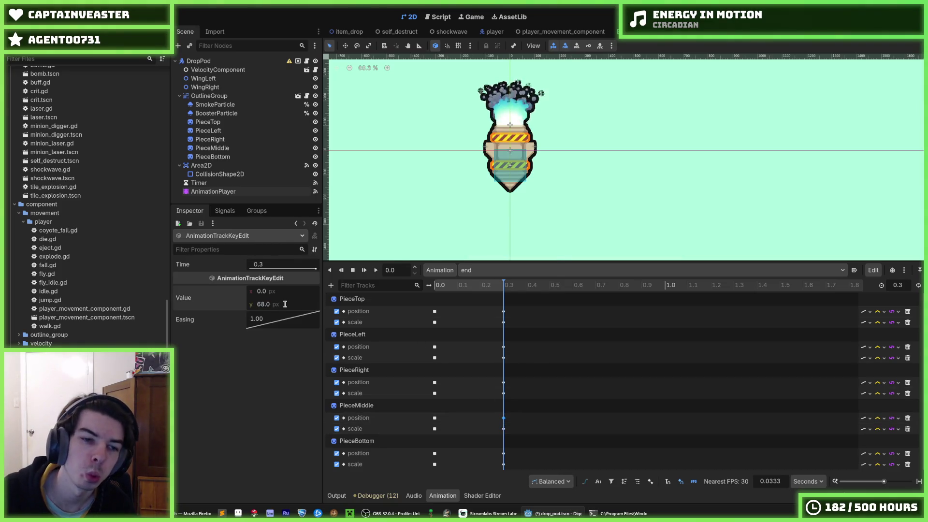
pyautogui.click(435, 418)
pyautogui.scroll(-1, 618, 300)
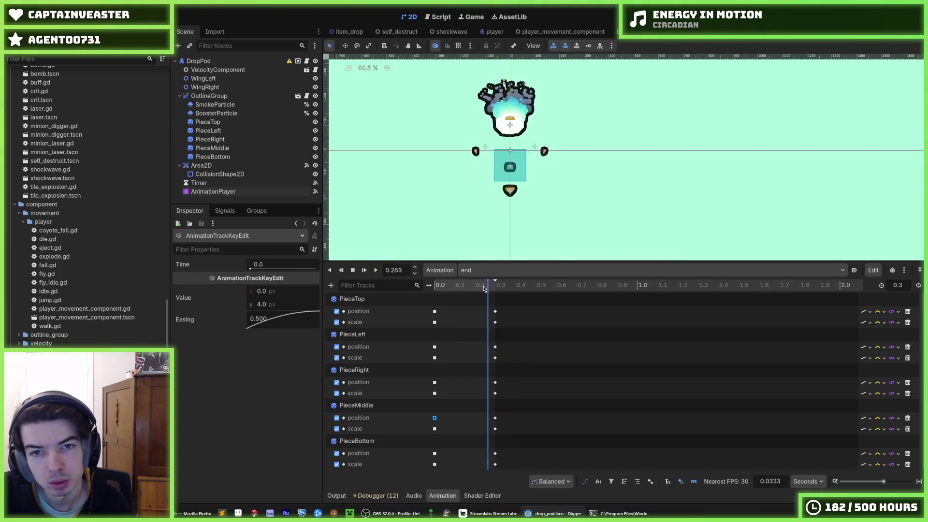
# Step: Scrub the timeline to preview the pieces flying apart, then set the key's y to -28
pyautogui.moveTo(428, 286); pyautogui.dragTo(500, 288)
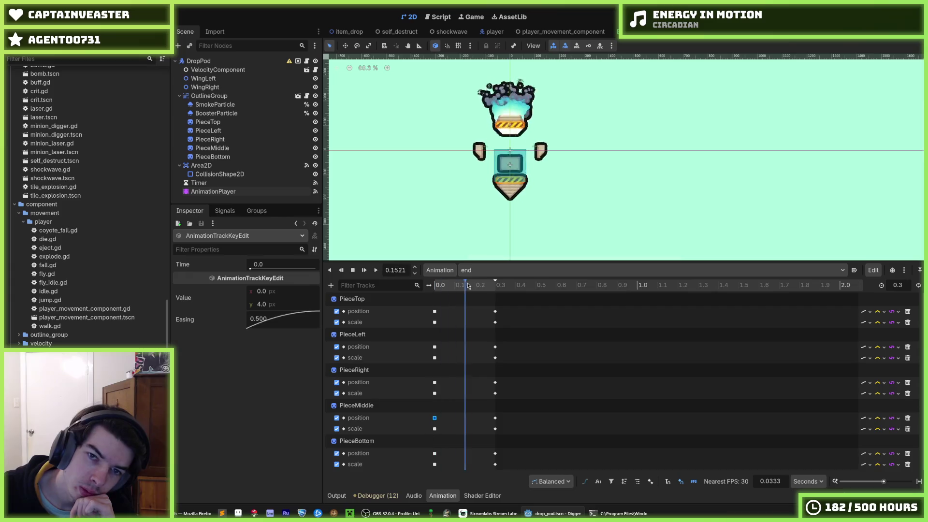
pyautogui.moveTo(472, 290); pyautogui.dragTo(485, 292)
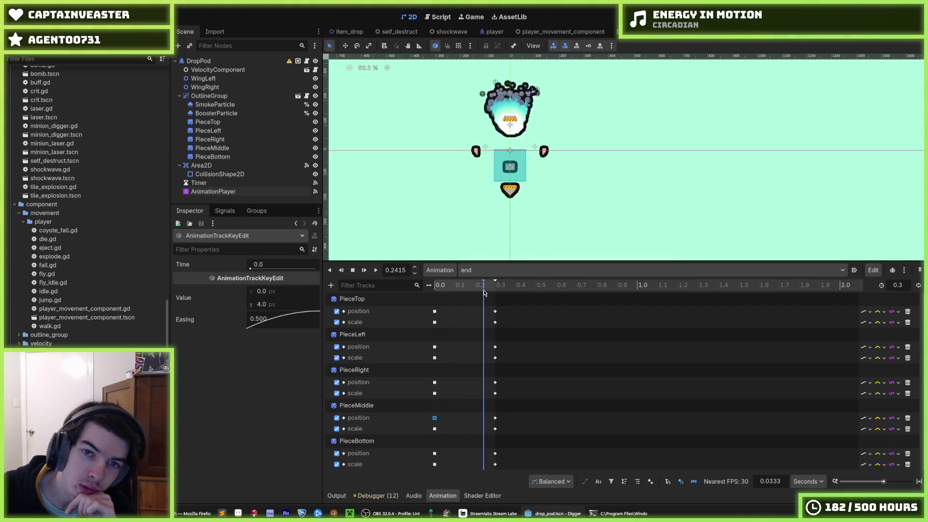
pyautogui.click(494, 419)
pyautogui.click(286, 301)
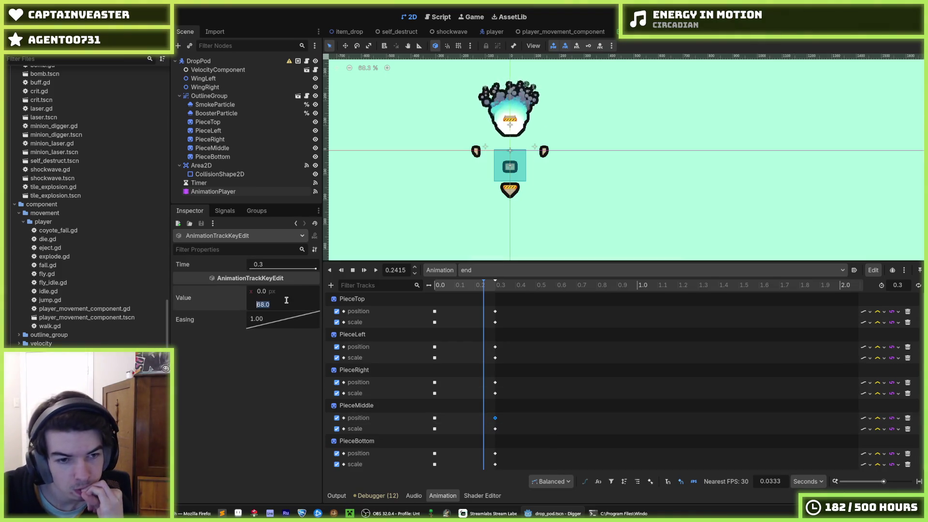
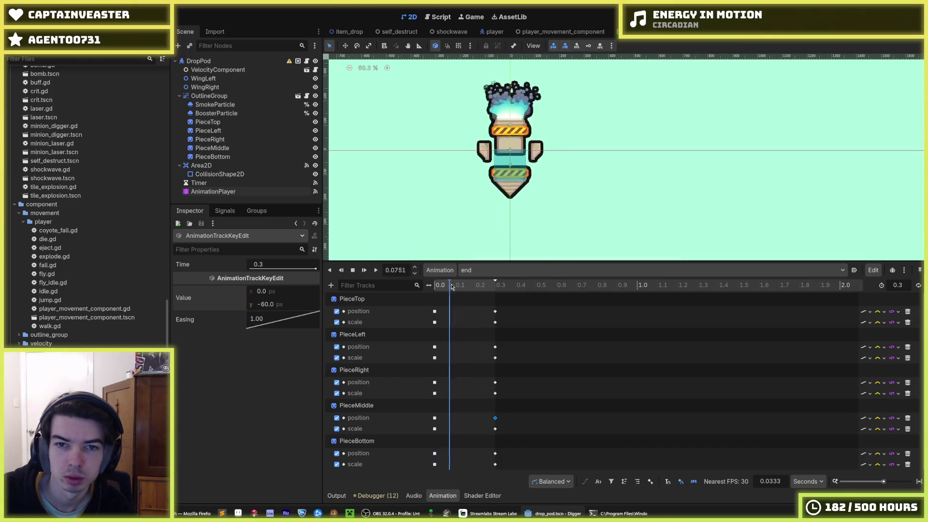
# Step: Preview and scrub the drop pod's 'end' animation, then run the game to test it
pyautogui.press('d')
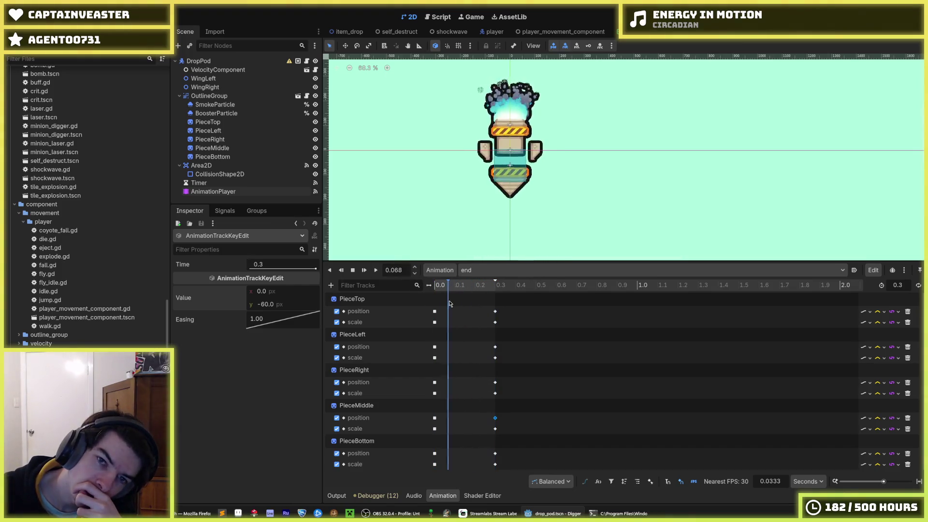
pyautogui.moveTo(493, 303)
pyautogui.mouseDown()
pyautogui.moveTo(441, 310)
pyautogui.moveTo(496, 312)
pyautogui.moveTo(444, 316)
pyautogui.mouseUp()
pyautogui.press('d')
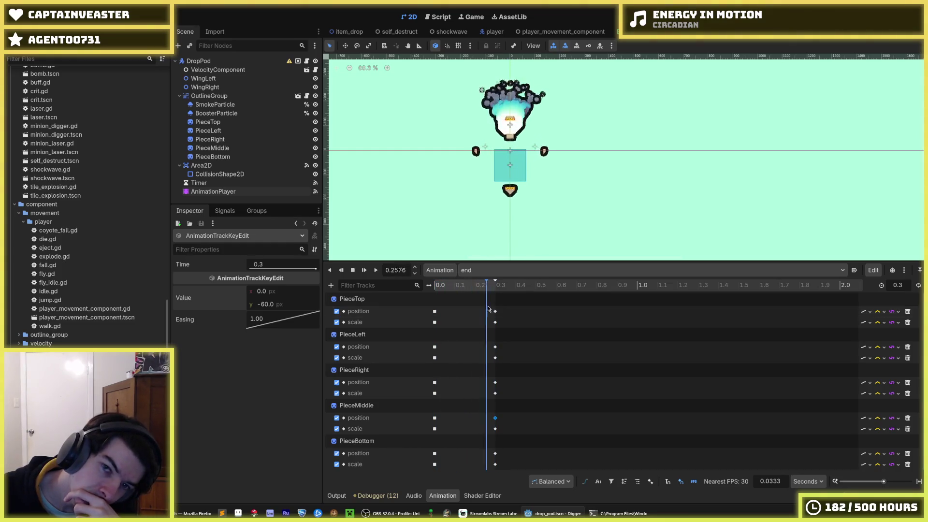
pyautogui.click(372, 271)
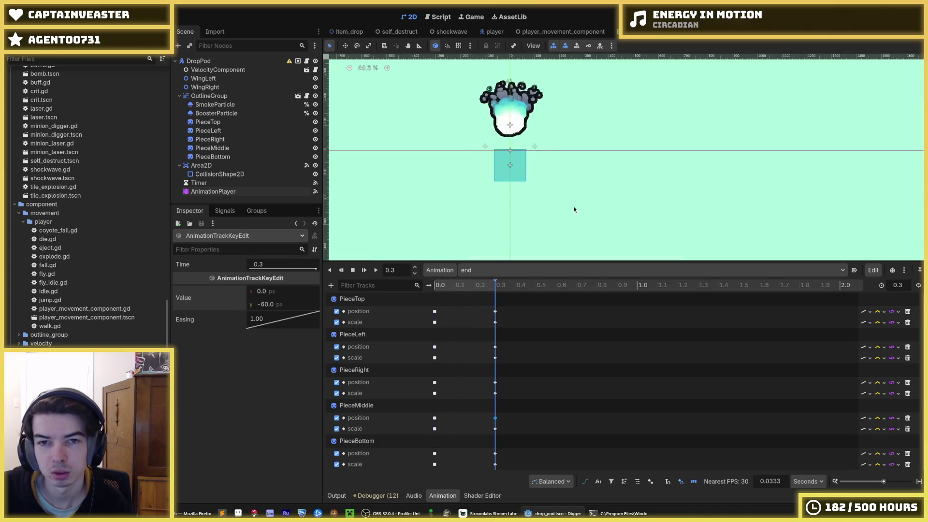
pyautogui.press('F5')
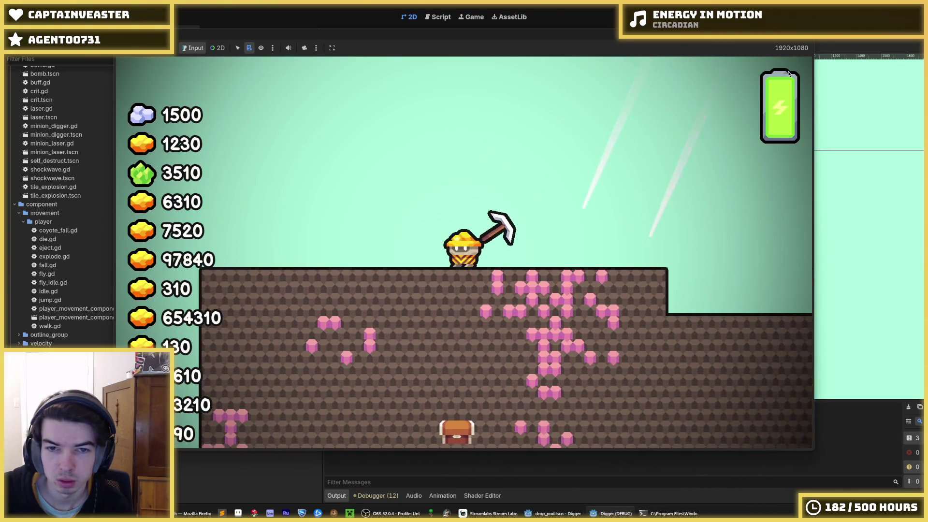
# Step: Relaunch the game three times to retest the drop pod landing and the miner digging
pyautogui.press('F5')
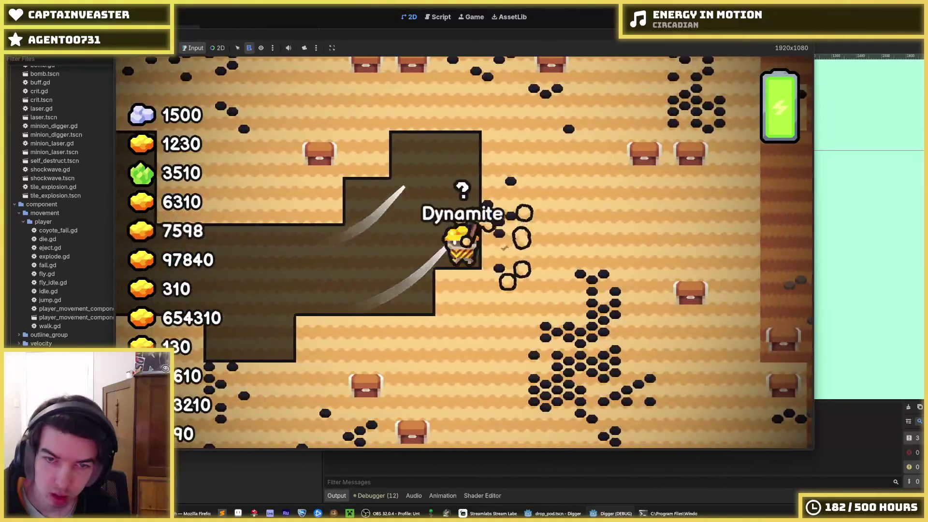
pyautogui.press('F5')
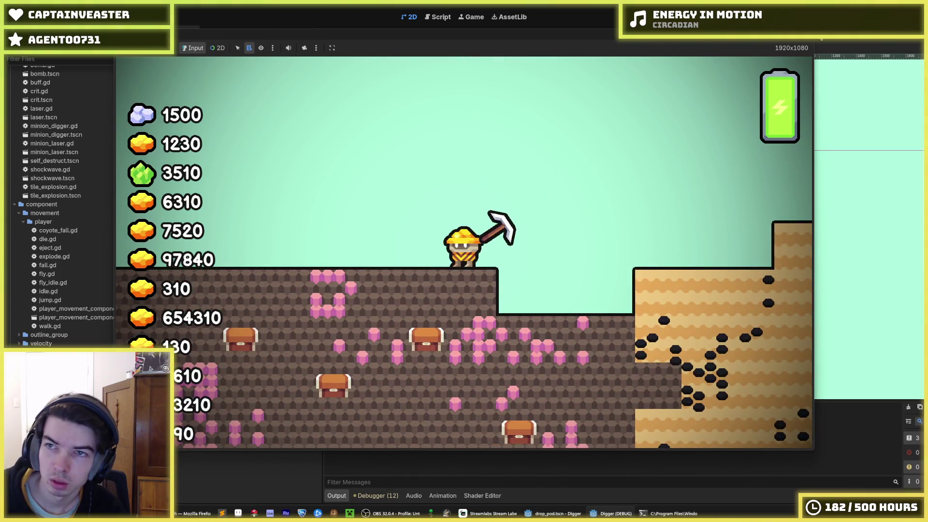
pyautogui.press('F5')
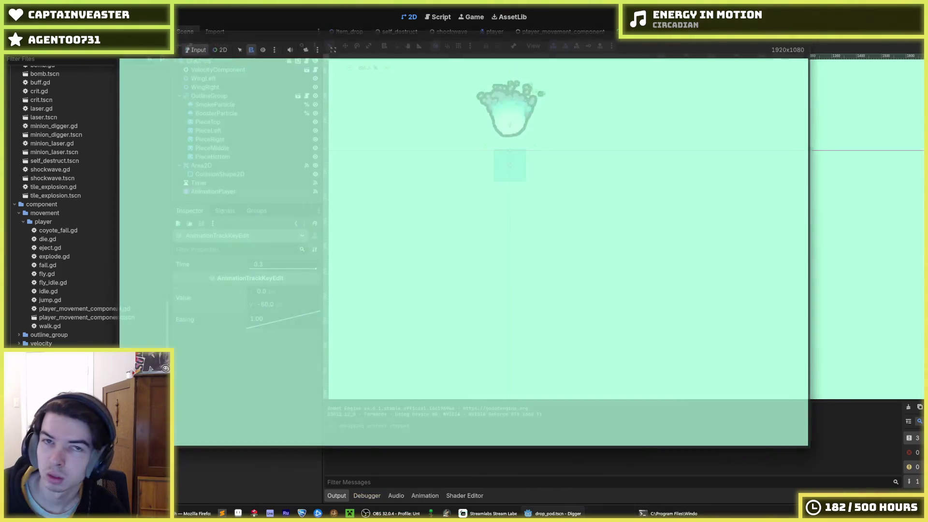
# Step: Switch to the Script editor and browse the screen-shake code in camera.gd
pyautogui.click(434, 17)
pyautogui.click(632, 161)
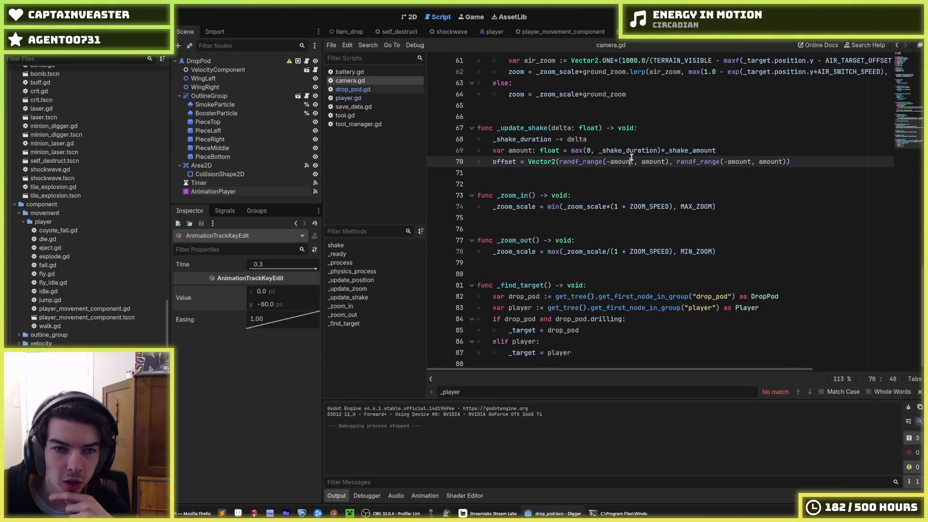
pyautogui.scroll(6, 561, 225)
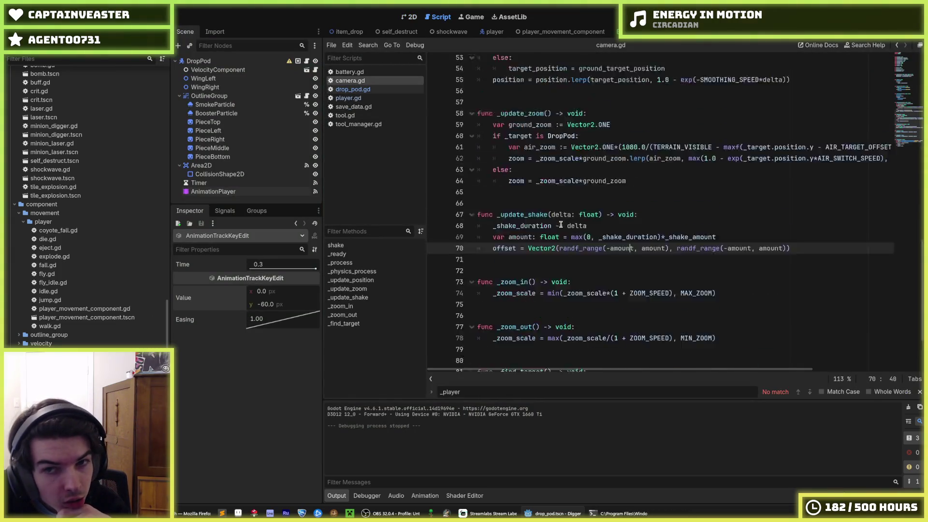
pyautogui.scroll(-6, 561, 224)
pyautogui.scroll(20, 562, 225)
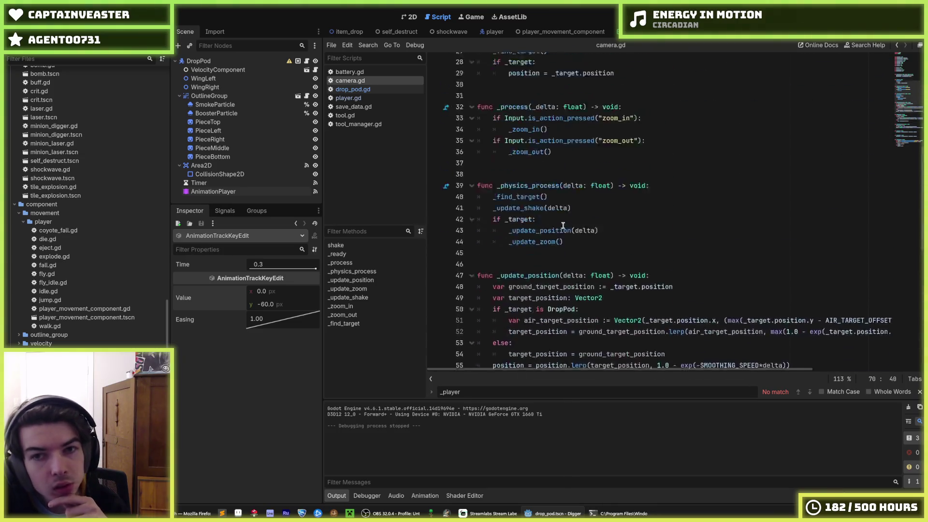
pyautogui.scroll(-11, 529, 207)
pyautogui.scroll(-3, 528, 207)
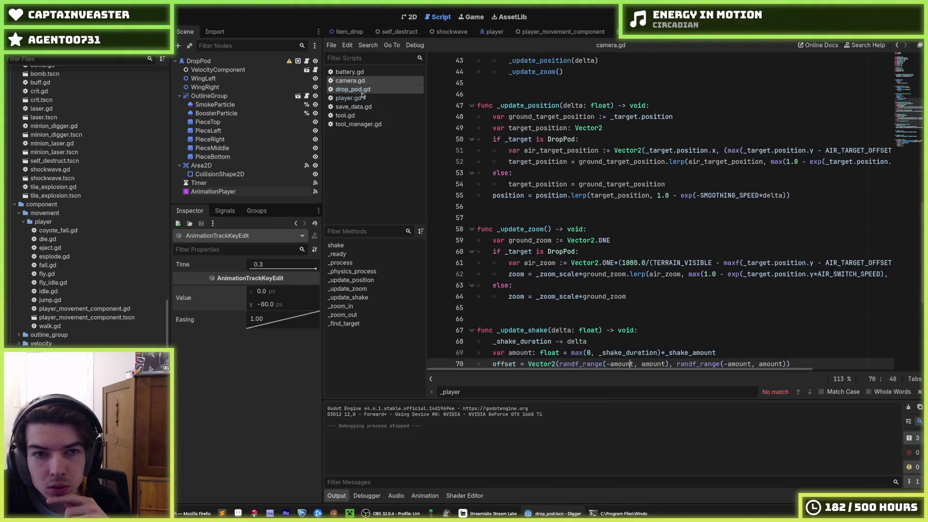
# Step: In player.gd, select the self-destruct calculate_current_damage call to copy it
pyautogui.click(355, 90)
pyautogui.click(358, 100)
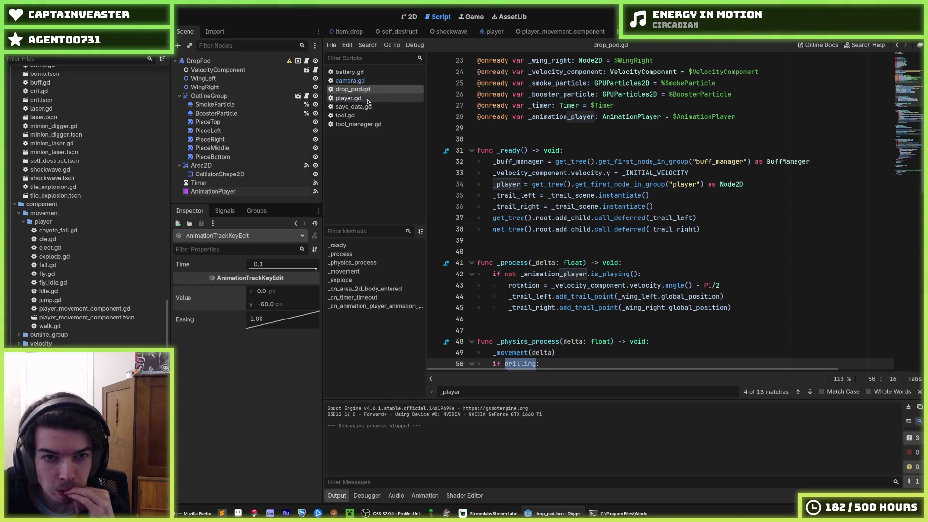
pyautogui.scroll(-17, 652, 166)
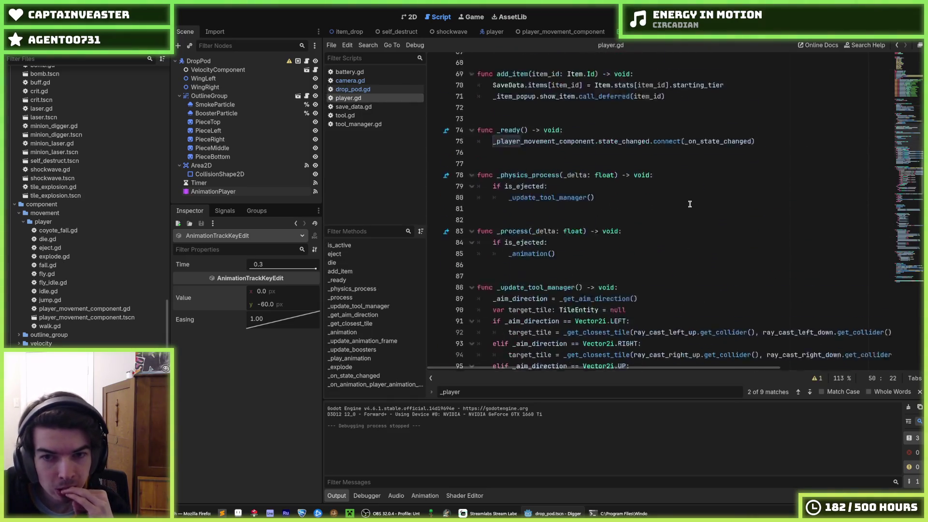
pyautogui.scroll(-20, 685, 209)
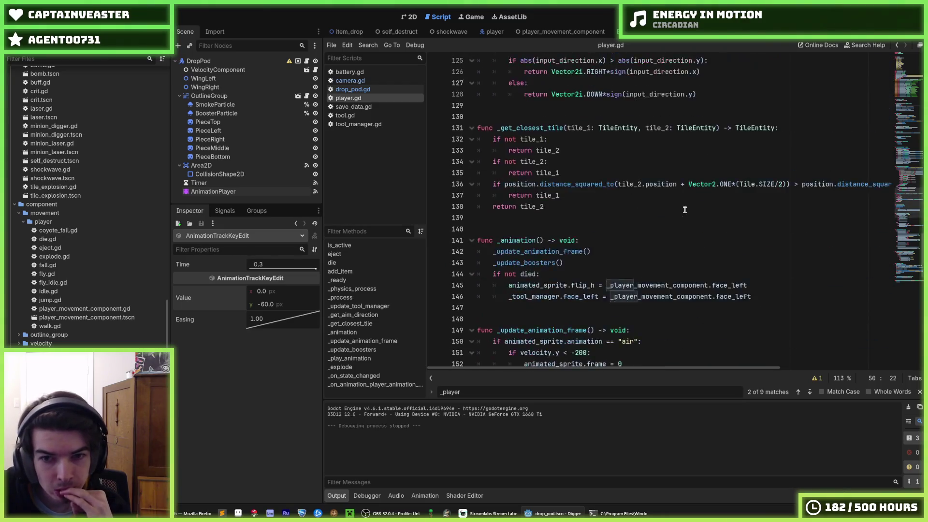
pyautogui.scroll(-4, 685, 209)
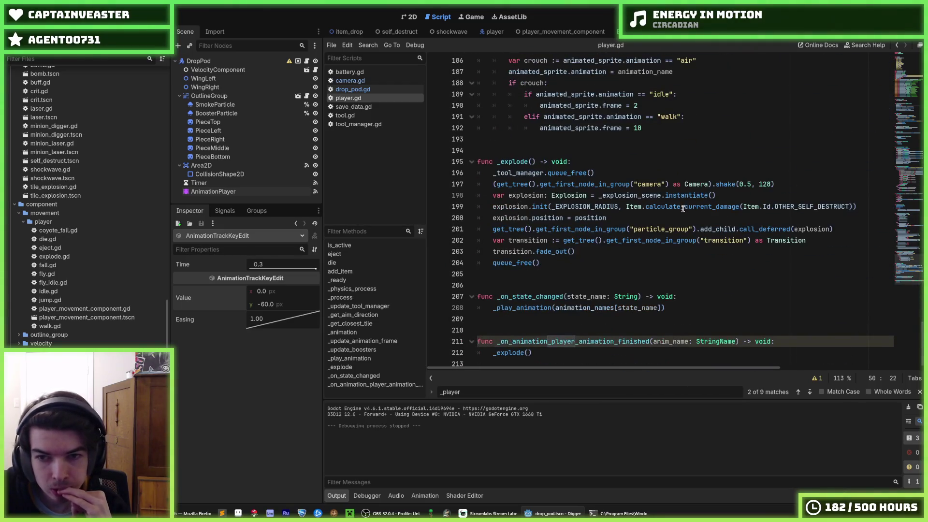
pyautogui.moveTo(855, 207); pyautogui.dragTo(647, 207)
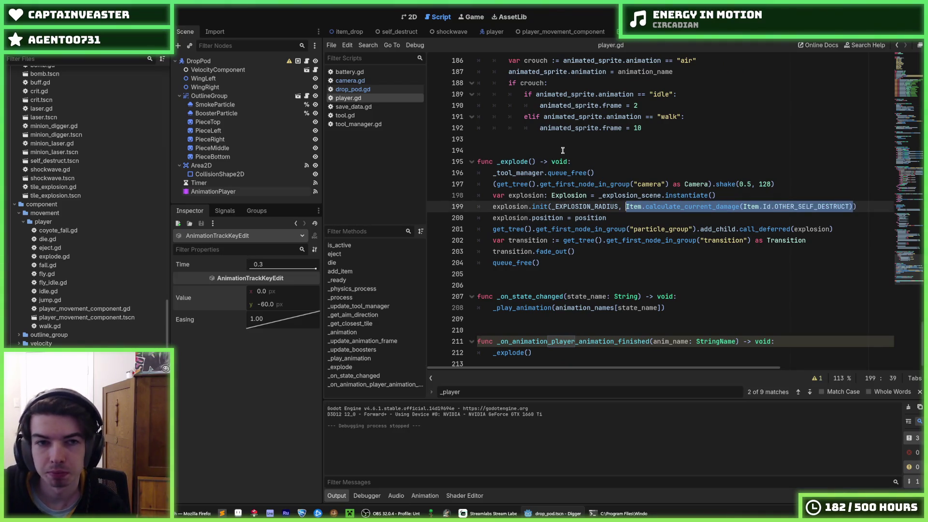
# Step: Back in drop_pod.gd, select the fixed damage argument in the _explode call
pyautogui.click(353, 89)
pyautogui.scroll(-20, 591, 195)
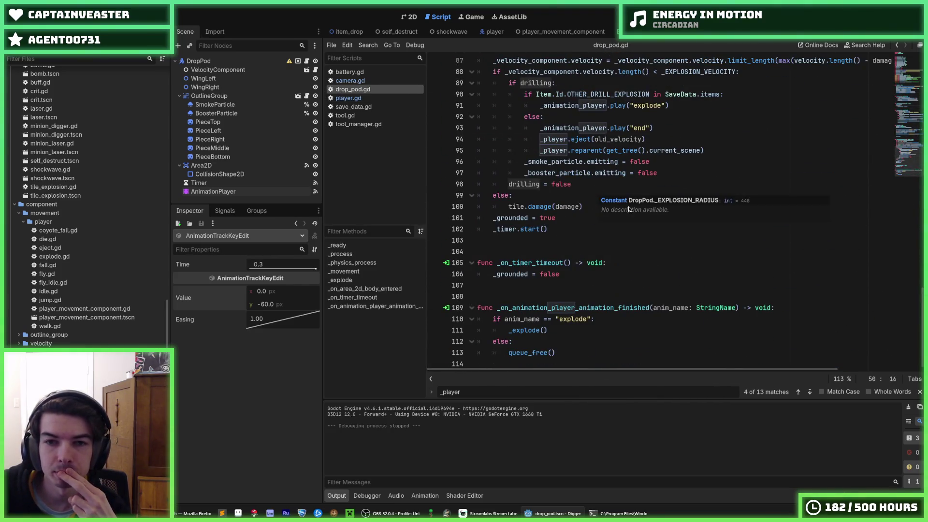
pyautogui.scroll(7, 630, 208)
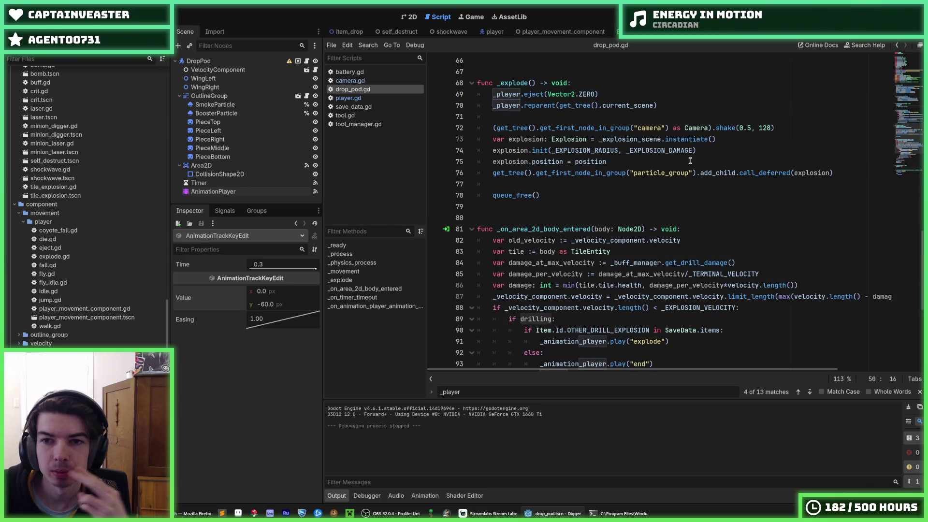
pyautogui.click(669, 151)
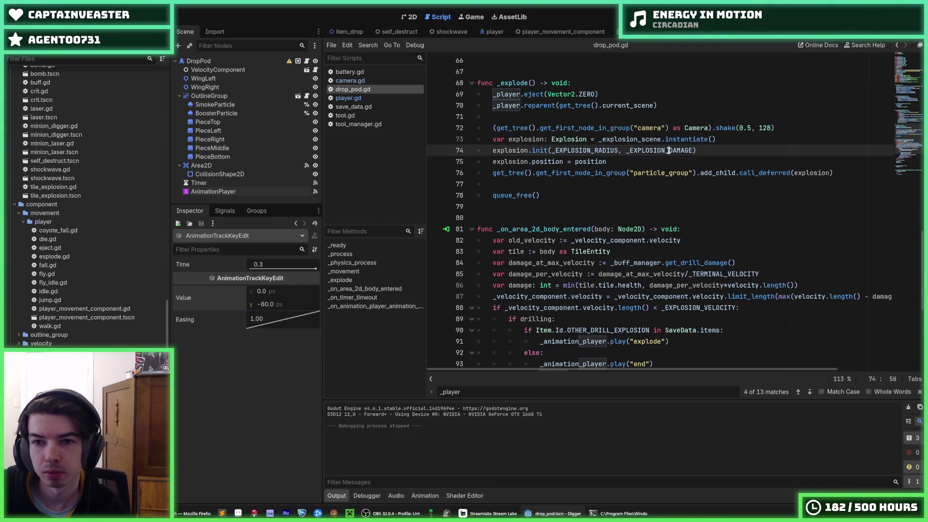
# Step: Replace the explosion damage with Item.calculate_current_damage(Item.Id.OTHER_DRILL_EXPLOSION) and save
pyautogui.write('Item.calculate_current_damage(Item.Id.OTHER_SELF_DESTRUCT)')
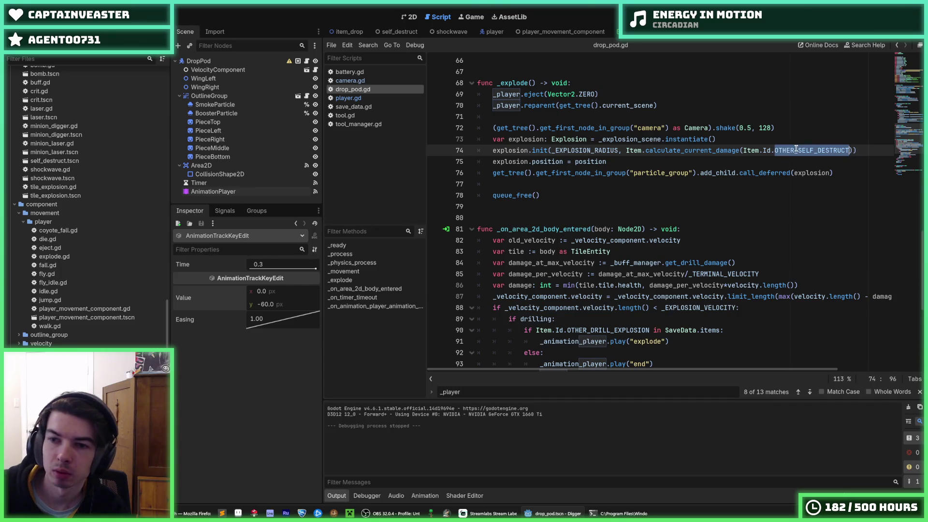
pyautogui.write('OTHER')
pyautogui.write('_DRILL')
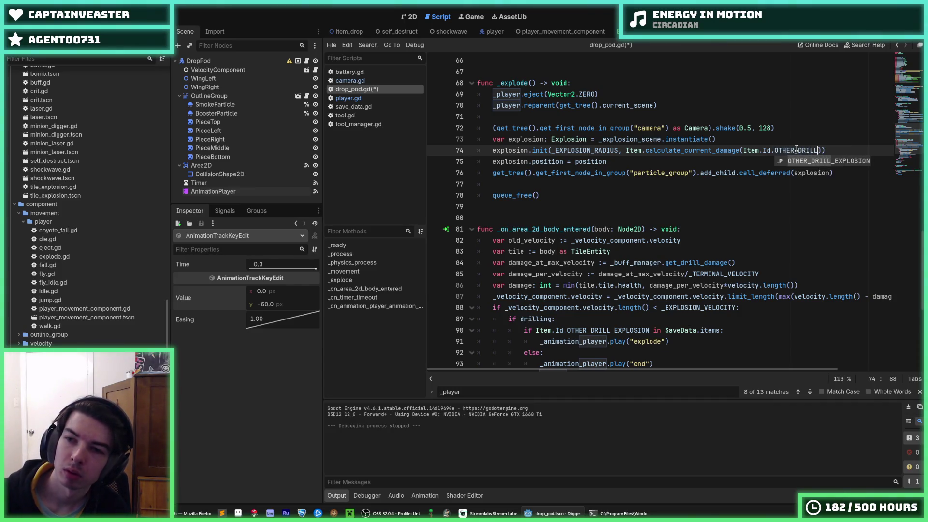
pyautogui.press('Return')
pyautogui.hotkey('ctrl', 's')
# Step: Delete the unused _EXPLOSION_DAMAGE constant from drop_pod.gd and save
pyautogui.scroll(20, 907, 141)
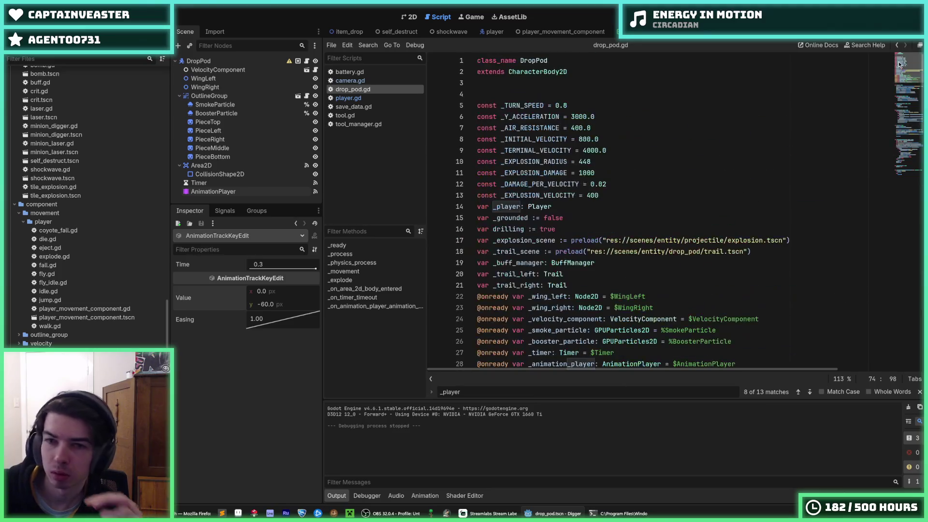
pyautogui.moveTo(615, 171); pyautogui.dragTo(625, 164)
pyautogui.hotkey('ctrl', 'x')
pyautogui.scroll(-20, 717, 181)
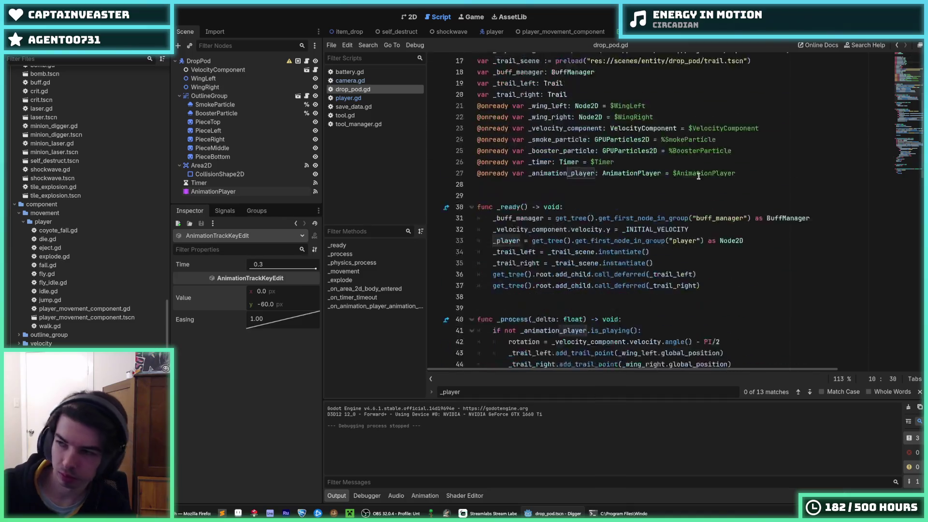
pyautogui.click(717, 180)
pyautogui.hotkey('ctrl', 's')
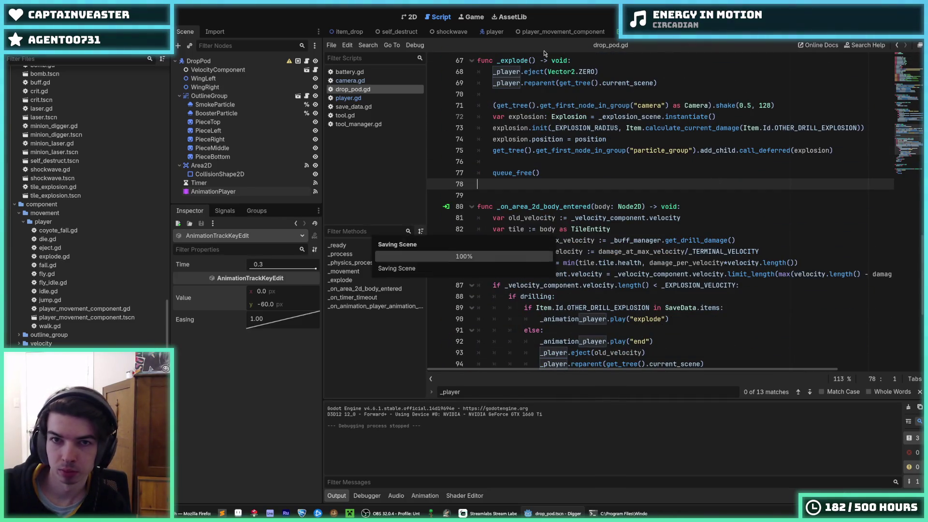
# Step: Rename the OTHER_SELF_DESTRUCT entry in save_data.gd to OTHER_DRILL_EXPLOSION and run the game
pyautogui.click(354, 107)
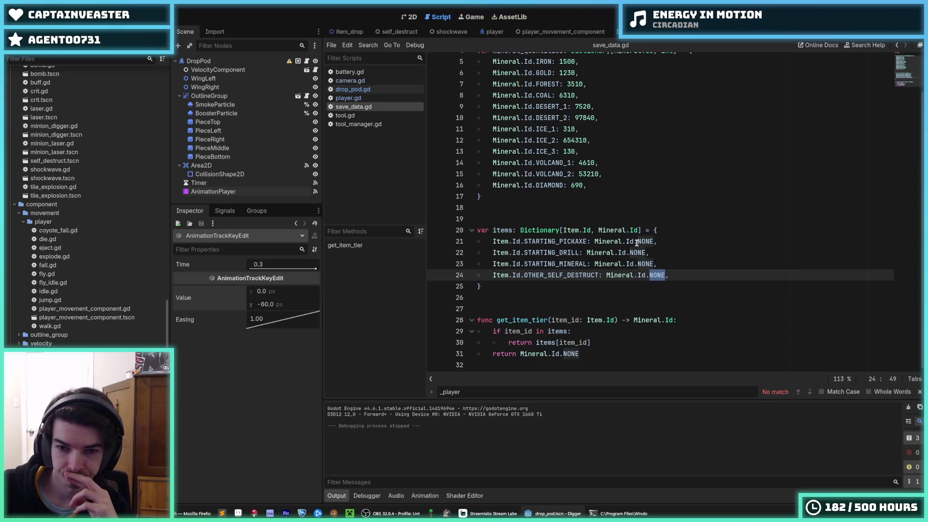
pyautogui.doubleClick(598, 275)
pyautogui.write('OTHER_')
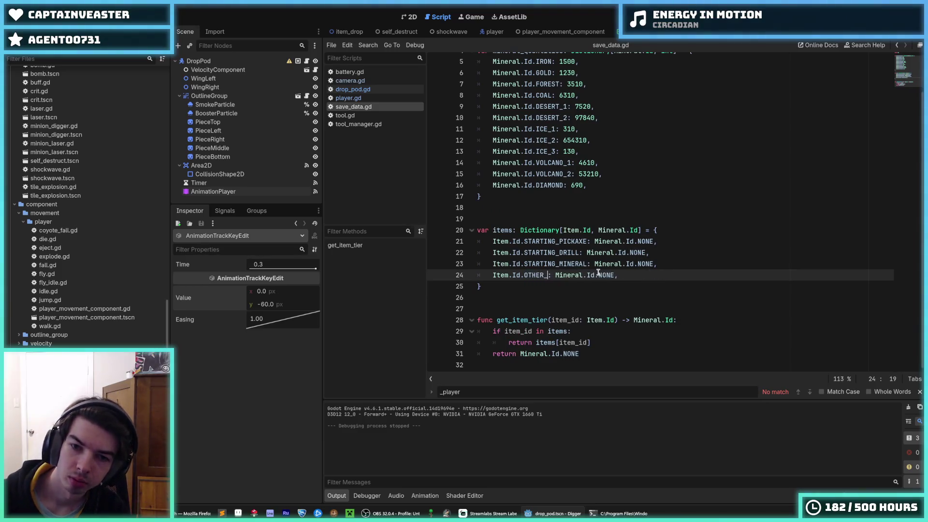
pyautogui.write('DRILL_EXPLOSIO')
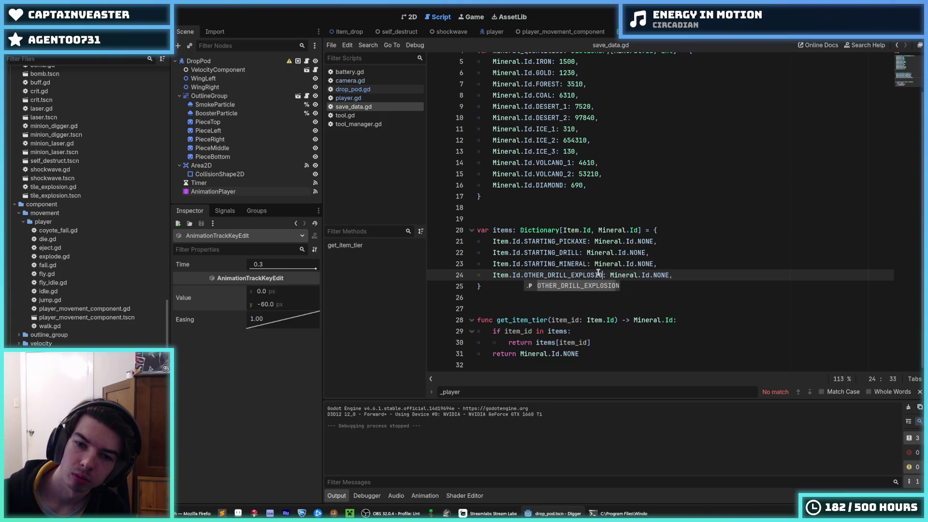
pyautogui.press('Return')
pyautogui.press('F5')
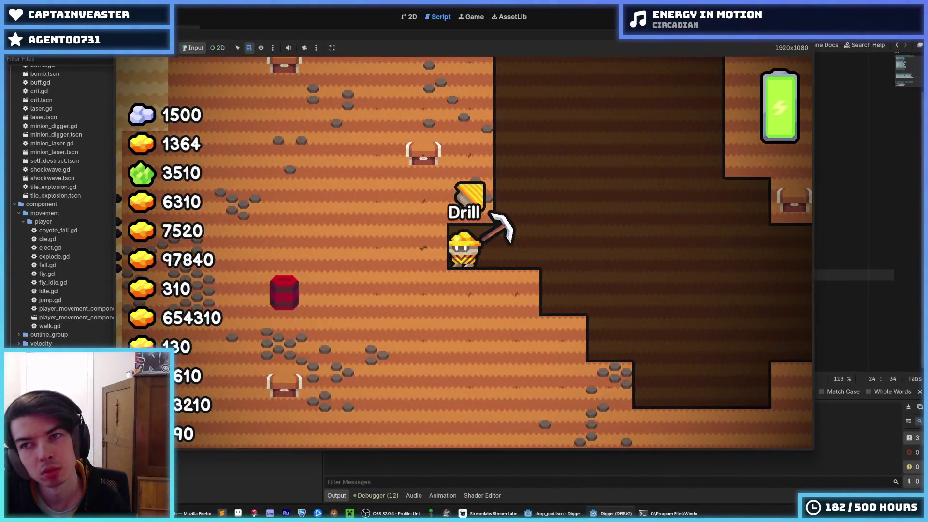
# Step: Restart the game to test the drill explosion, then stop it
pyautogui.press('F5')
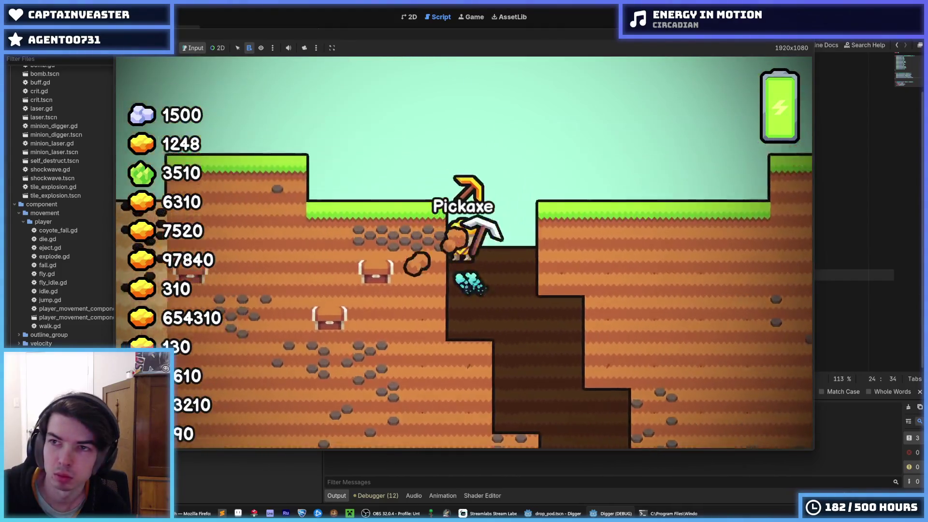
pyautogui.press('F8')
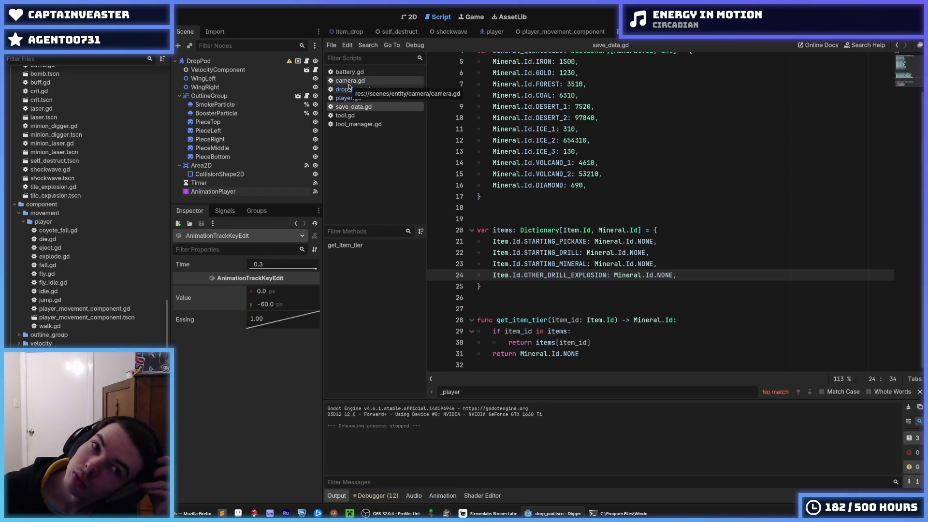
# Step: Open drop_pod.gd and inspect the OTHER_DRILL_EXPLOSION check on line 89 and its else branch
pyautogui.click(306, 61)
pyautogui.scroll(-5, 658, 178)
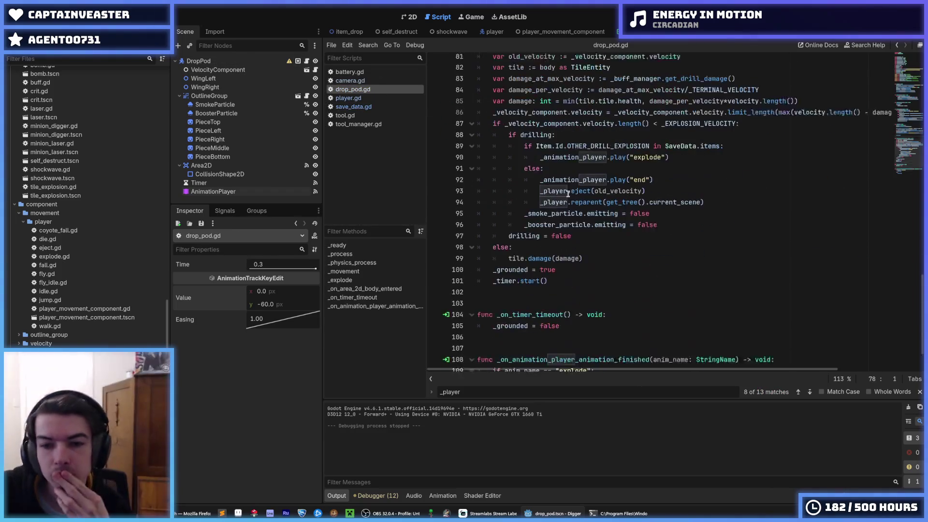
pyautogui.click(657, 182)
pyautogui.click(666, 166)
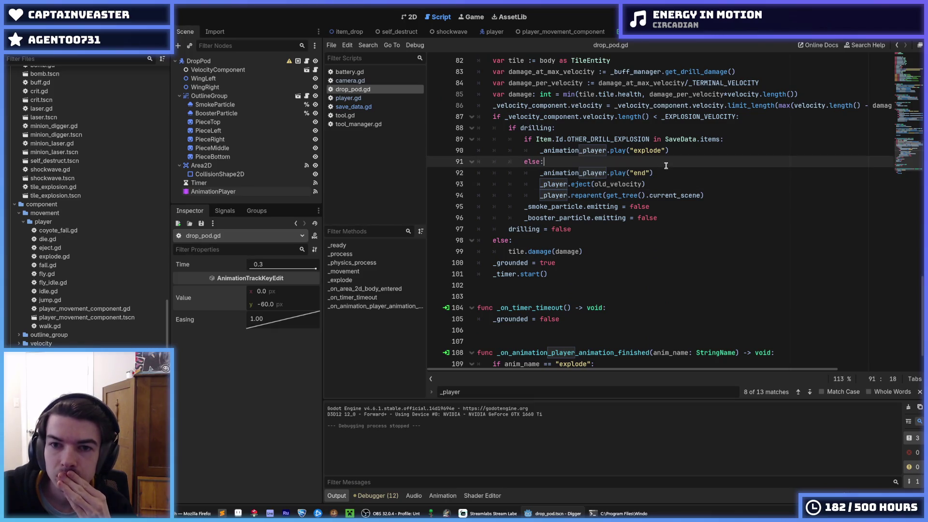
pyautogui.doubleClick(614, 139)
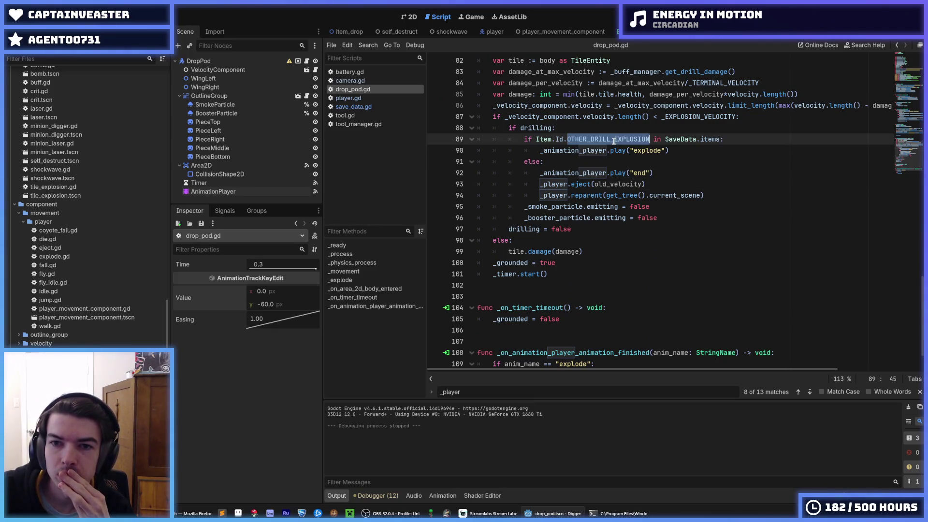
pyautogui.click(629, 159)
pyautogui.tripleClick(609, 140)
pyautogui.click(609, 140)
pyautogui.click(604, 159)
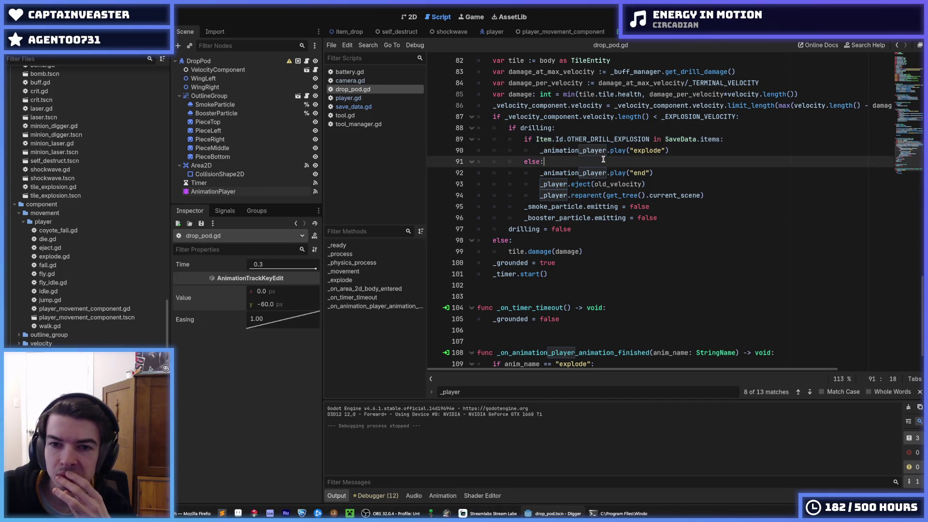
pyautogui.doubleClick(599, 139)
pyautogui.click(599, 140)
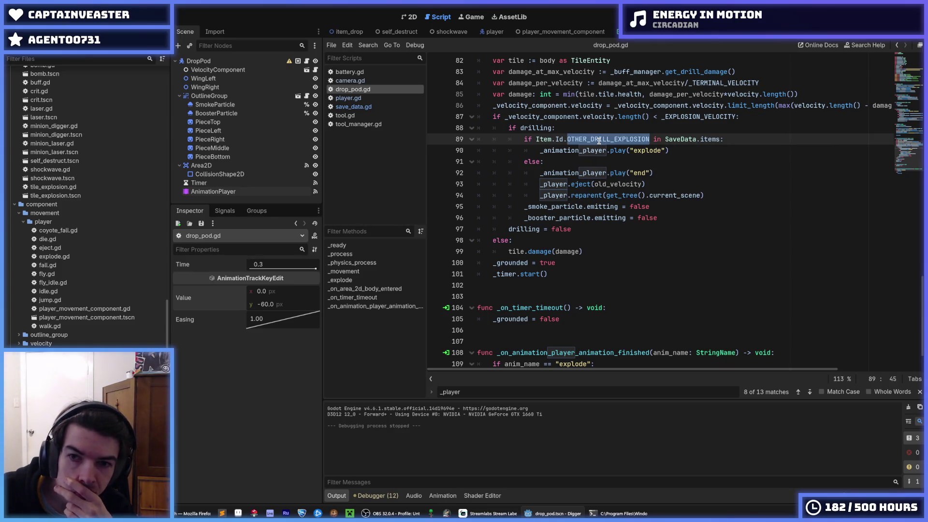
pyautogui.click(598, 160)
pyautogui.doubleClick(581, 150)
# Step: Re-examine the _animation_player call on line 90 and the OTHER_DRILL_EXPLOSION condition
pyautogui.scroll(-1, 600, 169)
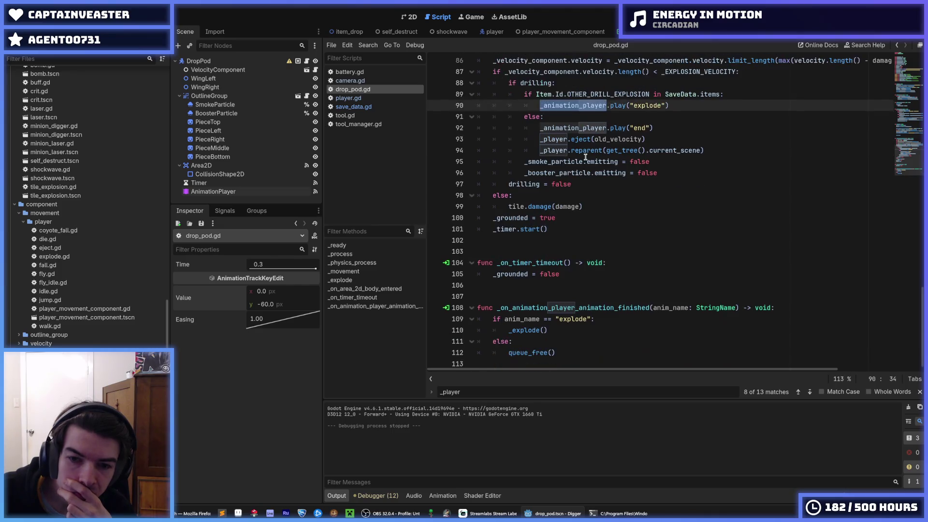
pyautogui.click(564, 161)
pyautogui.scroll(3, 602, 219)
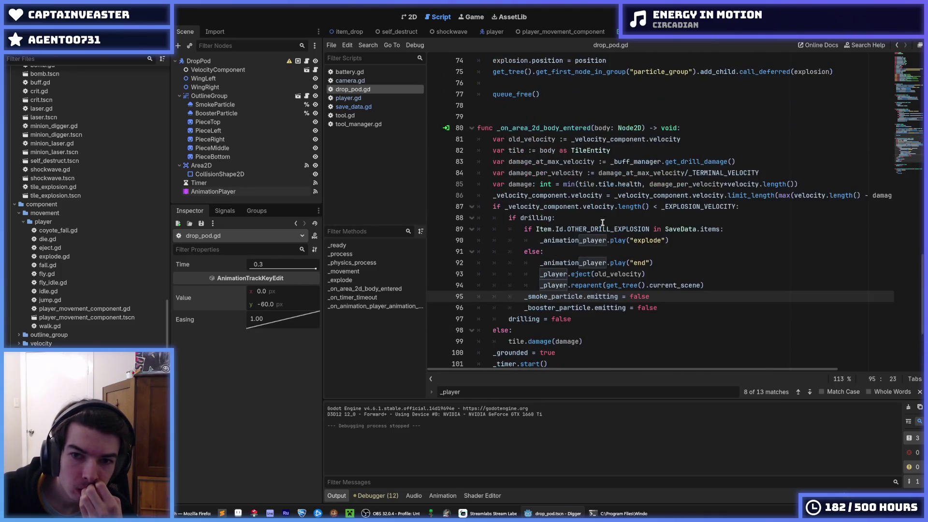
pyautogui.click(599, 243)
pyautogui.click(606, 254)
pyautogui.doubleClick(591, 240)
pyautogui.doubleClick(635, 230)
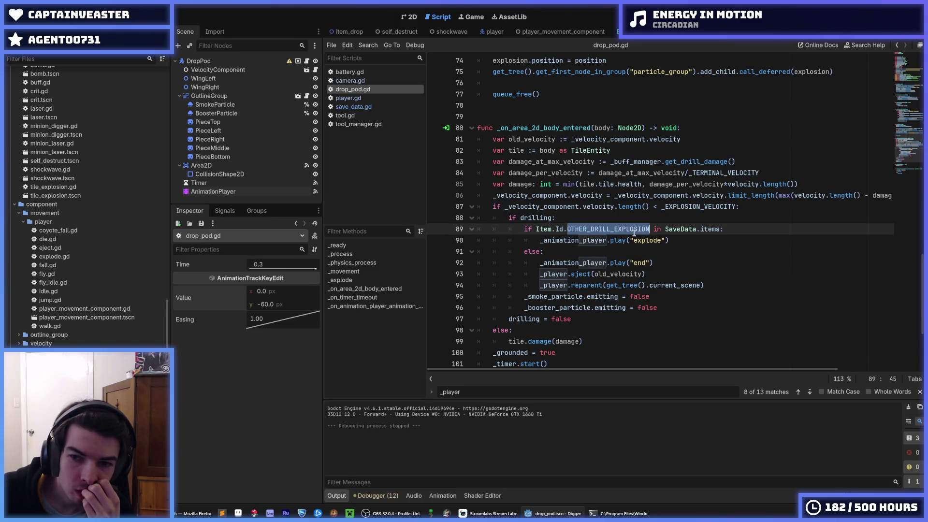
pyautogui.click(635, 231)
pyautogui.click(634, 231)
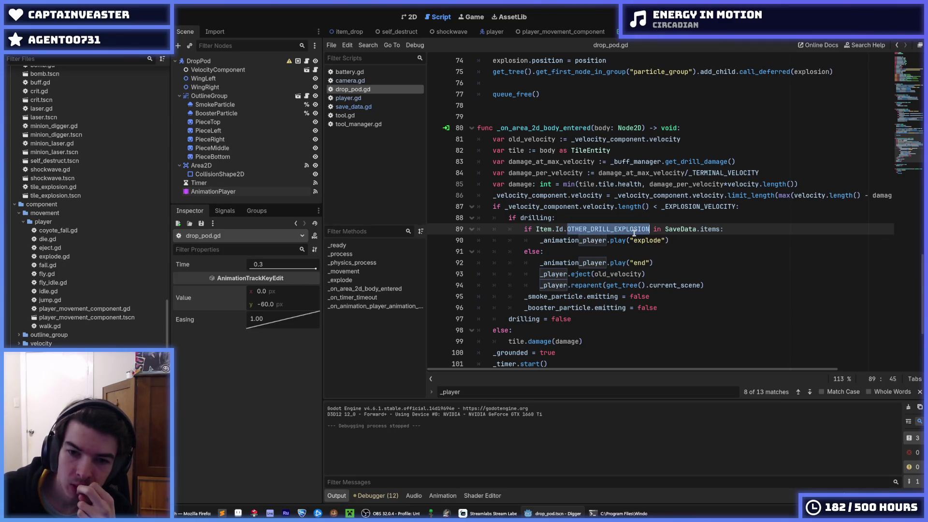
pyautogui.click(634, 232)
pyautogui.click(634, 231)
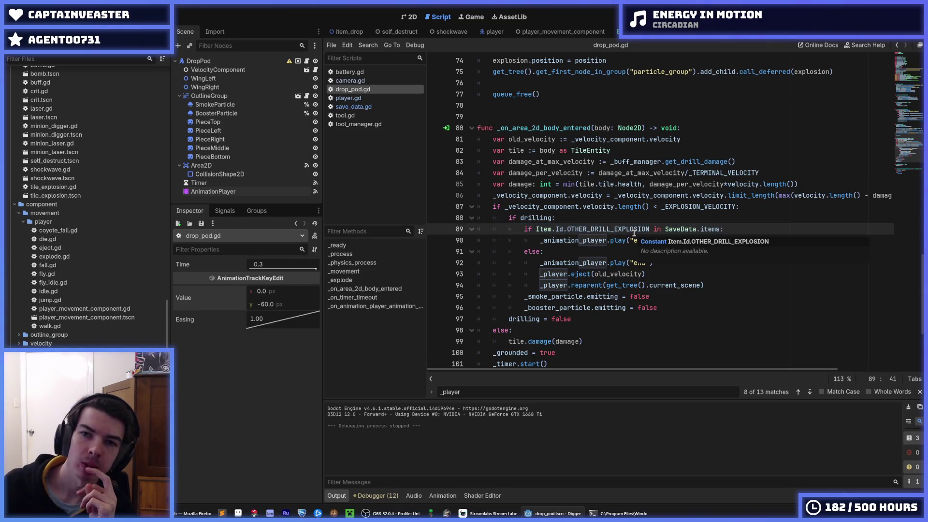
# Step: Review the _explode function around queue_free on line 77, then run the game
pyautogui.scroll(5, 634, 233)
pyautogui.click(610, 252)
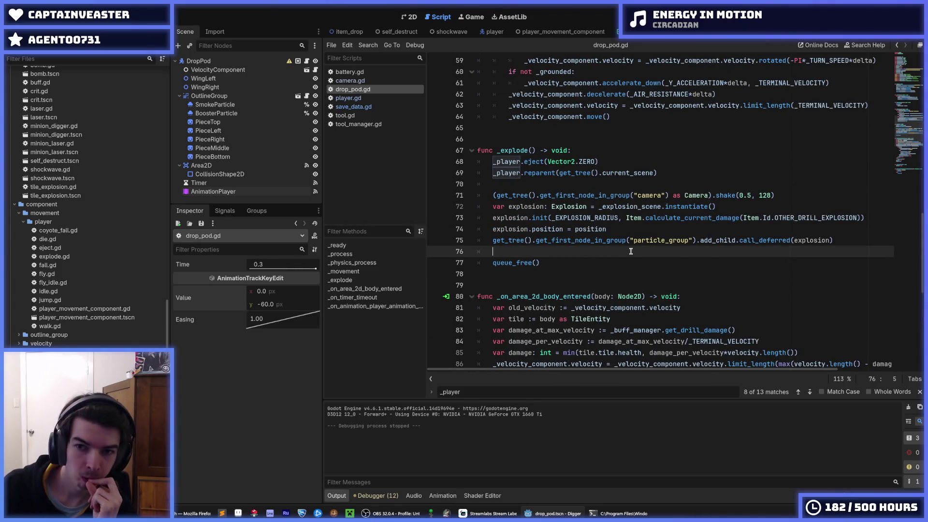
pyautogui.click(632, 261)
pyautogui.scroll(-3, 632, 261)
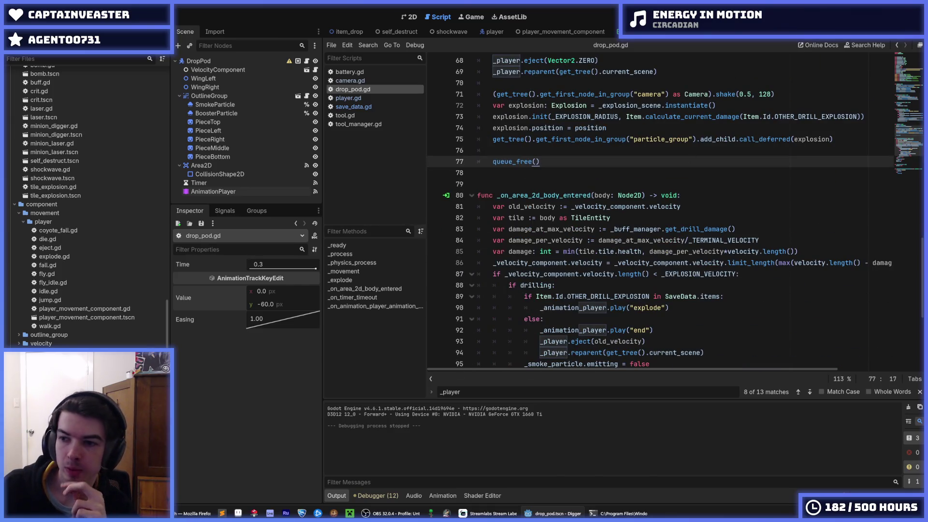
pyautogui.press('F5')
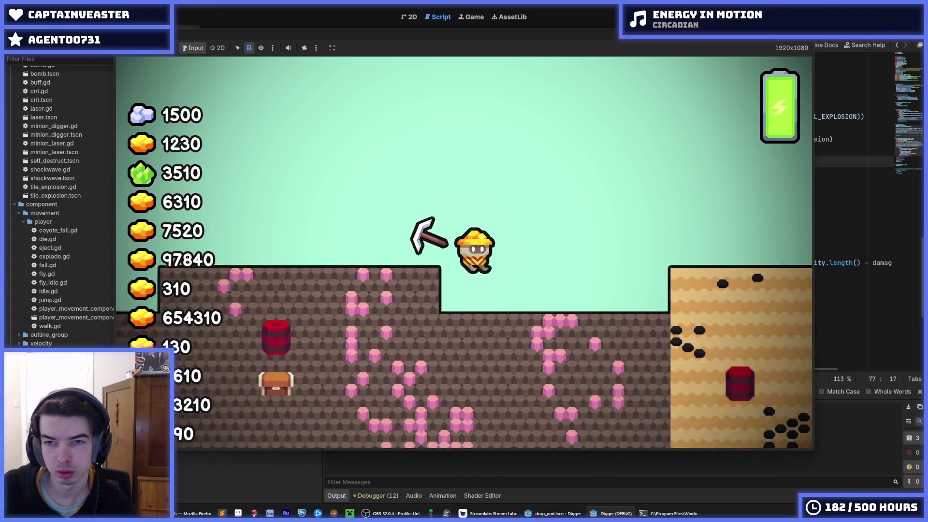
# Step: Run and stop the game repeatedly to test the drop pod's landing explosion, ending in drop_pod.gd
pyautogui.press('F5')
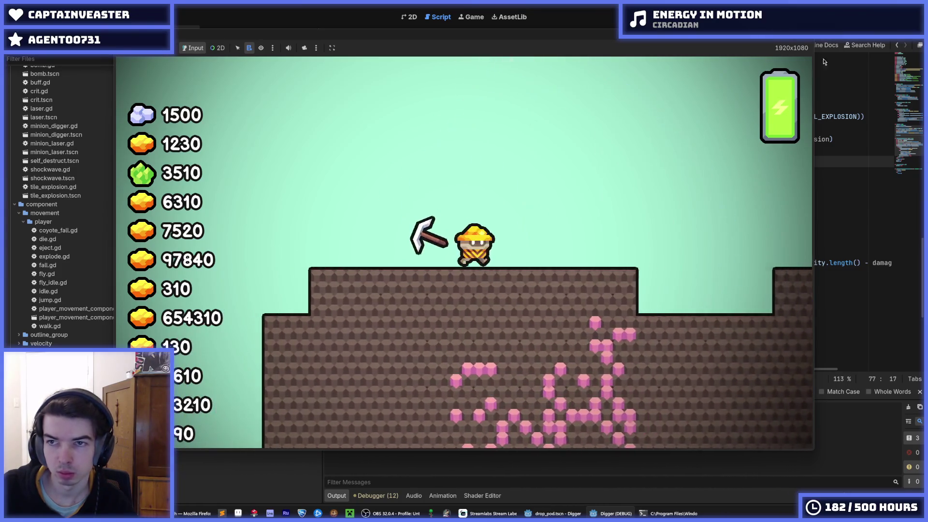
pyautogui.press('F8')
pyautogui.press('F5')
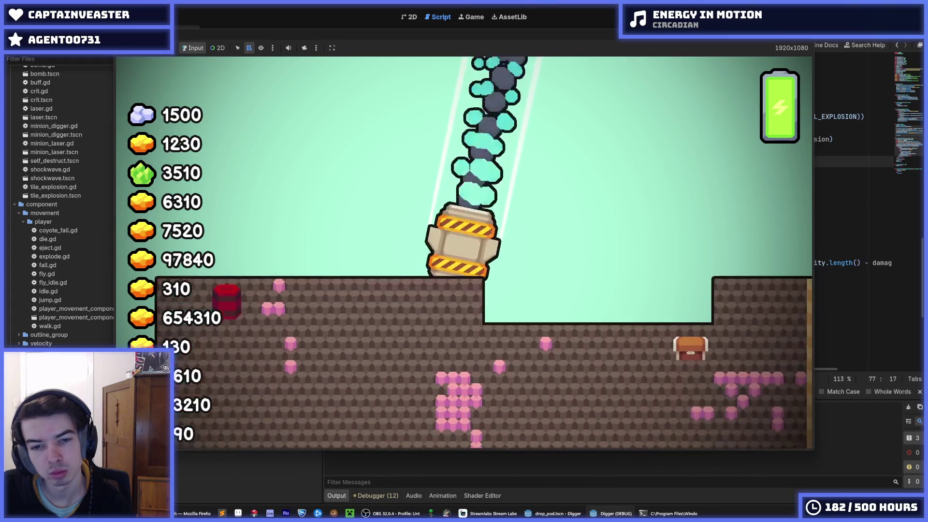
pyautogui.press('F8')
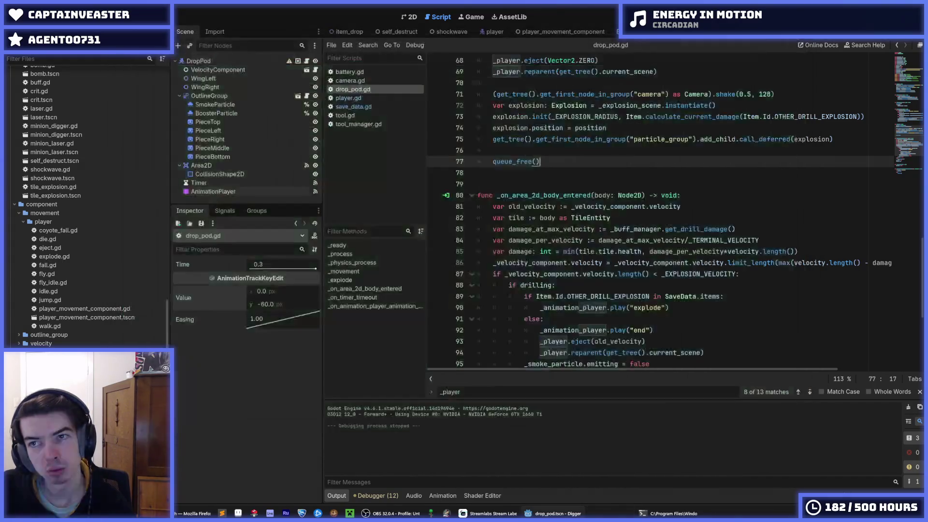
pyautogui.press('F5')
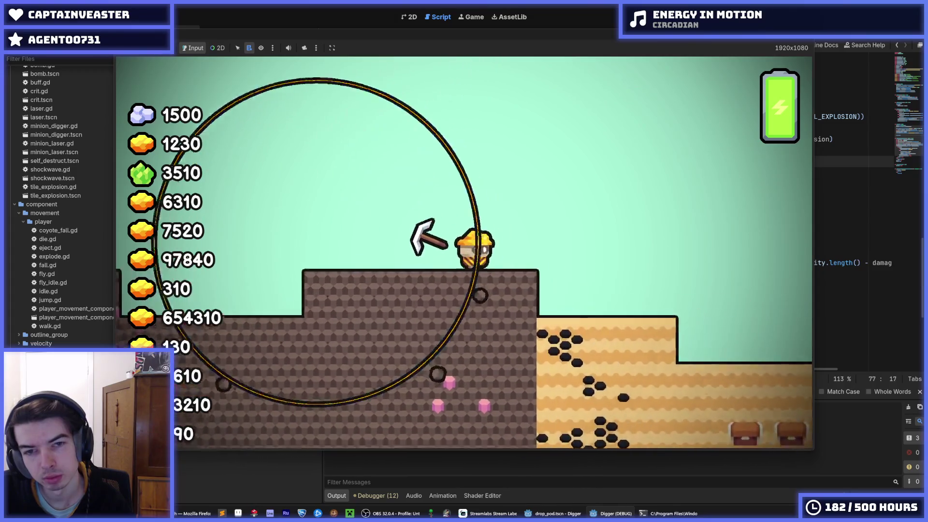
pyautogui.press('F5')
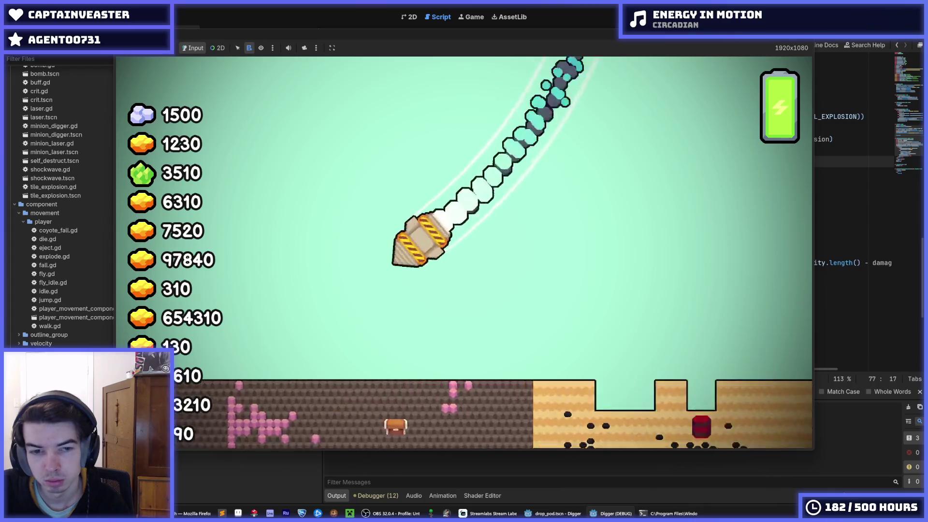
pyautogui.press('F5')
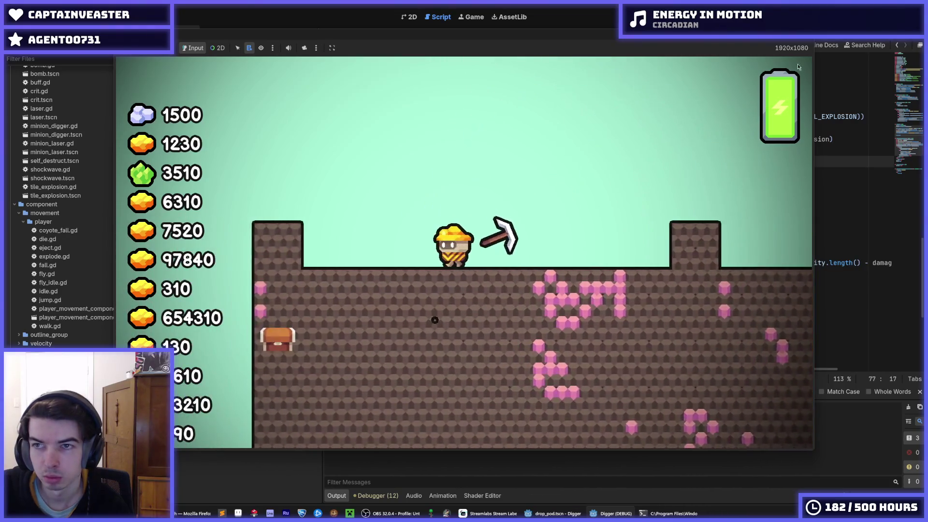
pyautogui.press('F5')
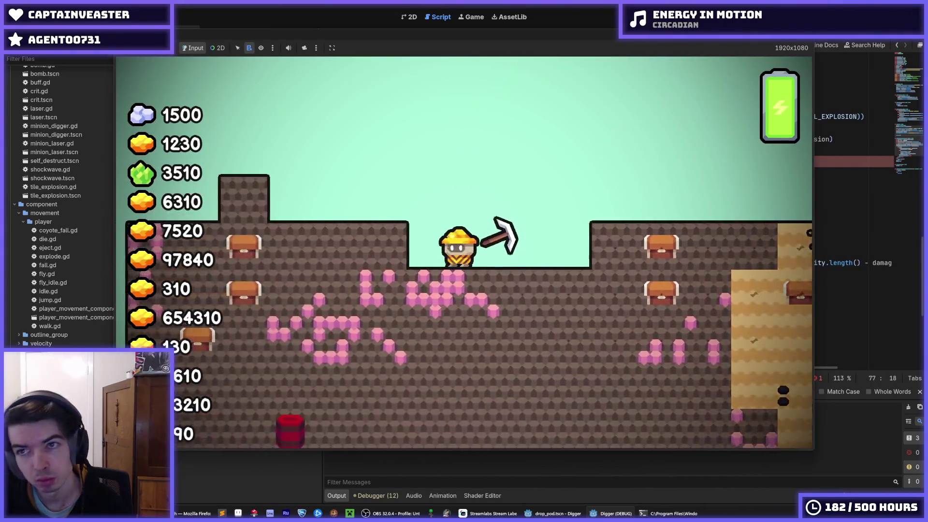
pyautogui.press('F8')
pyautogui.scroll(3, 603, 126)
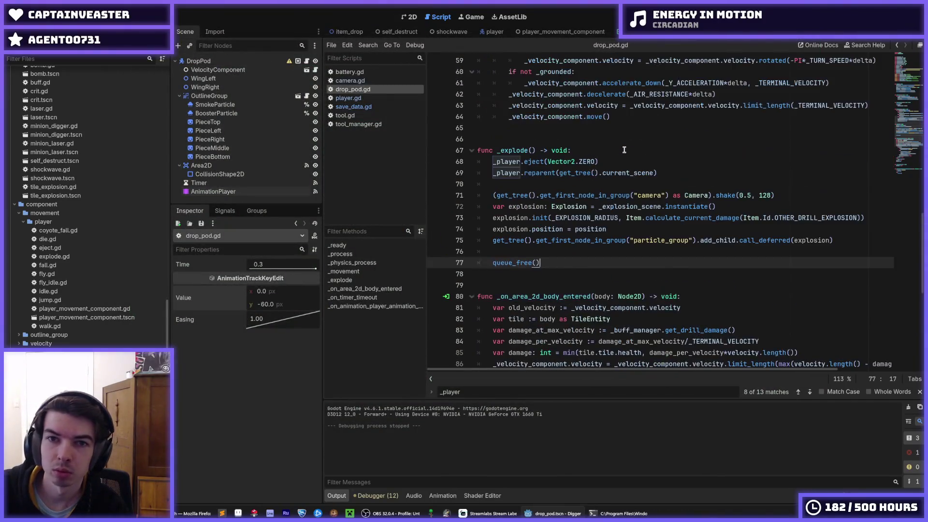
pyautogui.click(608, 153)
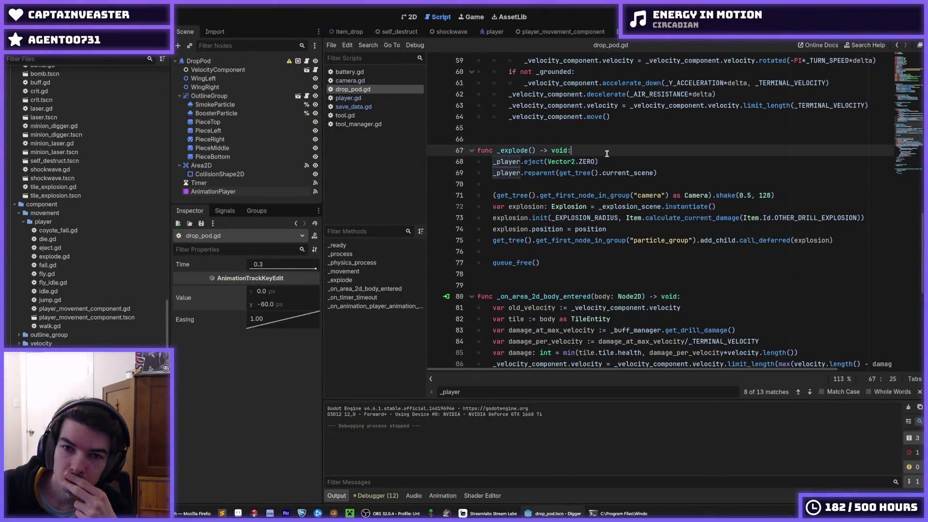
pyautogui.scroll(8, 604, 169)
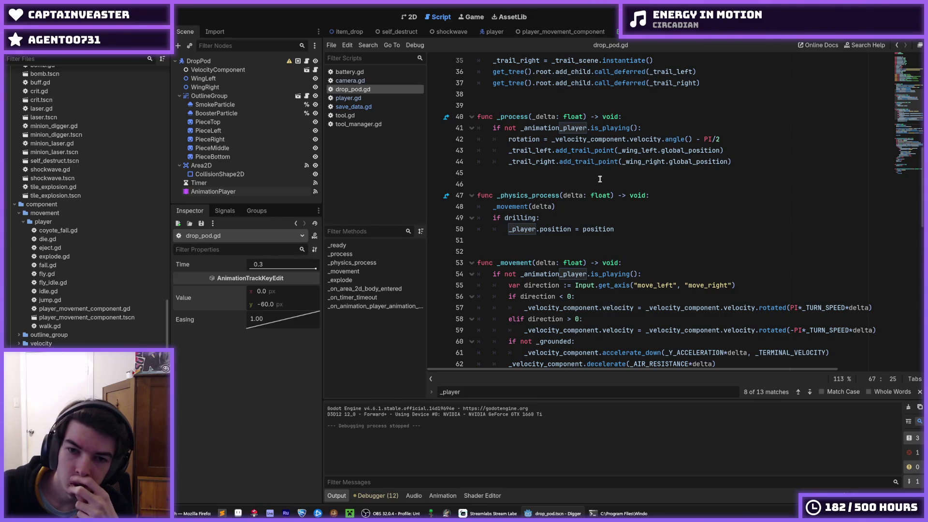
pyautogui.click(567, 221)
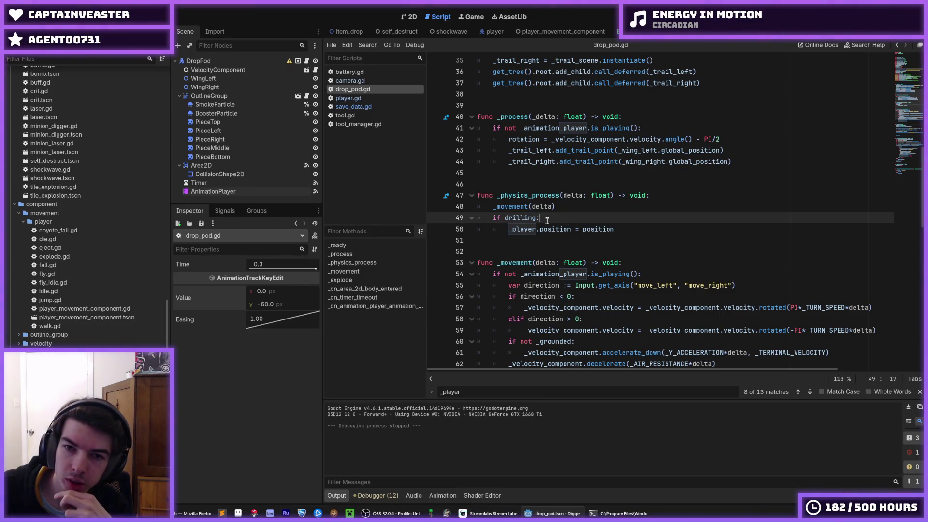
pyautogui.doubleClick(530, 218)
pyautogui.scroll(-10, 529, 218)
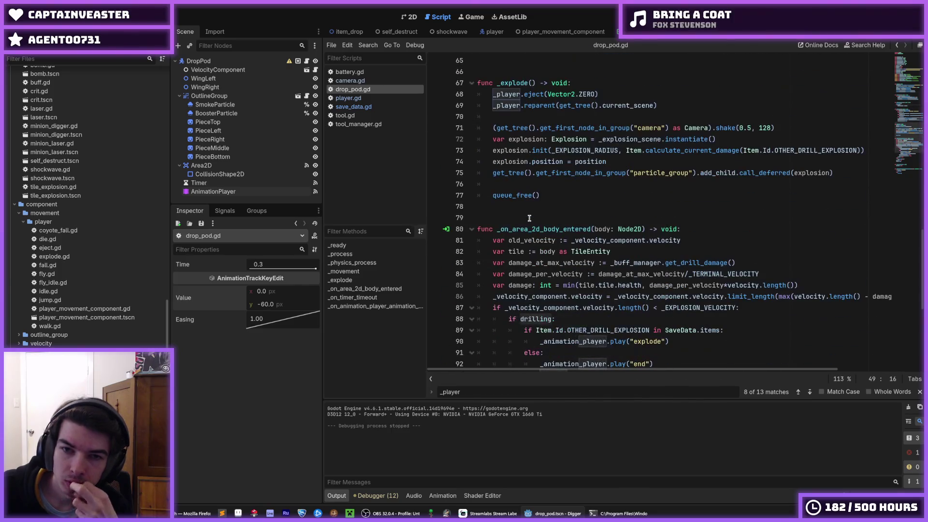
pyautogui.scroll(-4, 530, 218)
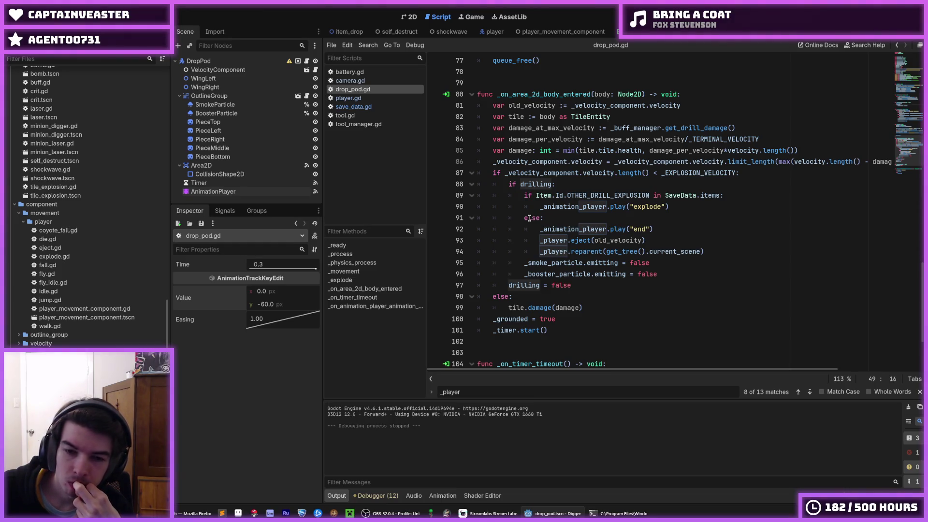
pyautogui.scroll(-3, 530, 218)
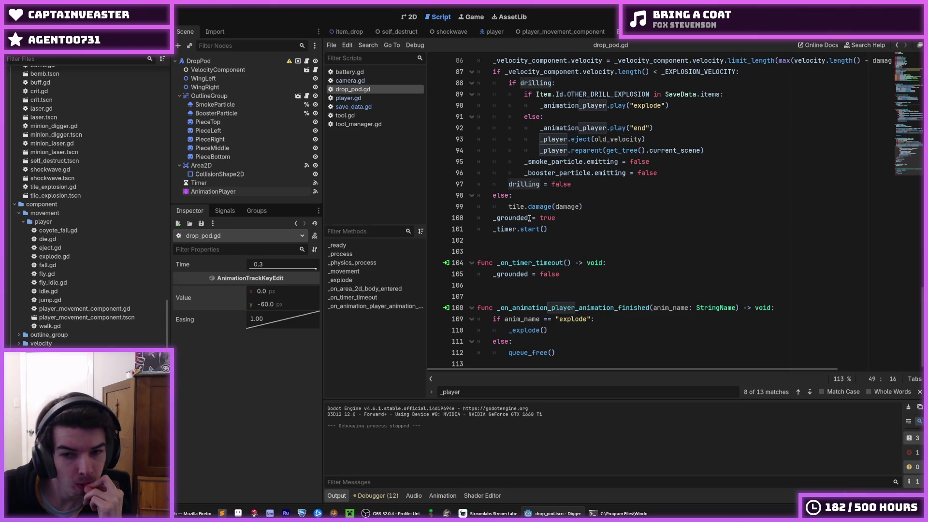
pyautogui.click(597, 208)
pyautogui.click(606, 195)
pyautogui.click(582, 186)
pyautogui.doubleClick(569, 184)
pyautogui.click(539, 184)
pyautogui.scroll(12, 536, 183)
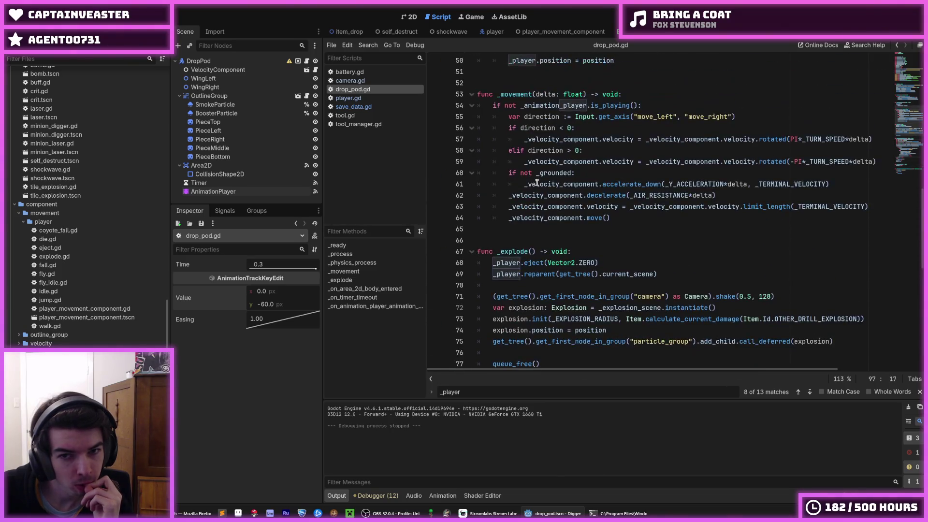
pyautogui.scroll(4, 537, 183)
pyautogui.doubleClick(524, 184)
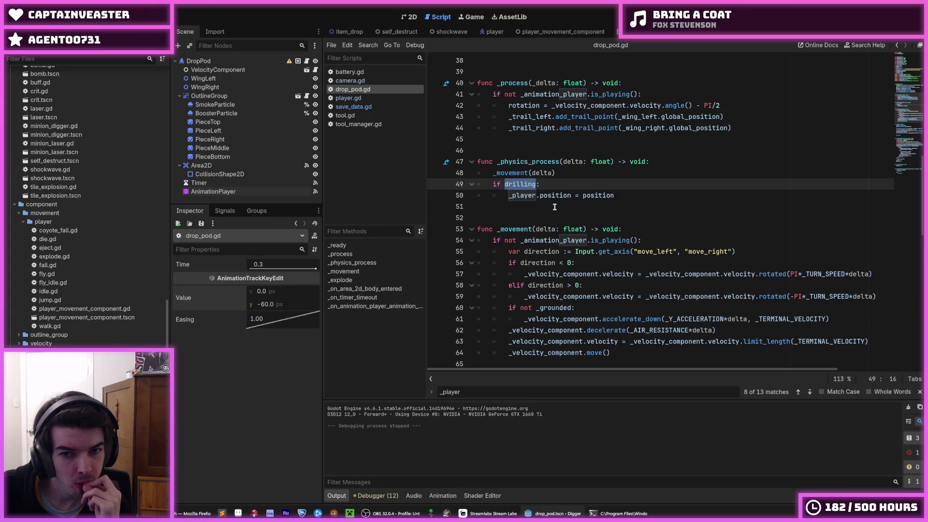
pyautogui.scroll(-1, 554, 206)
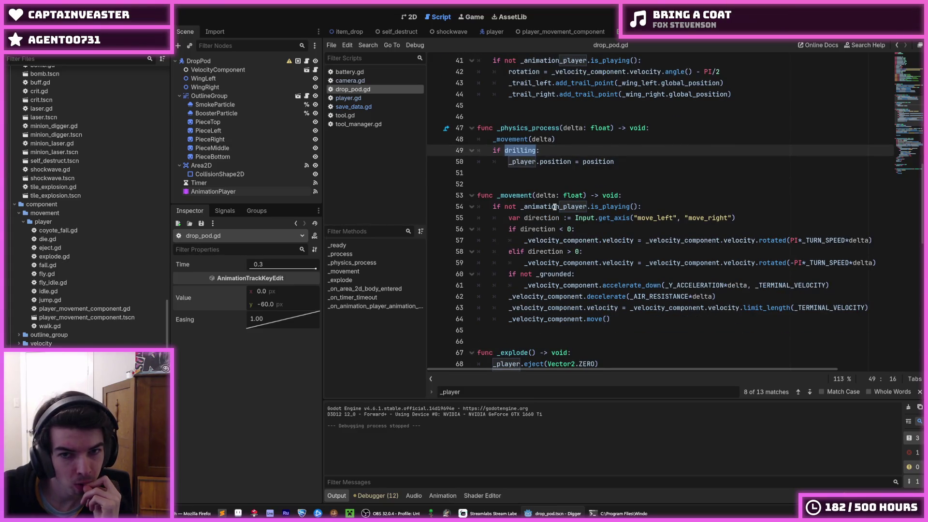
pyautogui.scroll(2, 555, 206)
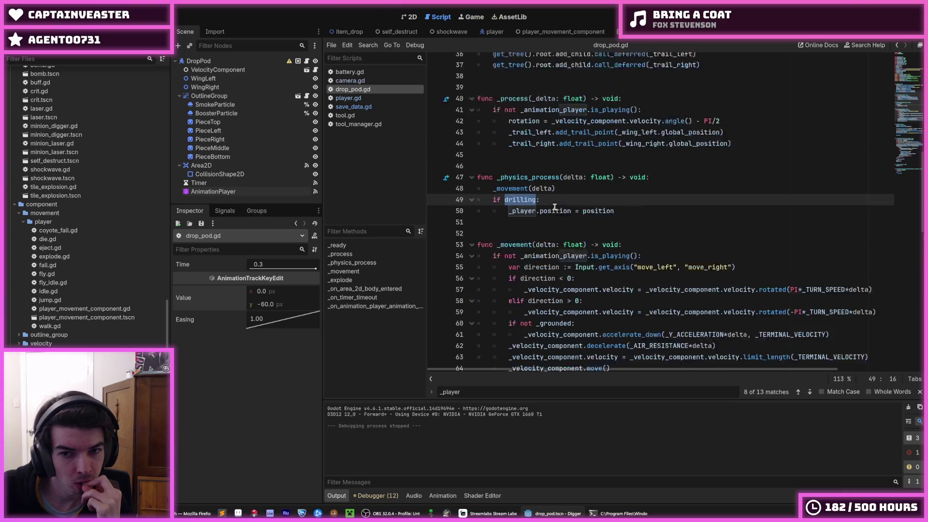
pyautogui.scroll(7, 527, 219)
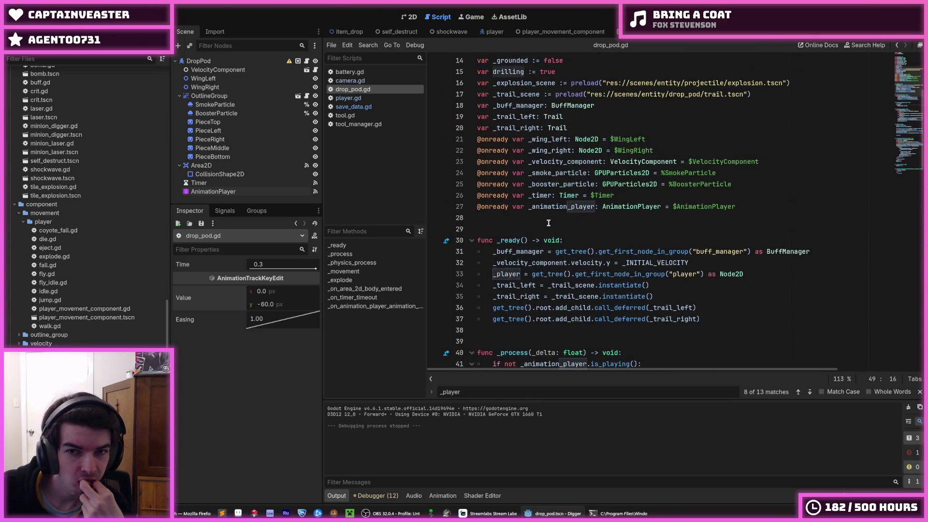
pyautogui.scroll(-6, 570, 225)
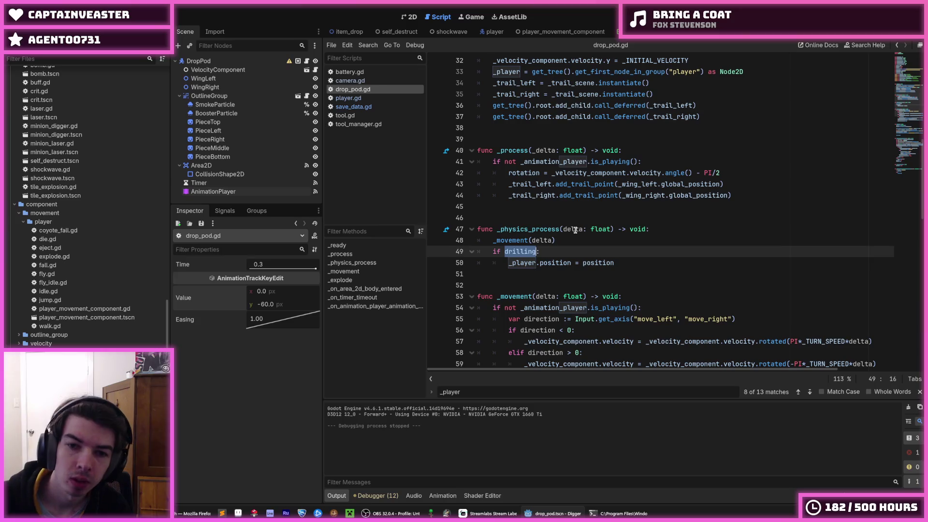
# Step: Make line 49 set _player.position = position only while _player is in get_children(), and save
pyautogui.write('is_ch')
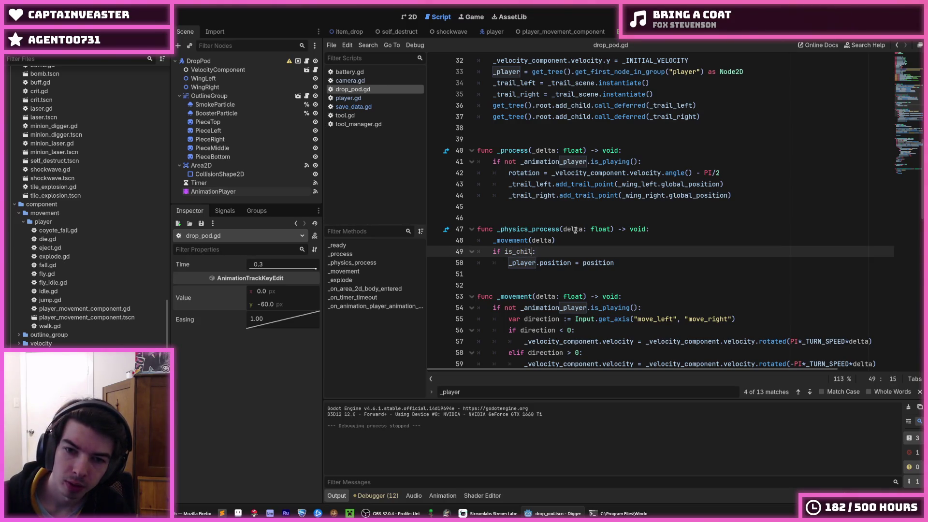
pyautogui.write('player in get')
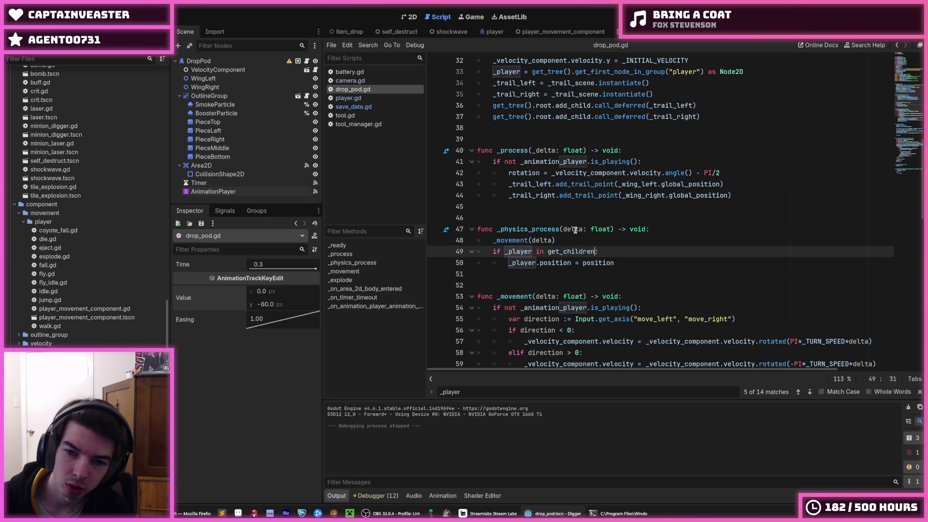
pyautogui.write('()')
pyautogui.press('Return')
pyautogui.write('_player.position = position')
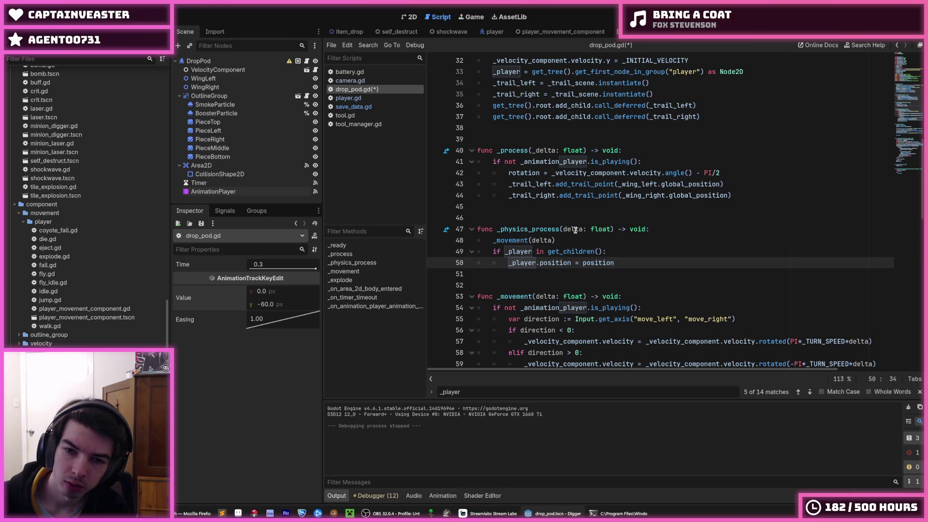
pyautogui.hotkey('ctrl', 's')
# Step: Test-run the game, eject the player from the pod with Space, and stop it
pyautogui.click(656, 229)
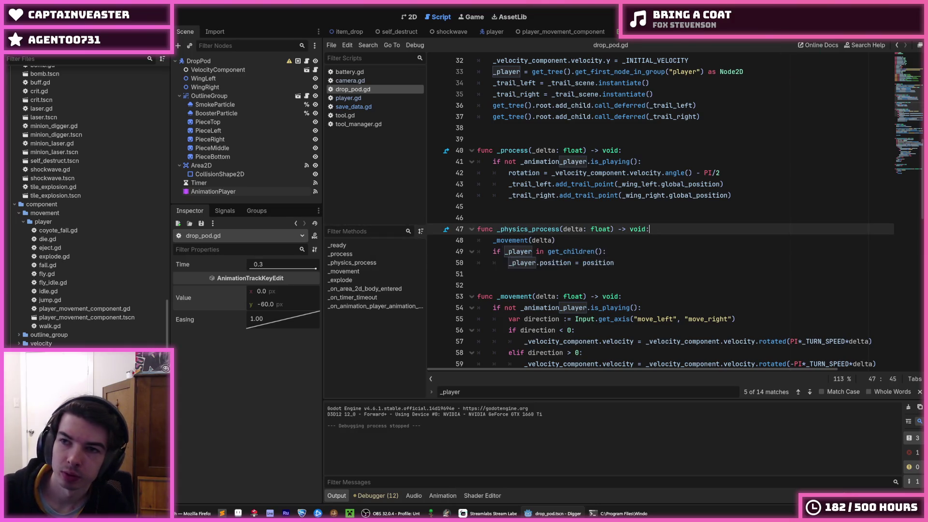
pyautogui.press('F5')
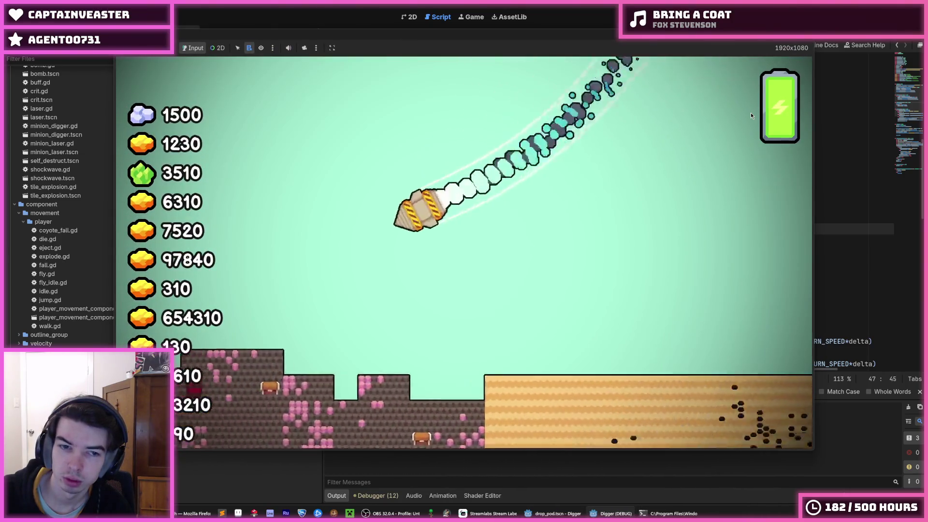
pyautogui.press('space')
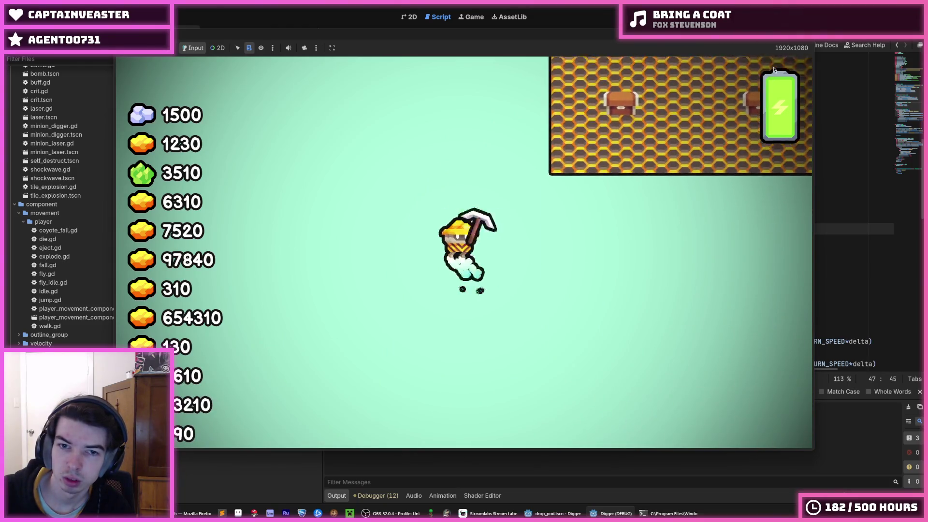
pyautogui.press('F8')
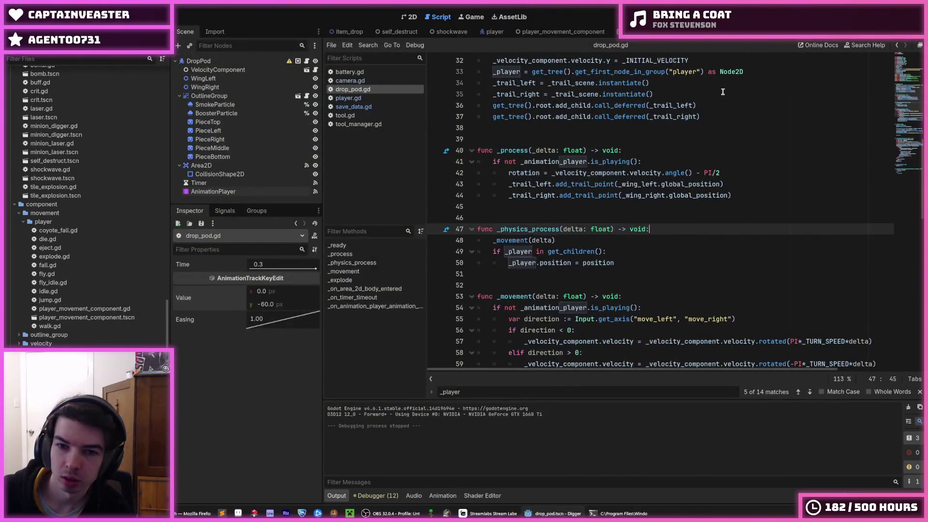
pyautogui.click(628, 251)
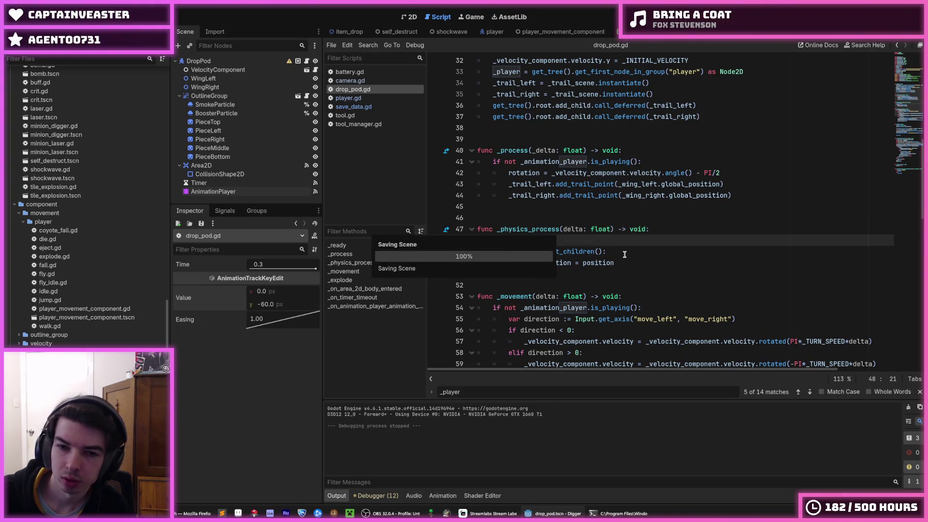
pyautogui.doubleClick(525, 252)
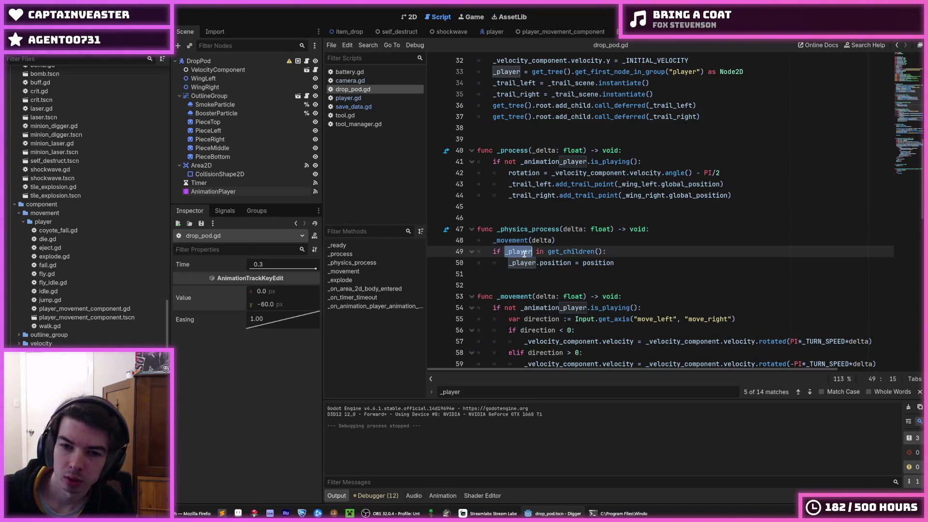
pyautogui.moveTo(603, 251); pyautogui.dragTo(547, 251)
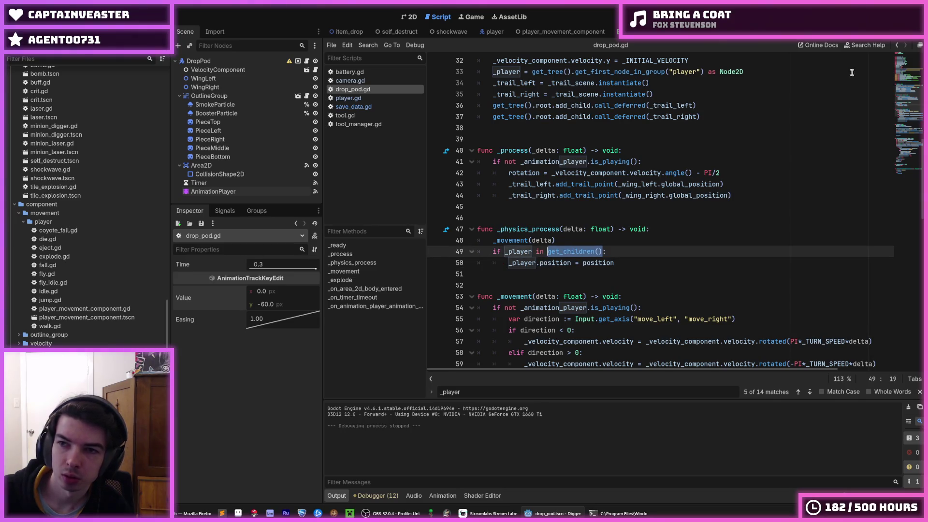
pyautogui.click(864, 46)
pyautogui.write('children')
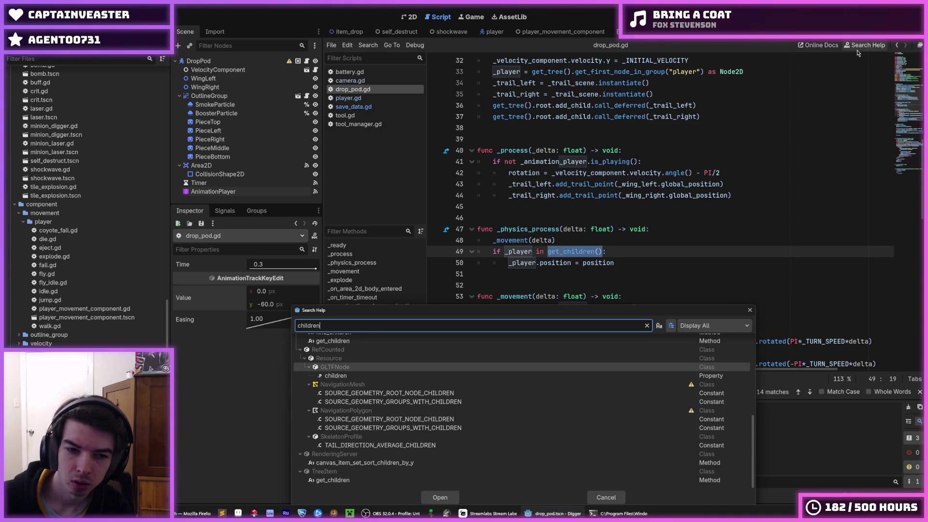
pyautogui.press('Down')
pyautogui.press('Down')
pyautogui.press('Down')
pyautogui.press('Return')
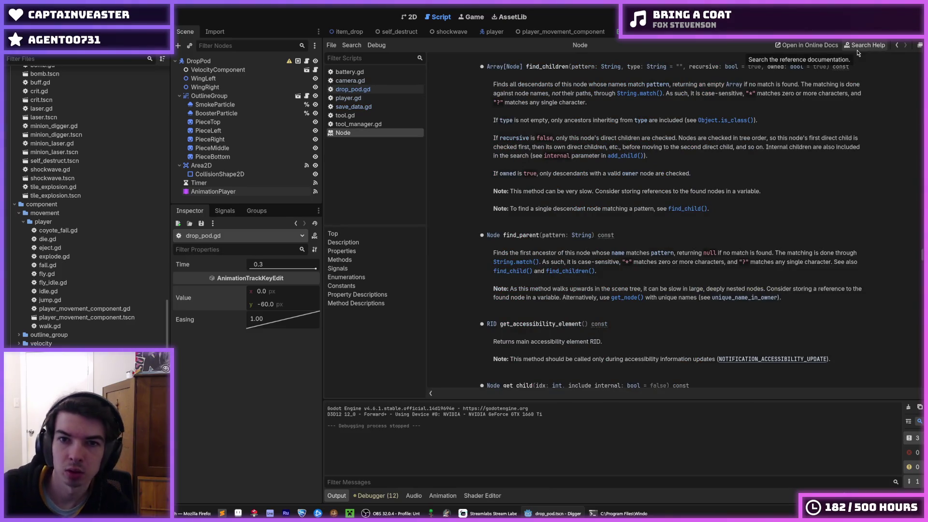
pyautogui.scroll(-3, 703, 178)
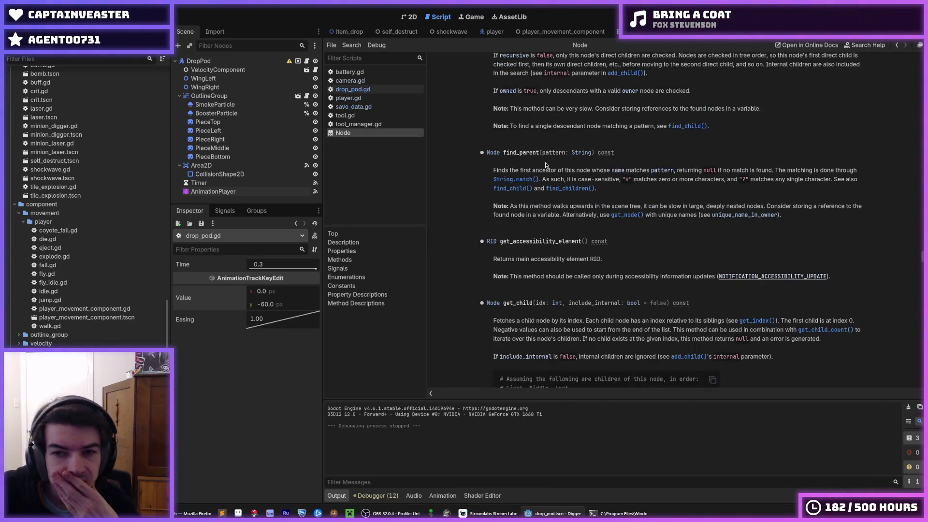
pyautogui.click(410, 17)
pyautogui.click(440, 17)
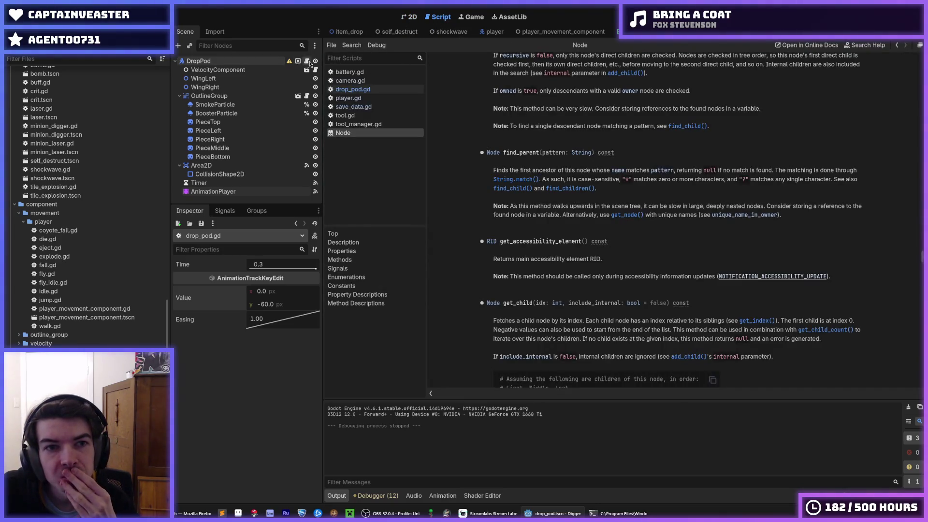
pyautogui.click(307, 61)
pyautogui.click(576, 251)
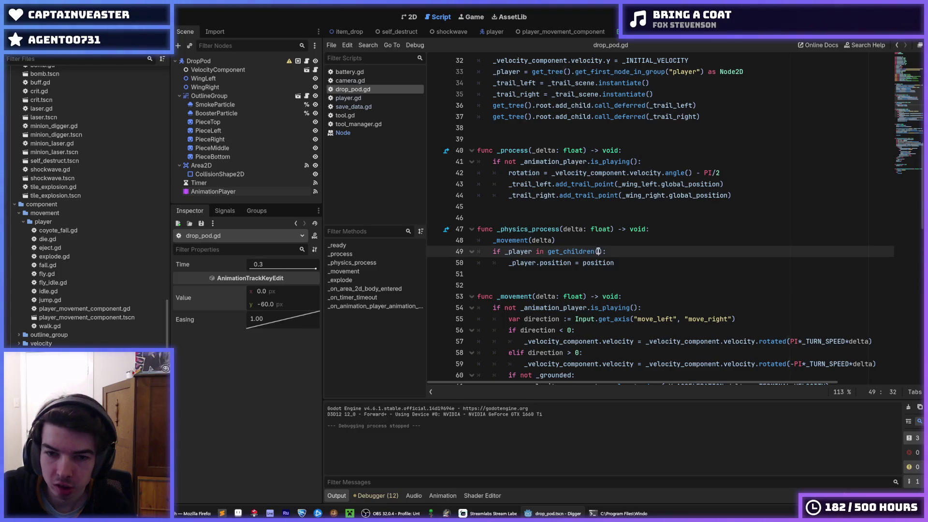
# Step: Rewrite the line 49 condition as a _player.get_parent() = self parent check and save
pyautogui.moveTo(599, 252); pyautogui.dragTo(535, 252)
pyautogui.press('BackSpace')
pyautogui.press('BackSpace')
pyautogui.write('.get_pare')
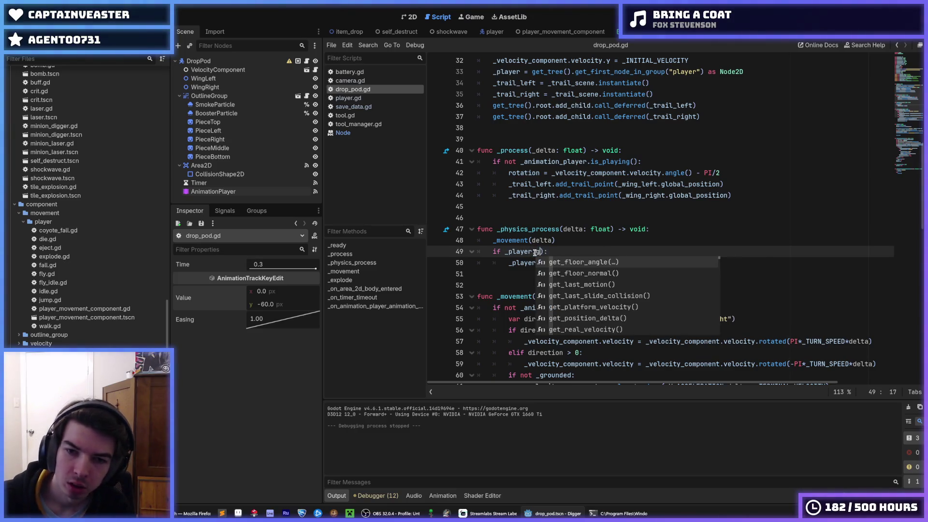
pyautogui.press('Return')
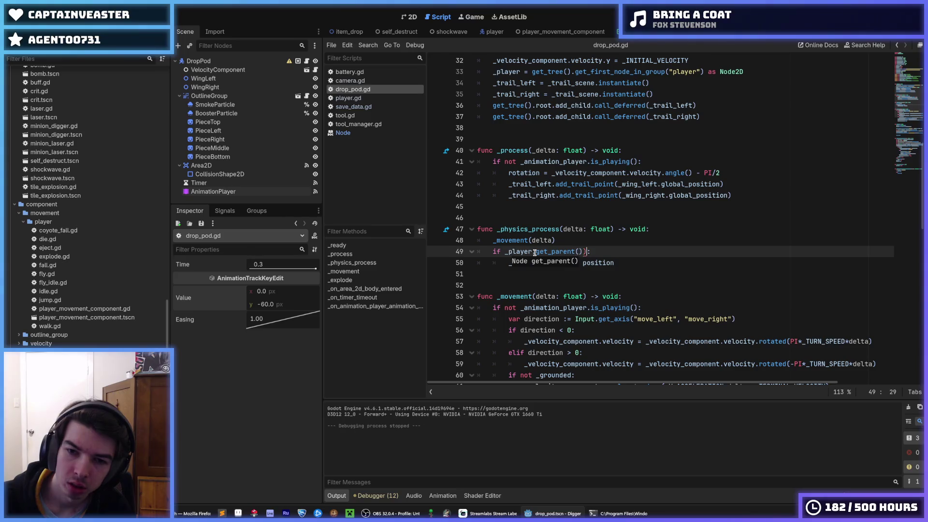
pyautogui.write('==')
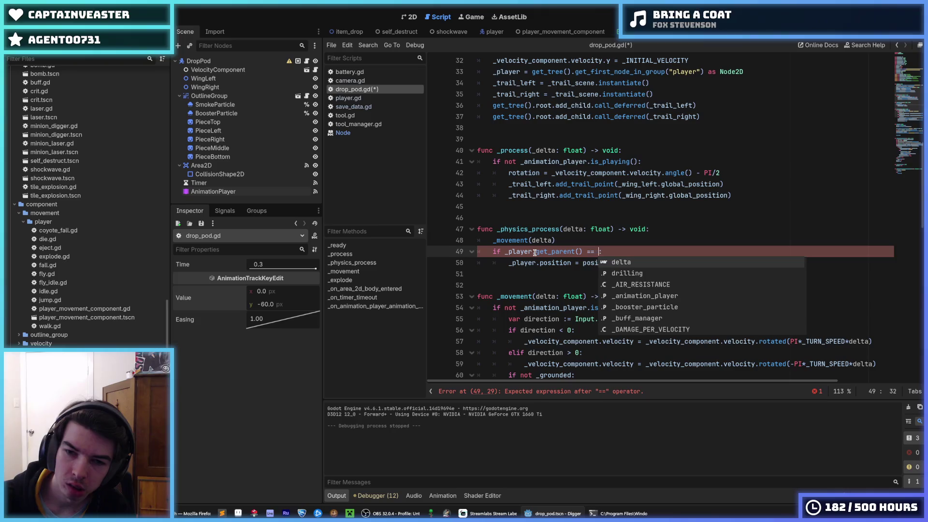
pyautogui.write(' self')
pyautogui.hotkey('ctrl', 's')
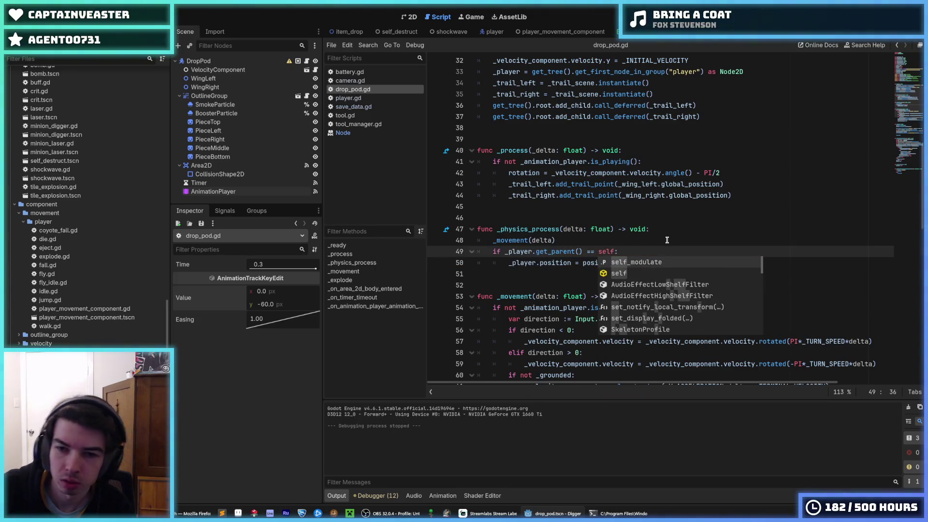
# Step: Test-run the game with the parent check, then stop it and save
pyautogui.click(668, 240)
pyautogui.press('F5')
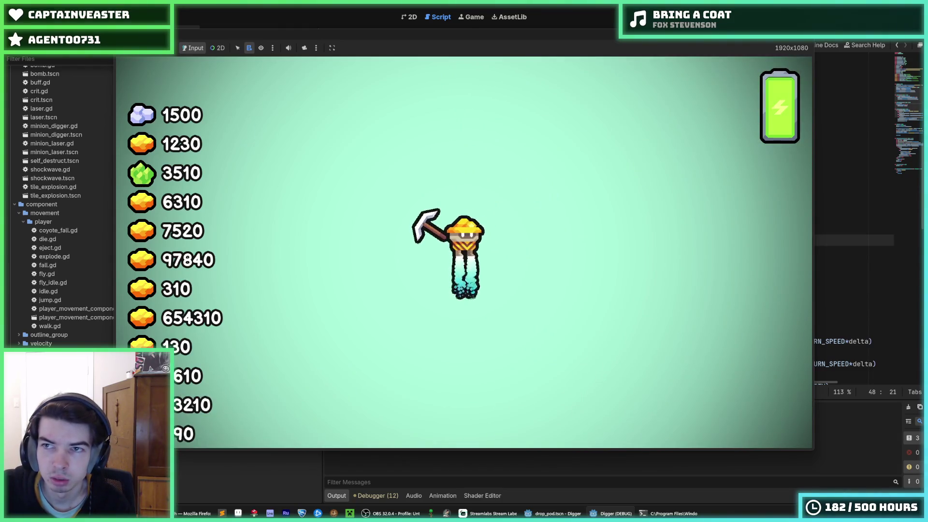
pyautogui.press('F8')
pyautogui.hotkey('ctrl', 's')
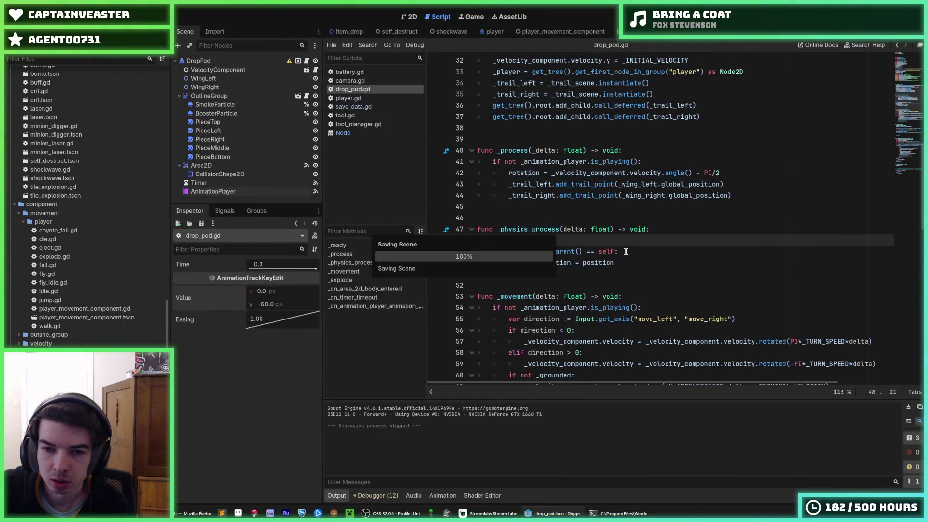
# Step: Try global_position instead of position on line 50 and test-run the game
pyautogui.click(583, 263)
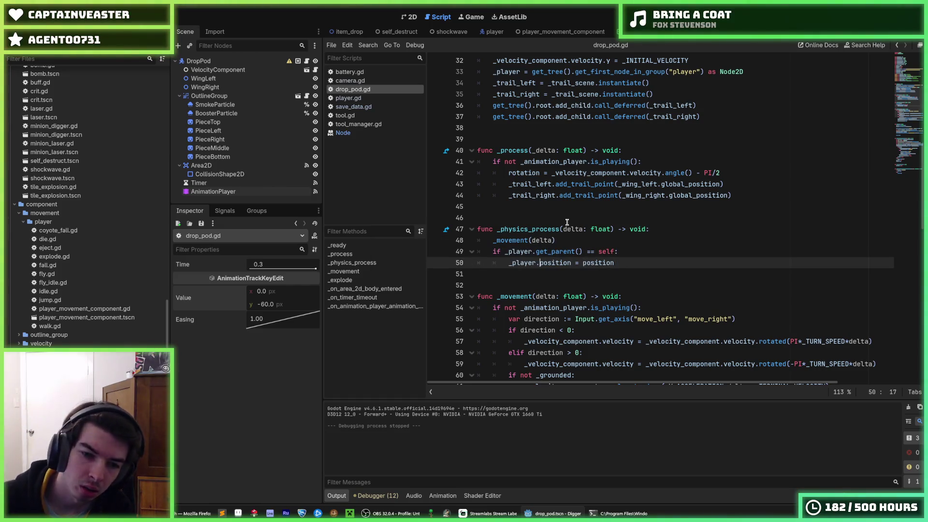
pyautogui.write('global_')
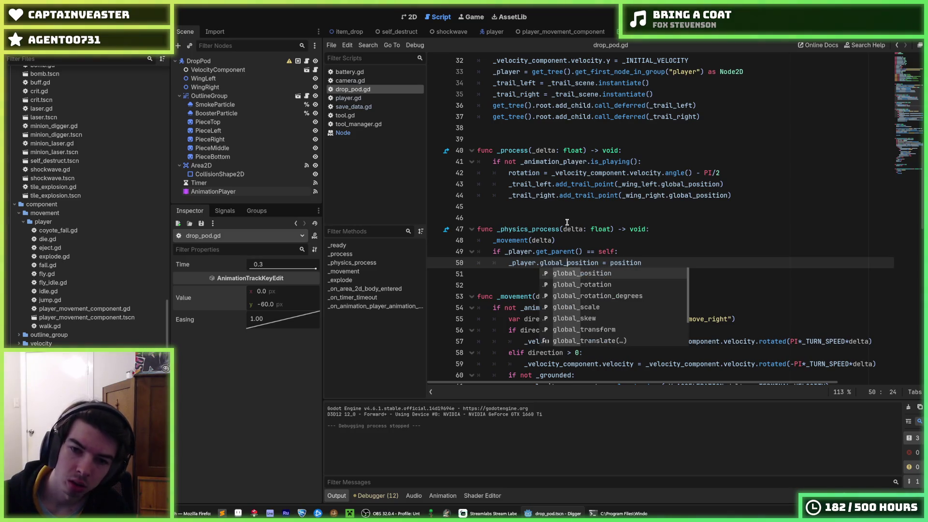
pyautogui.press('End')
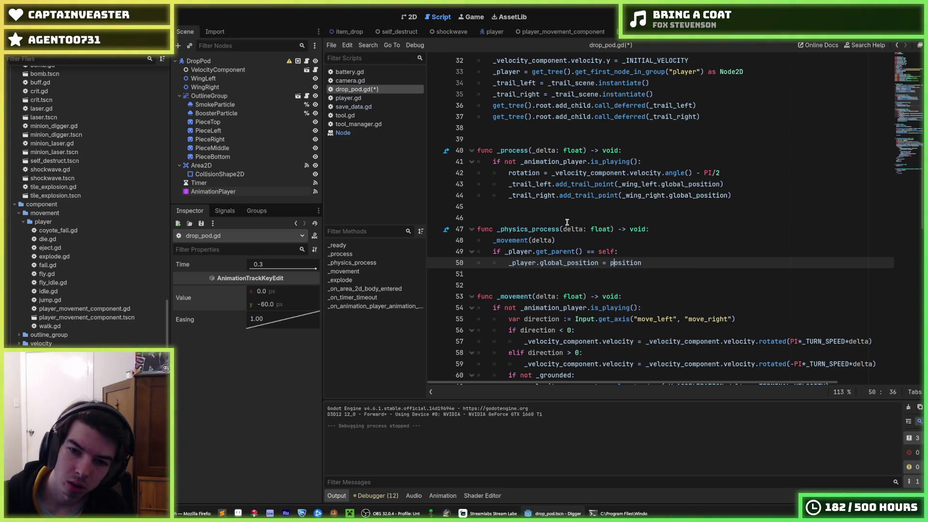
pyautogui.write('global_')
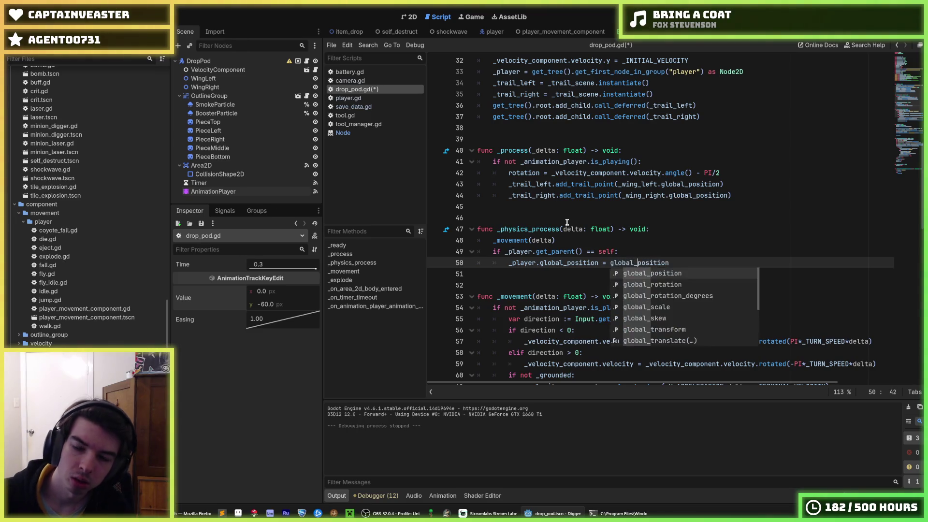
pyautogui.click(661, 213)
pyautogui.click(805, 16)
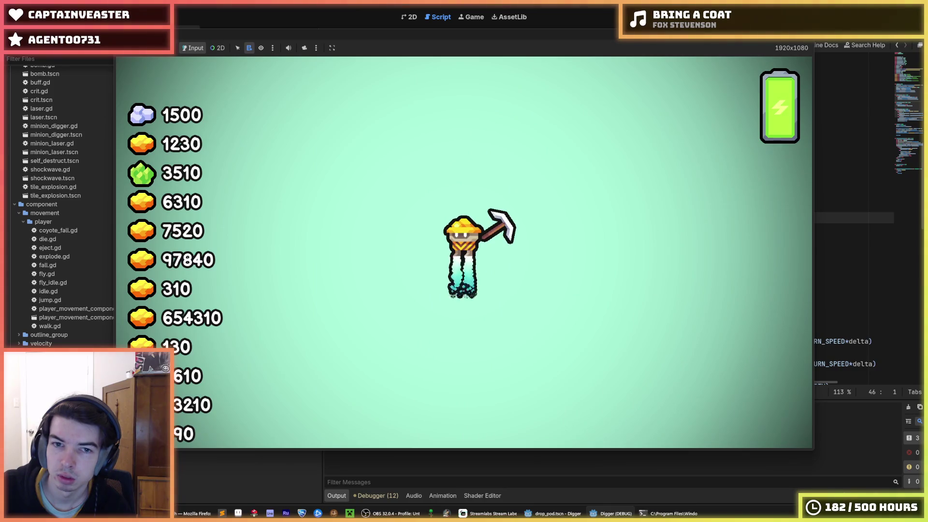
pyautogui.press('F8')
# Step: Settle on the get_parent() == self check, keep plain position on line 50, and save
pyautogui.hotkey('ctrl', 'z')
pyautogui.hotkey('ctrl', 'z')
pyautogui.hotkey('ctrl', 'z')
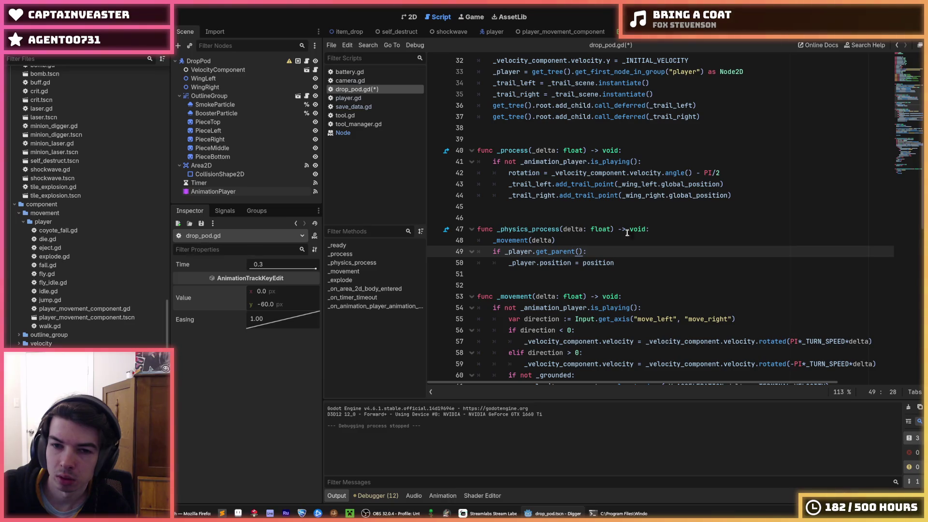
pyautogui.click(611, 250)
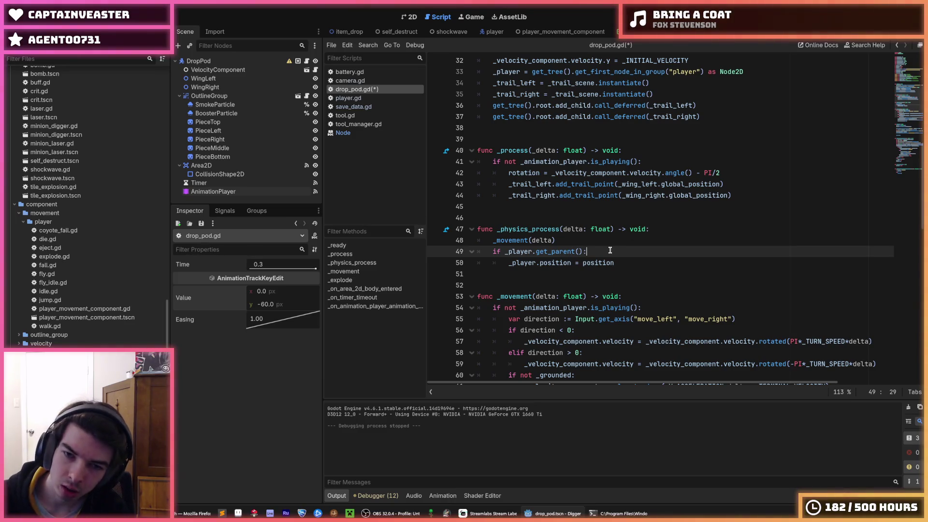
pyautogui.hotkey('ctrl', 'y')
pyautogui.hotkey('ctrl', 'y')
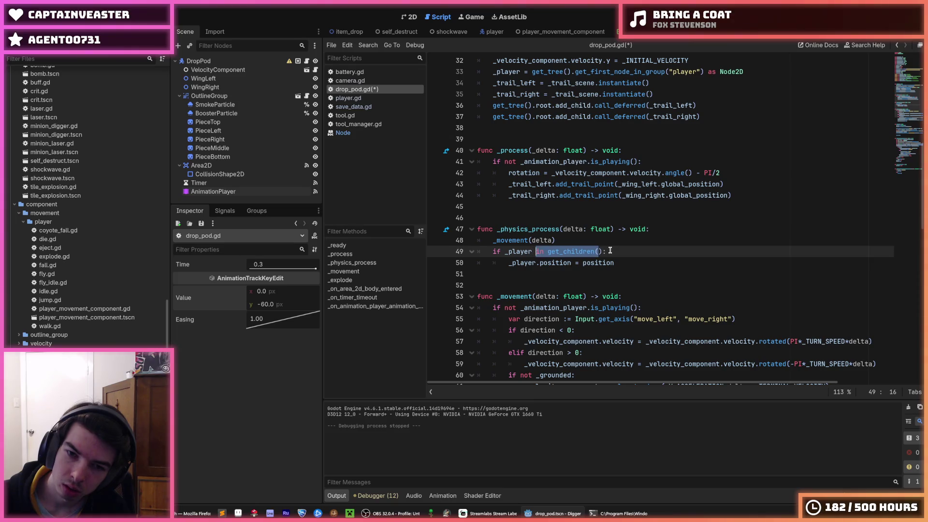
pyautogui.hotkey('ctrl', 'z')
pyautogui.write('== self')
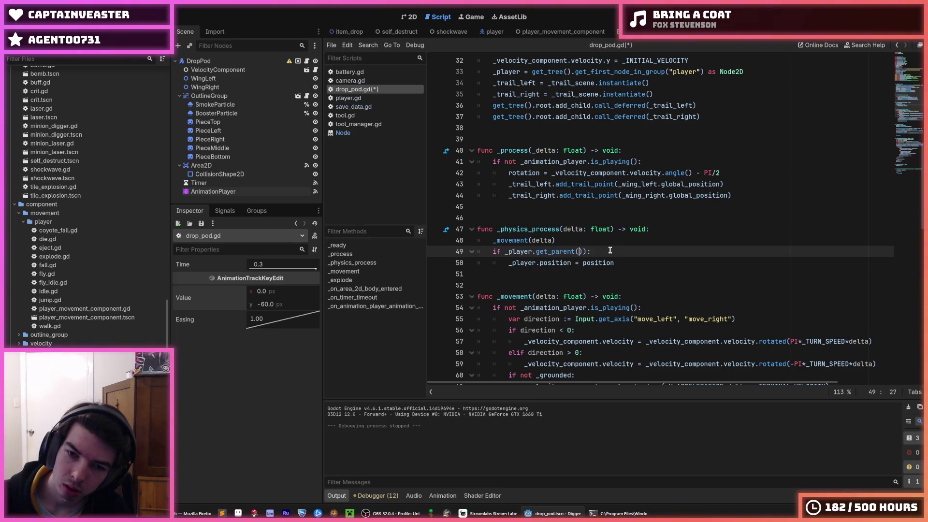
pyautogui.press('Down')
pyautogui.hotkey('ctrl', 'Left')
pyautogui.hotkey('ctrl', 'Left')
pyautogui.hotkey('ctrl', 'Left')
pyautogui.write('global_')
pyautogui.hotkey('ctrl', 'z')
pyautogui.press('Up')
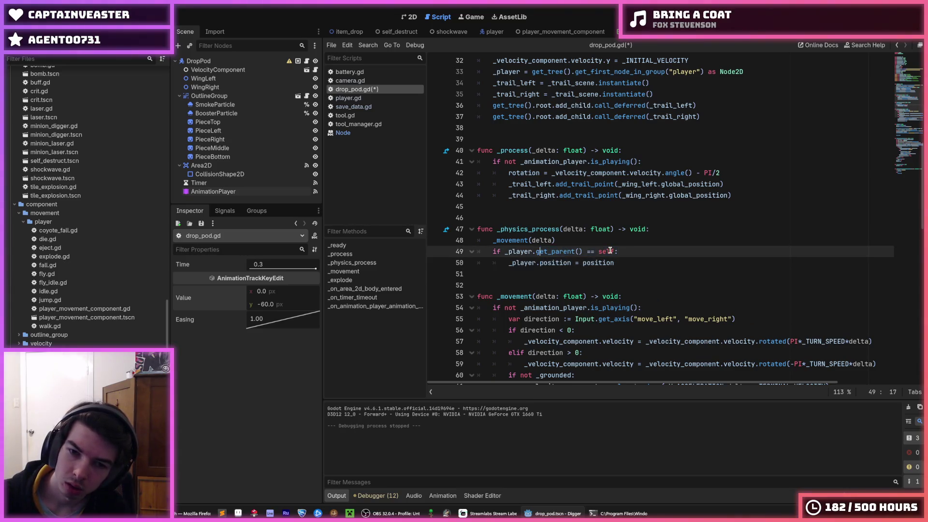
pyautogui.hotkey('ctrl', 's')
# Step: Launch the game again to test the saved drop pod changes
pyautogui.scroll(-8, 619, 247)
pyautogui.scroll(-10, 630, 245)
pyautogui.click(673, 189)
pyautogui.press('F5')
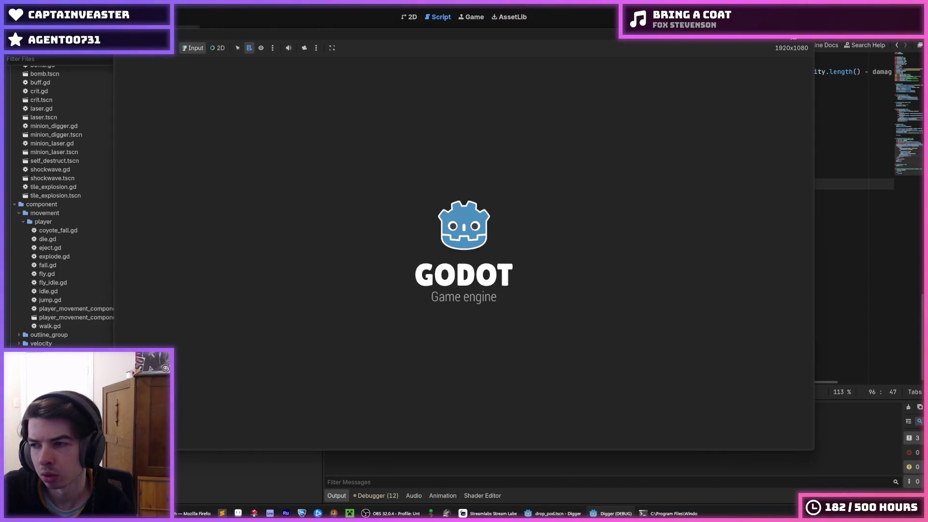
pyautogui.moveTo(785, 40)
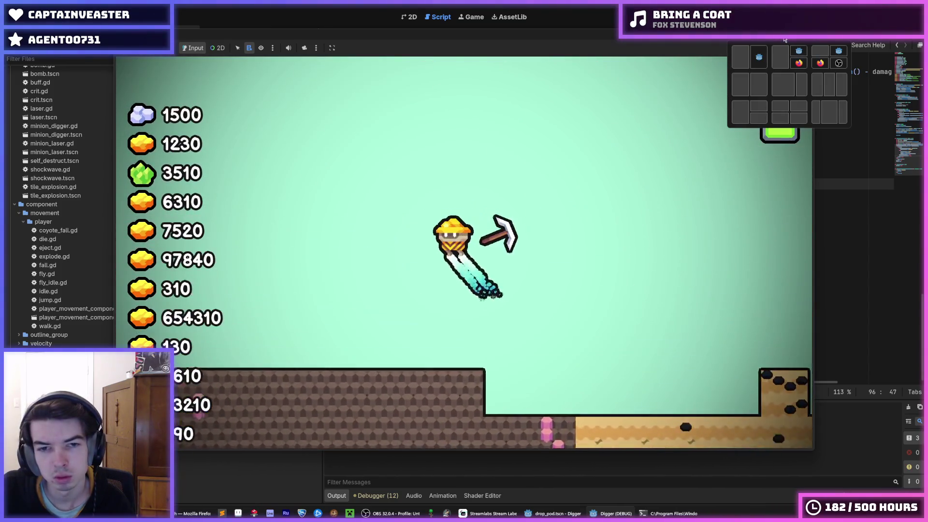
pyautogui.press('F5')
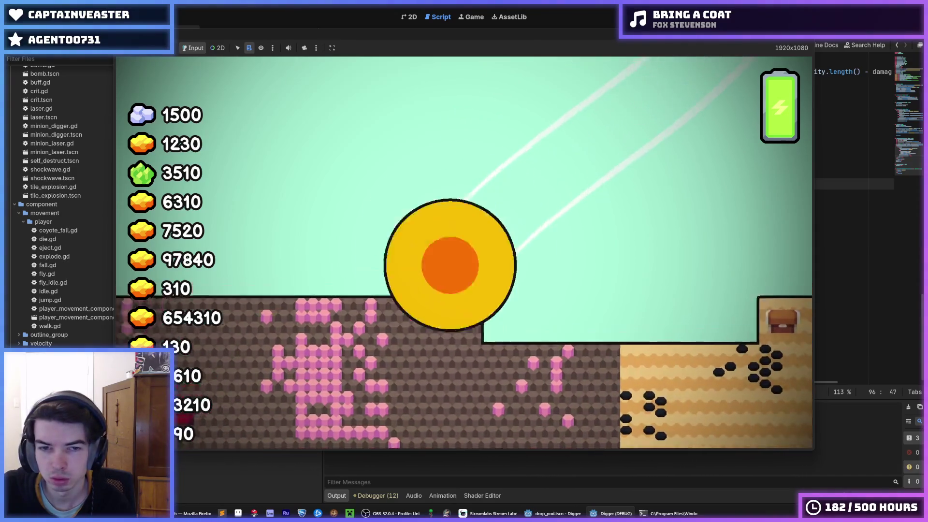
pyautogui.press('a')
pyautogui.press('space')
pyautogui.press('F8')
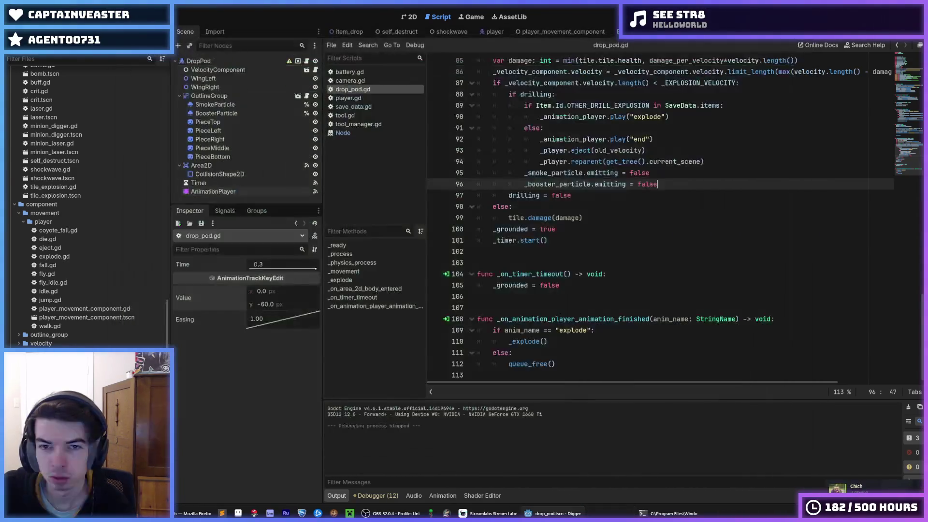
pyautogui.press('F5')
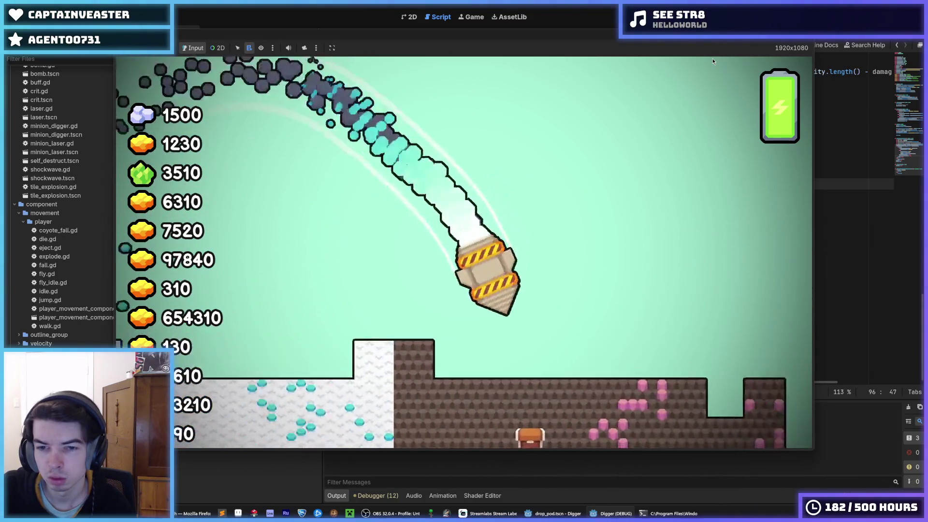
pyautogui.press('F8')
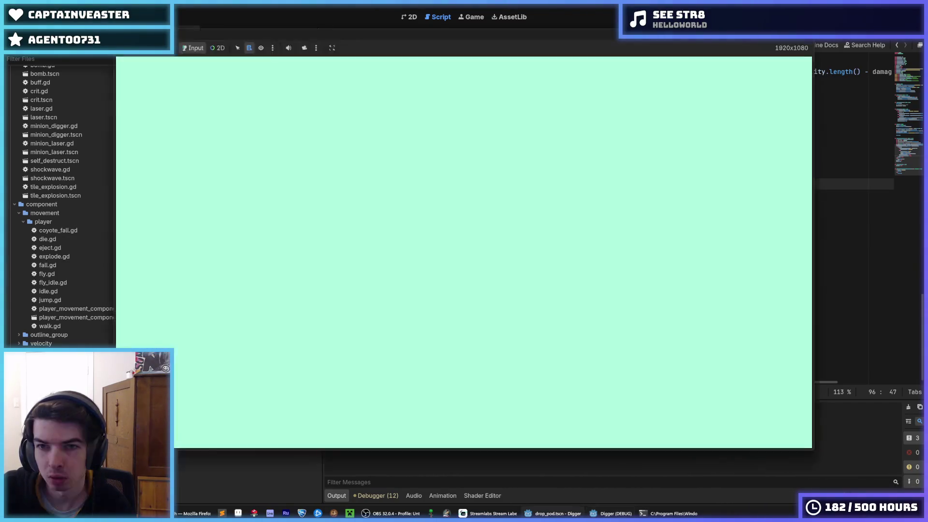
pyautogui.click(709, 150)
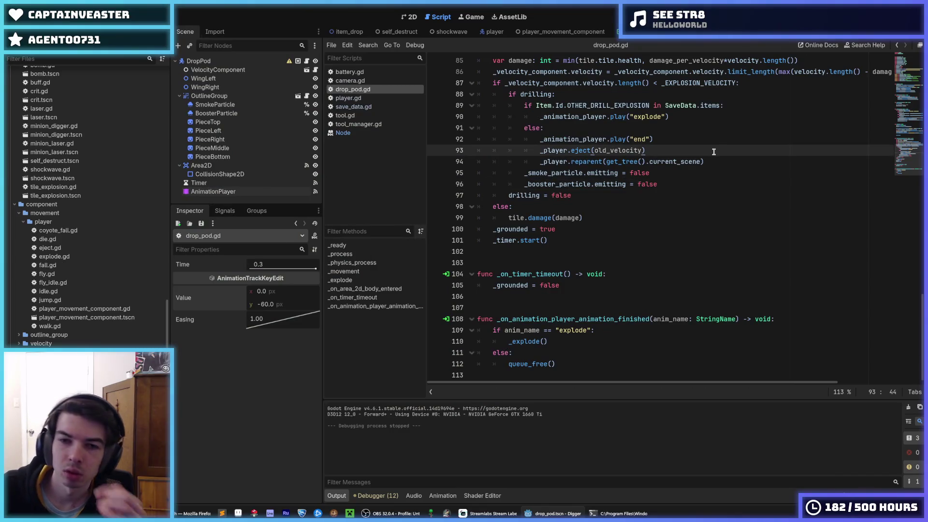
pyautogui.scroll(5, 702, 148)
pyautogui.scroll(12, 701, 148)
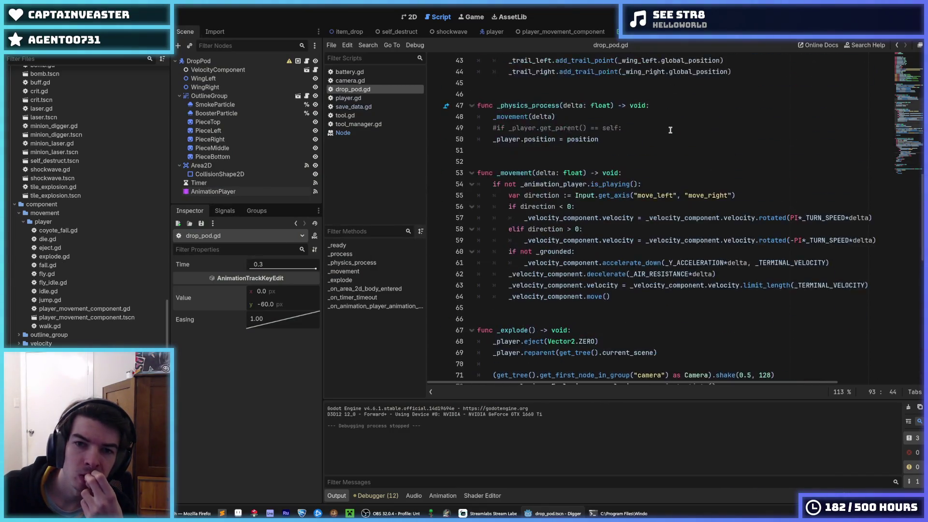
pyautogui.scroll(9, 670, 130)
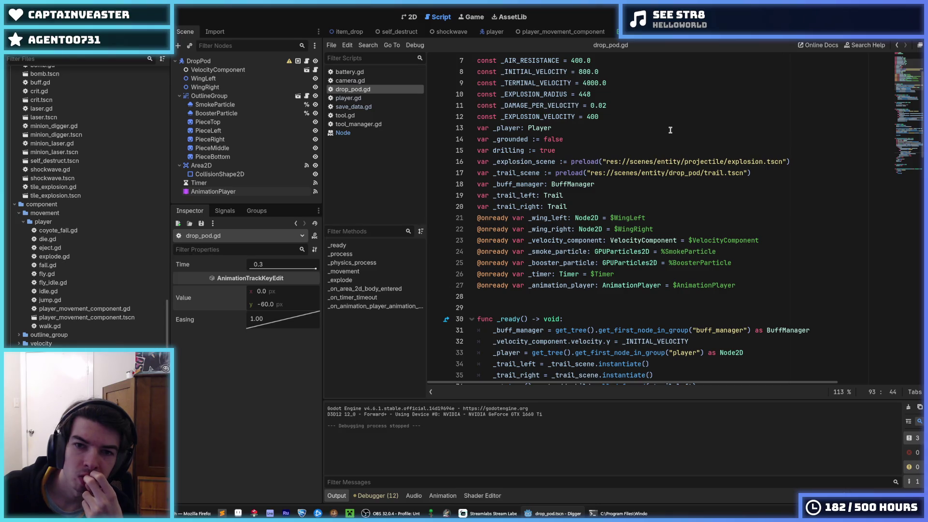
pyautogui.scroll(-4, 648, 138)
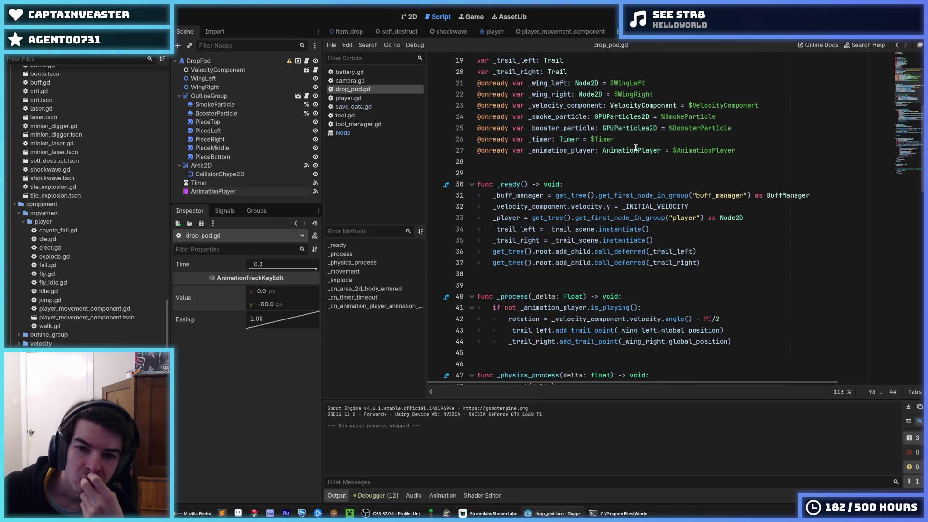
pyautogui.scroll(-4, 636, 148)
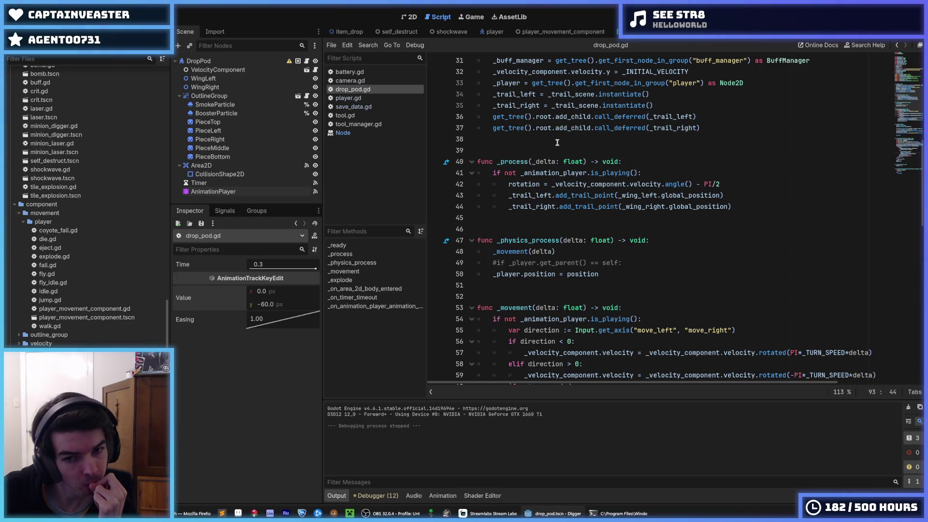
pyautogui.moveTo(638, 269); pyautogui.dragTo(462, 265)
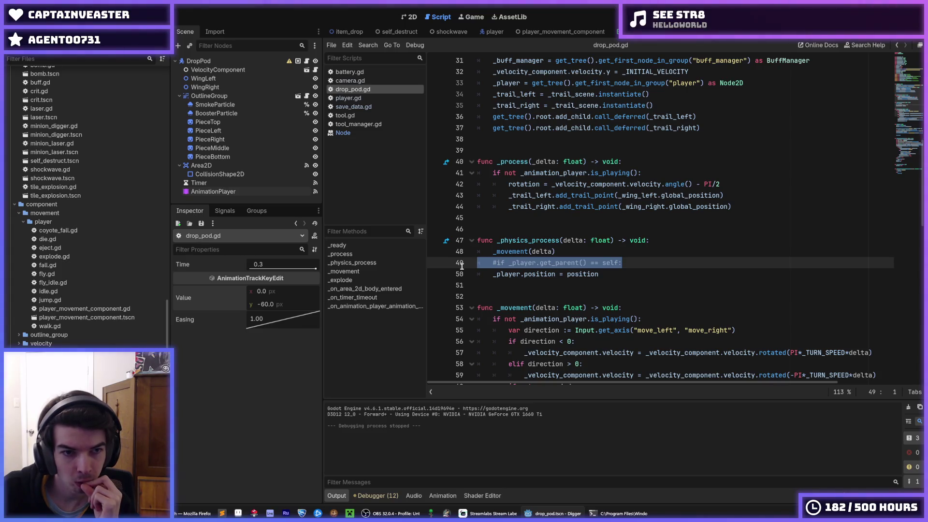
pyautogui.scroll(-4, 462, 269)
pyautogui.scroll(4, 531, 269)
pyautogui.scroll(-5, 618, 268)
pyautogui.scroll(-4, 617, 268)
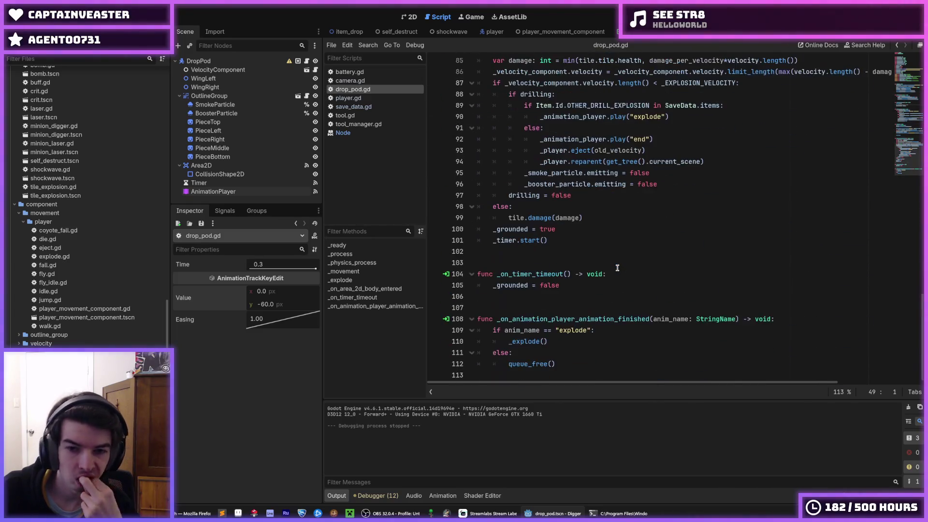
pyautogui.click(607, 275)
pyautogui.click(531, 207)
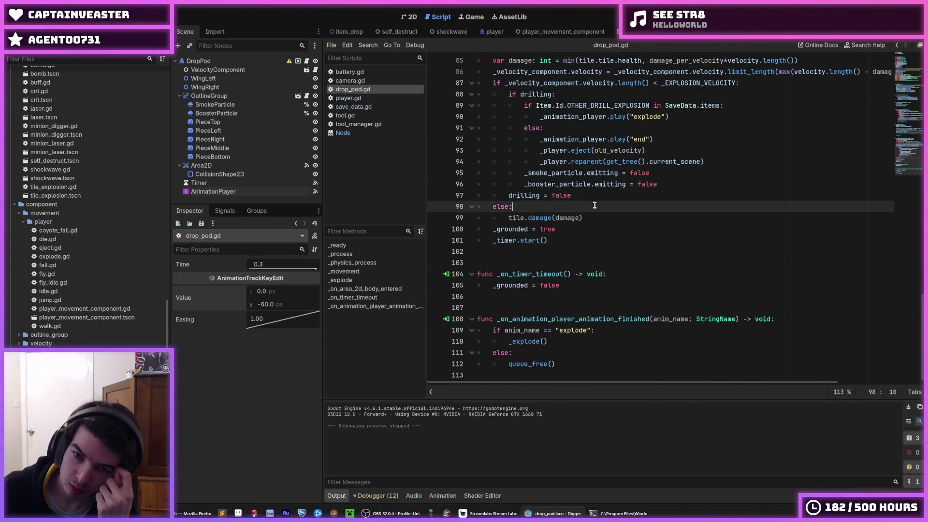
# Step: Add '_ejected = true' on line 93, before _player.eject(old_velocity) in the else branch
pyautogui.doubleClick(537, 196)
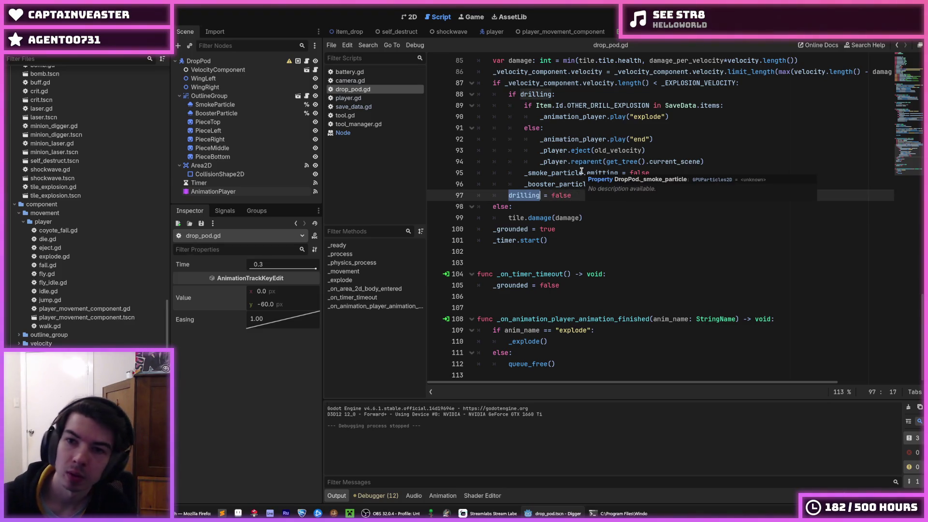
pyautogui.press('Up')
pyautogui.press('Up')
pyautogui.press('Up')
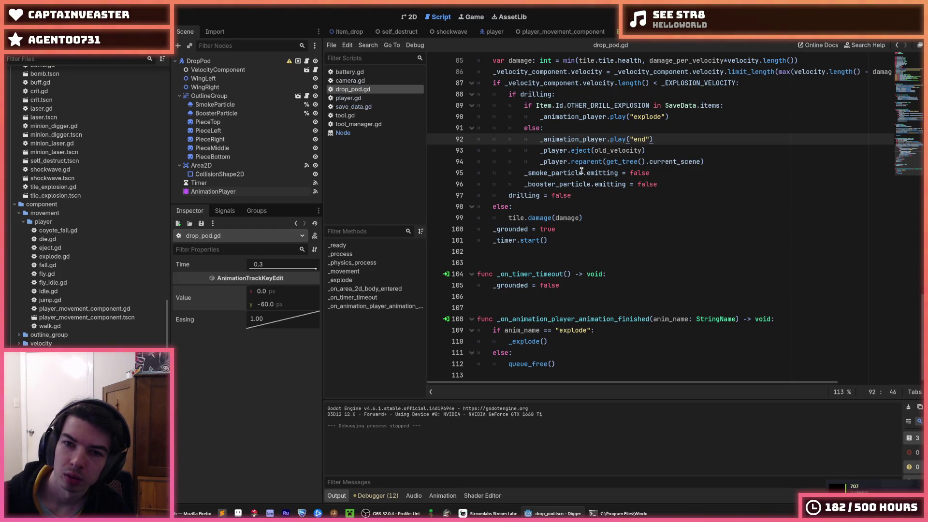
pyautogui.press('Return')
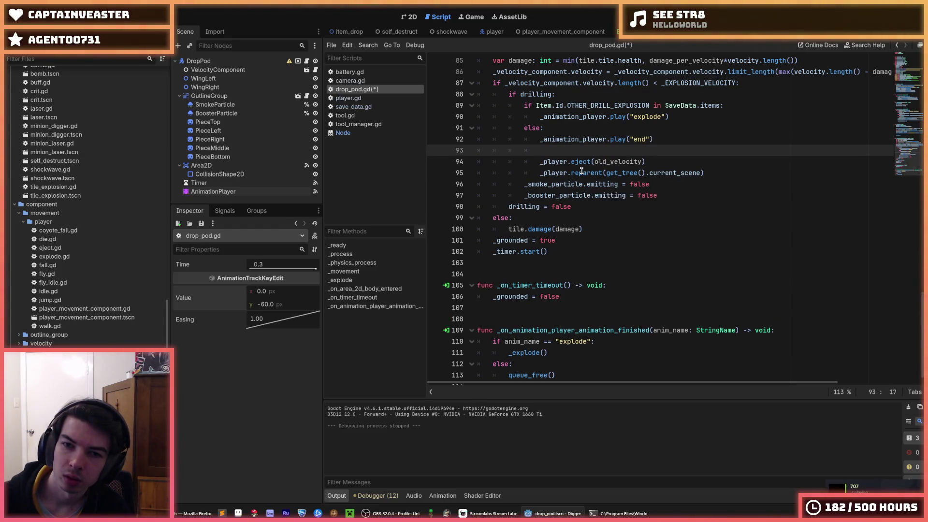
pyautogui.write('ejected =true')
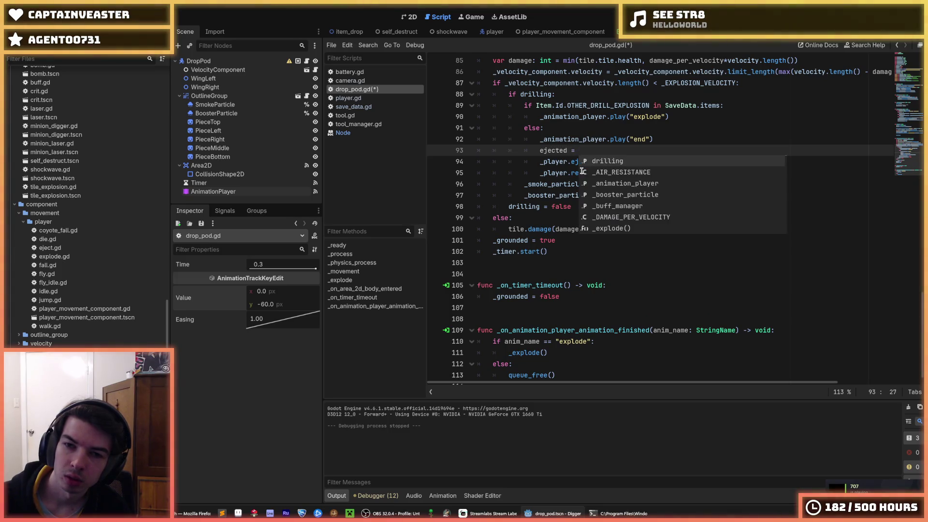
pyautogui.press('Home')
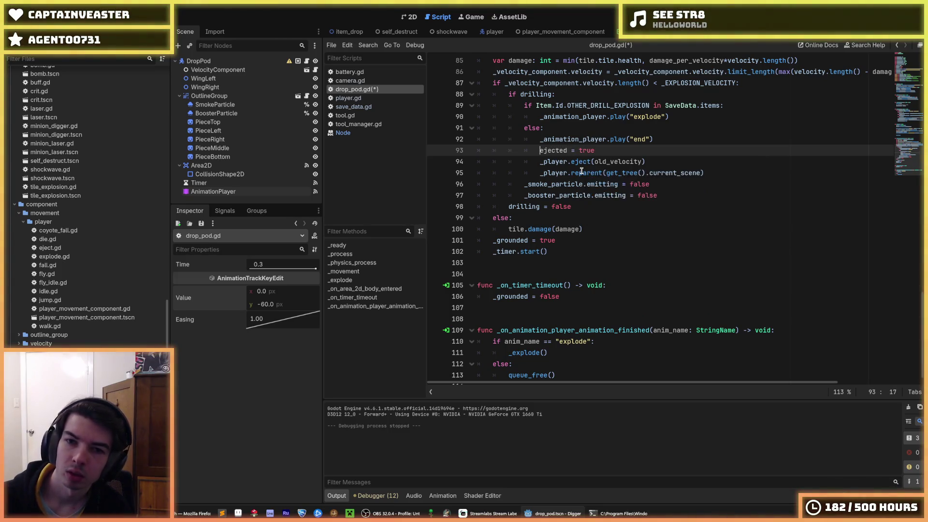
pyautogui.write('_')
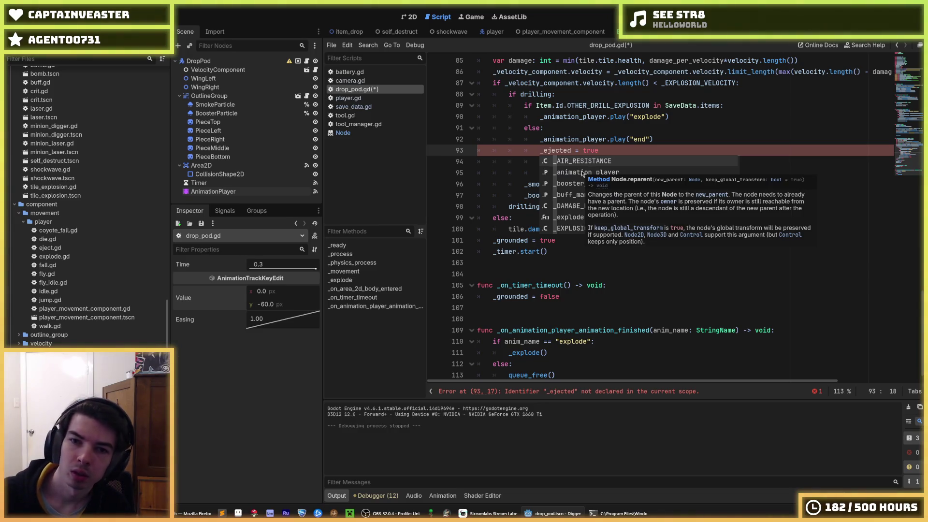
pyautogui.doubleClick(550, 150)
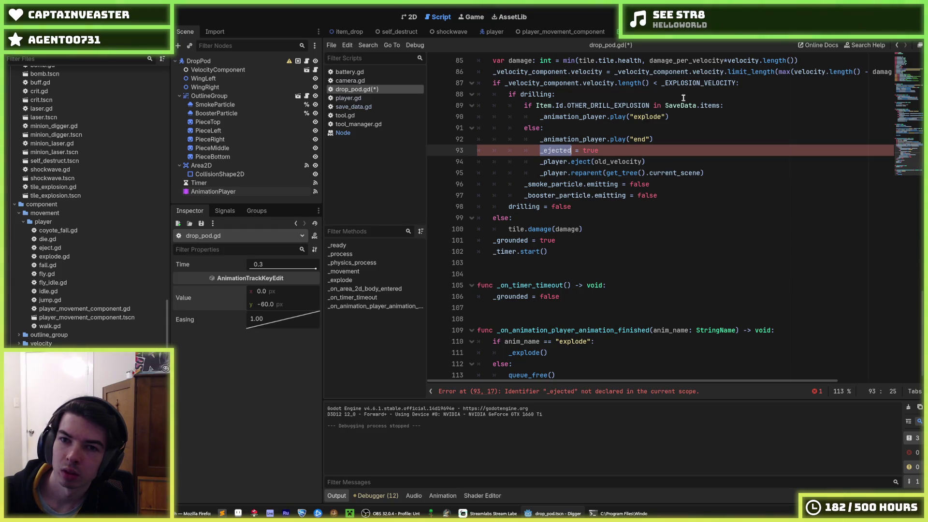
# Step: Select the drilling variable name on line 97, ready to rename it
pyautogui.click(574, 94)
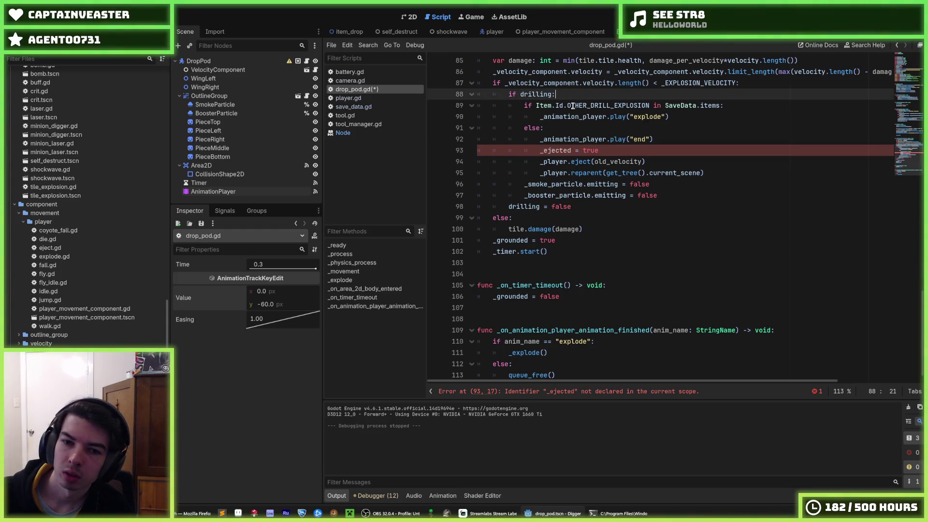
pyautogui.doubleClick(536, 207)
pyautogui.scroll(15, 536, 206)
pyautogui.scroll(-10, 536, 207)
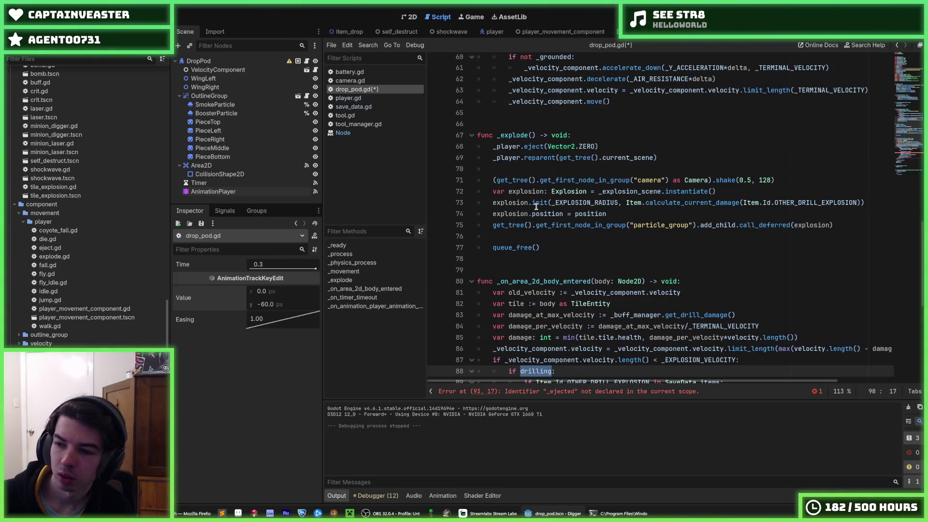
# Step: Rename the drilling variable to _drilling and save drop_pod.gd
pyautogui.press('Left')
pyautogui.write('_')
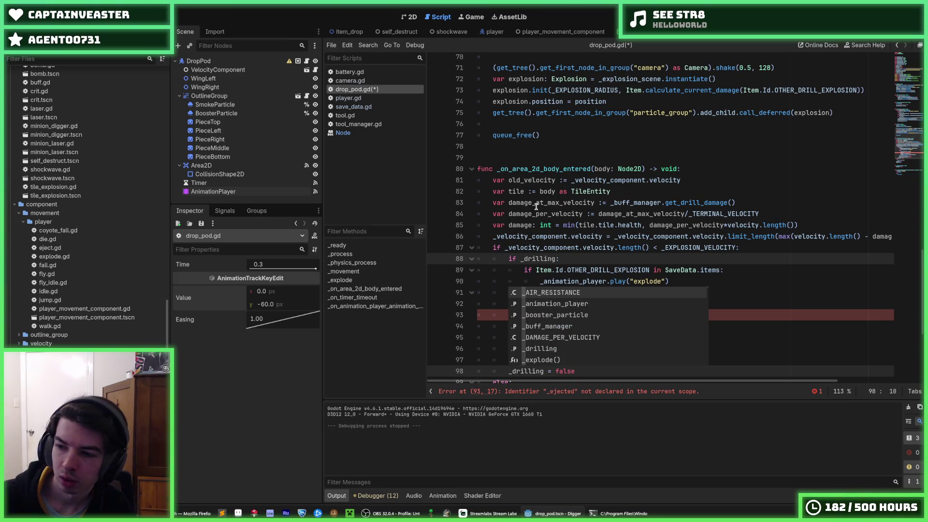
pyautogui.hotkey('ctrl', 's')
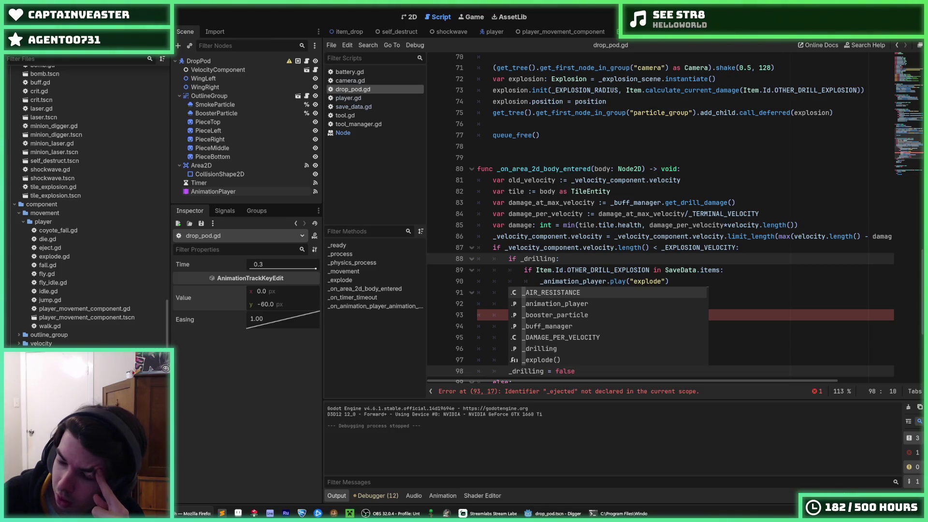
# Step: Put '_ejected = true' after the player reparent call in _explode
pyautogui.click(841, 328)
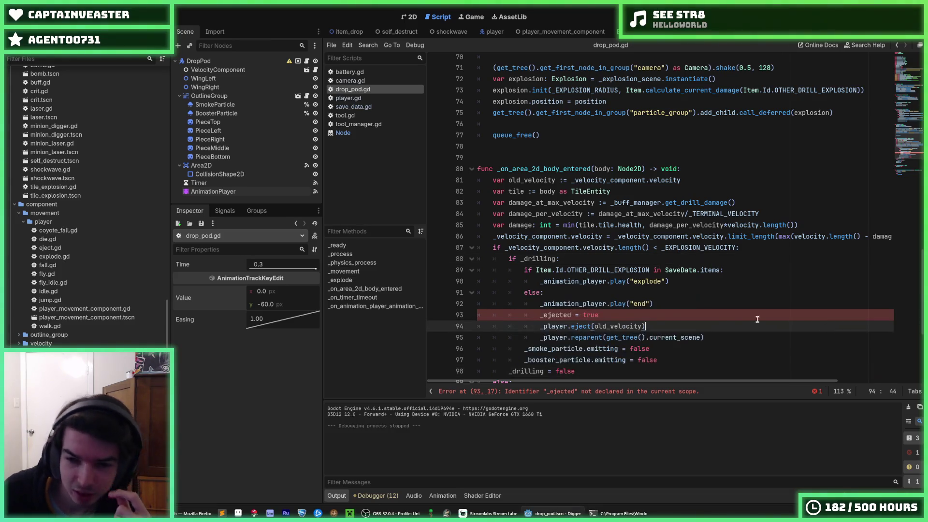
pyautogui.click(725, 315)
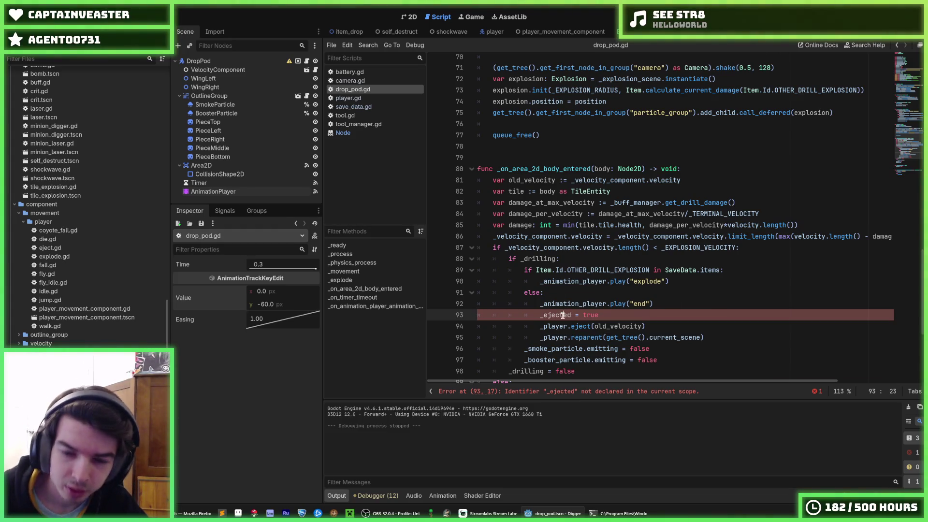
pyautogui.hotkey('ctrl', 'z')
pyautogui.hotkey('ctrl', 'z')
pyautogui.hotkey('ctrl', 'z')
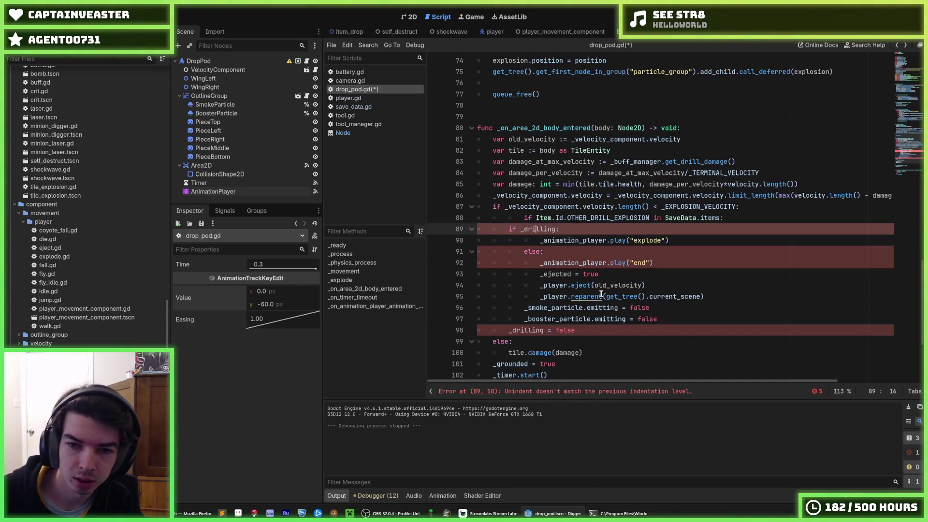
pyautogui.hotkey('ctrl', 'z')
pyautogui.hotkey('ctrl', 'z')
pyautogui.hotkey('ctrl', 'z')
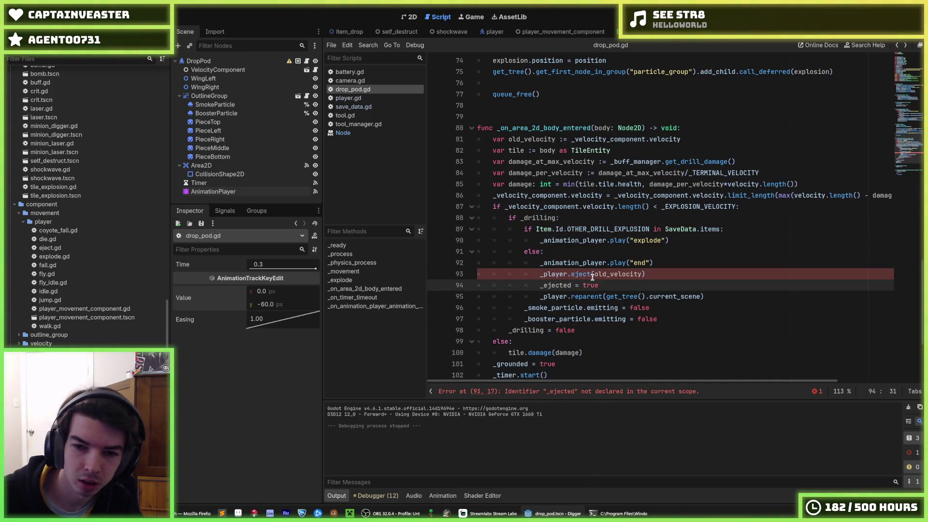
pyautogui.doubleClick(560, 296)
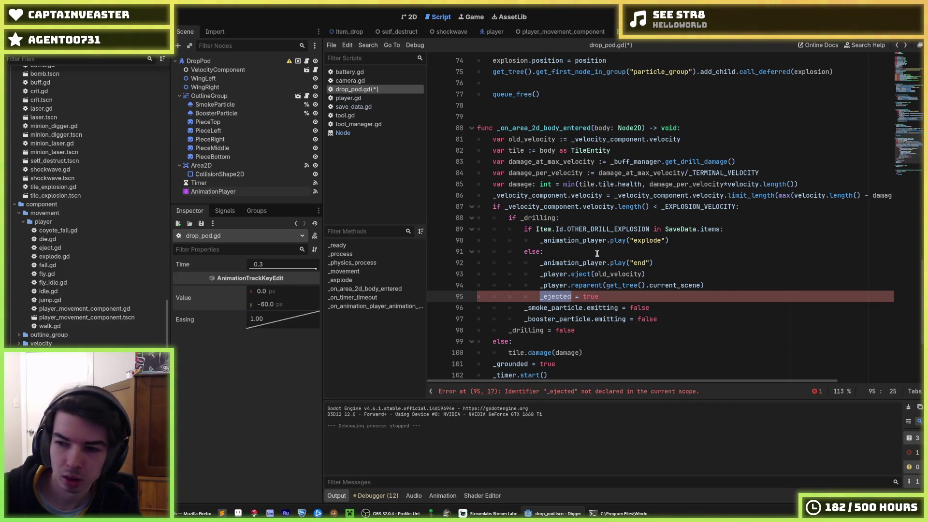
# Step: Declare 'var _ejected := false' below _drilling and check the reparent and eject calls
pyautogui.scroll(20, 565, 244)
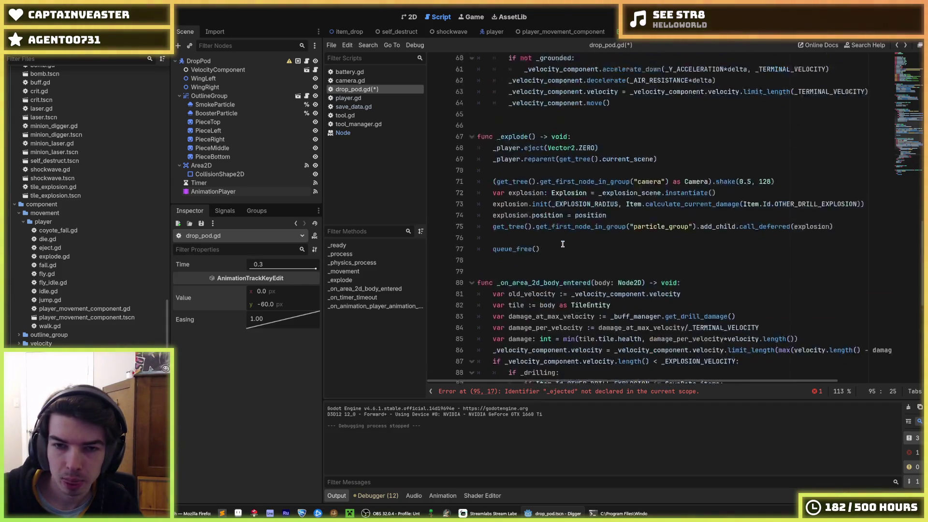
pyautogui.click(582, 213)
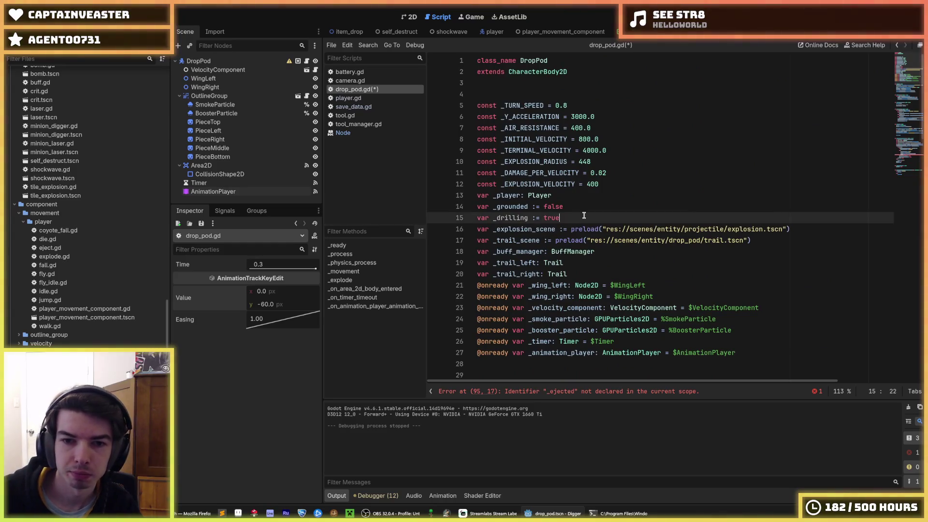
pyautogui.press('Return')
pyautogui.write('var _e')
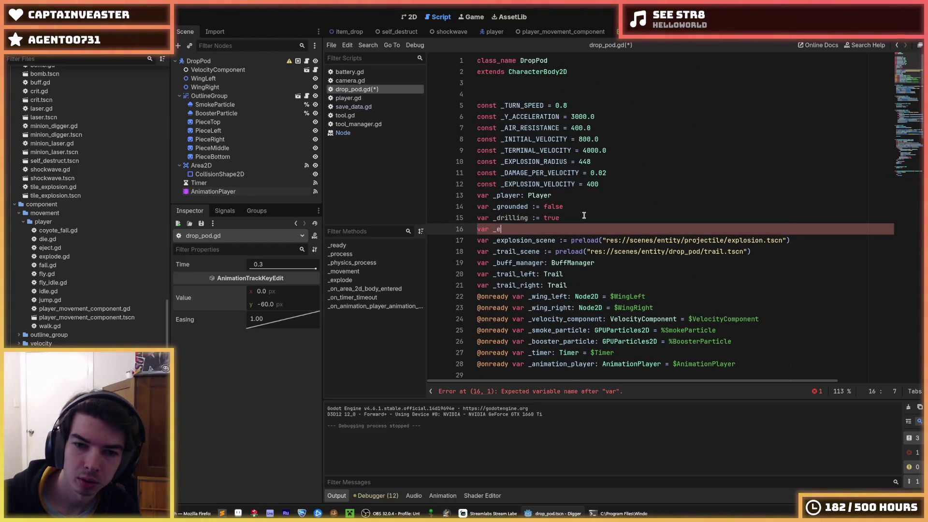
pyautogui.write(' false')
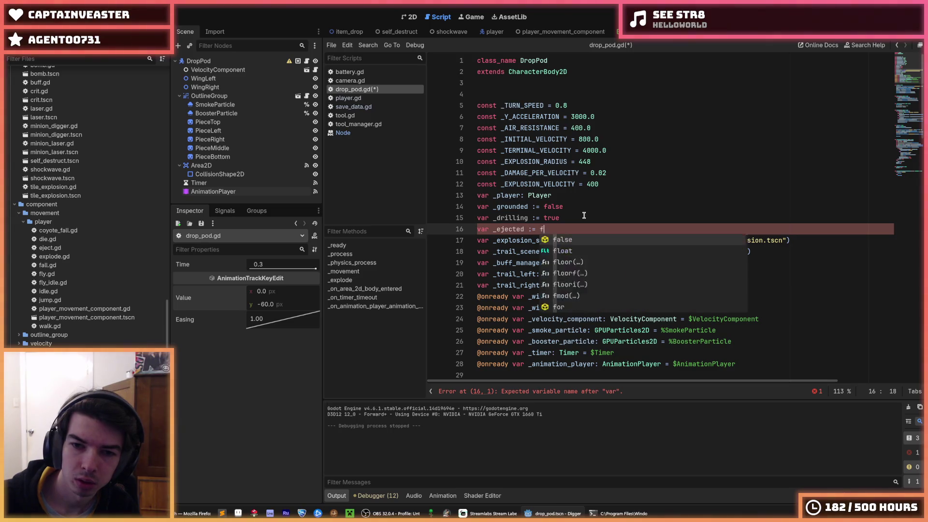
pyautogui.scroll(-20, 574, 217)
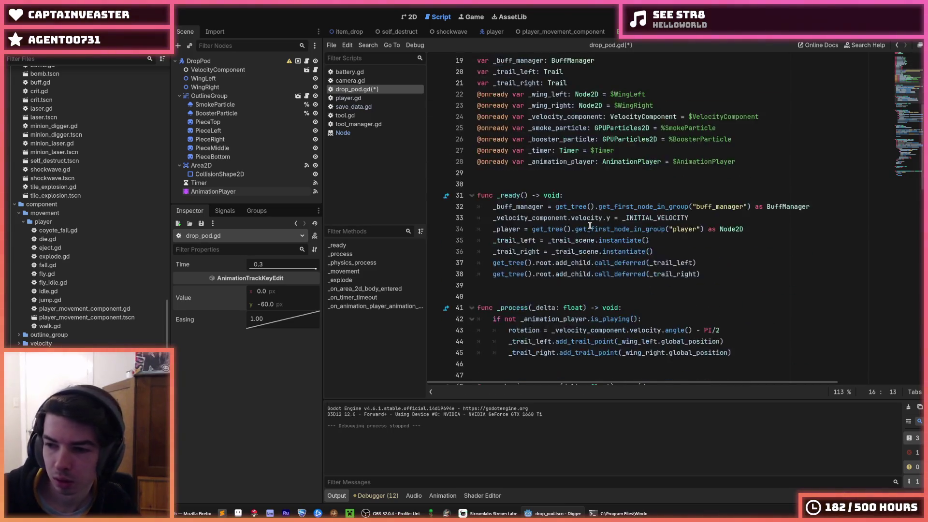
pyautogui.click(659, 162)
pyautogui.click(657, 153)
pyautogui.click(654, 156)
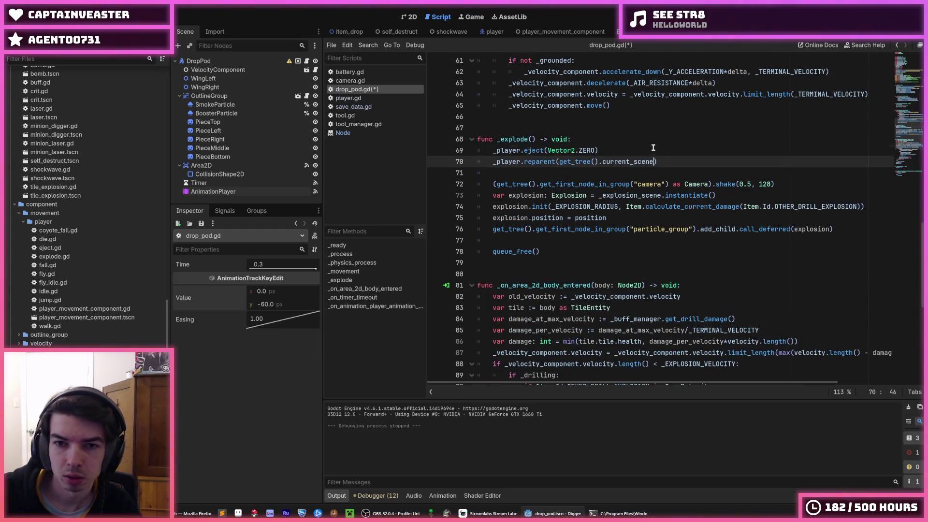
pyautogui.click(653, 147)
# Step: Uncomment the line-50 check as 'if not ejected:' with the position update indented, save and run
pyautogui.scroll(-8, 653, 174)
pyautogui.scroll(5, 613, 226)
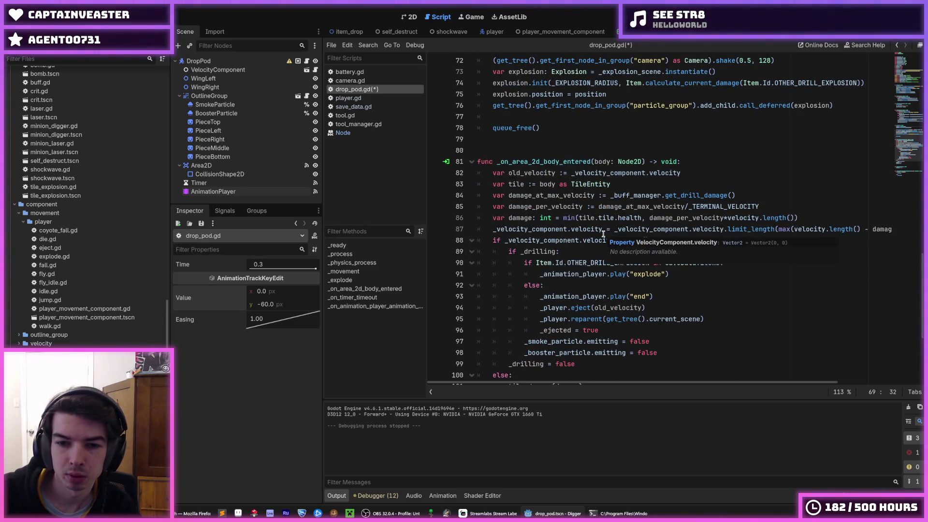
pyautogui.scroll(13, 602, 231)
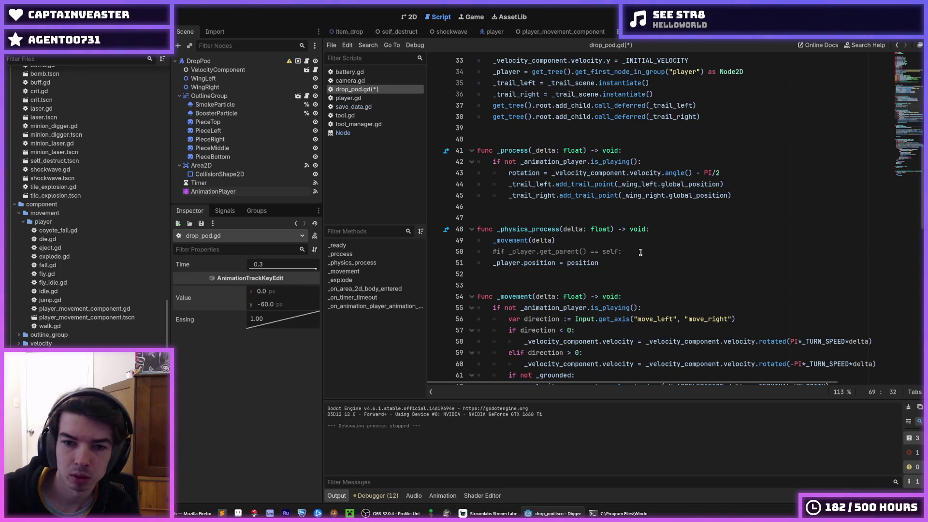
pyautogui.click(641, 251)
pyautogui.hotkey('ctrl', 'k')
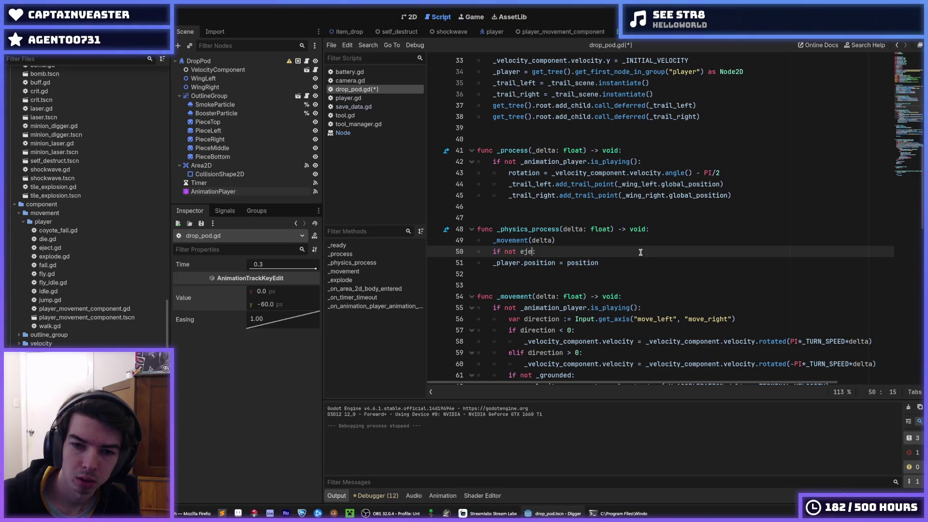
pyautogui.write('cted')
pyautogui.press('Down')
pyautogui.press('Tab')
pyautogui.press('Up')
pyautogui.press('End')
pyautogui.hotkey('ctrl', 's')
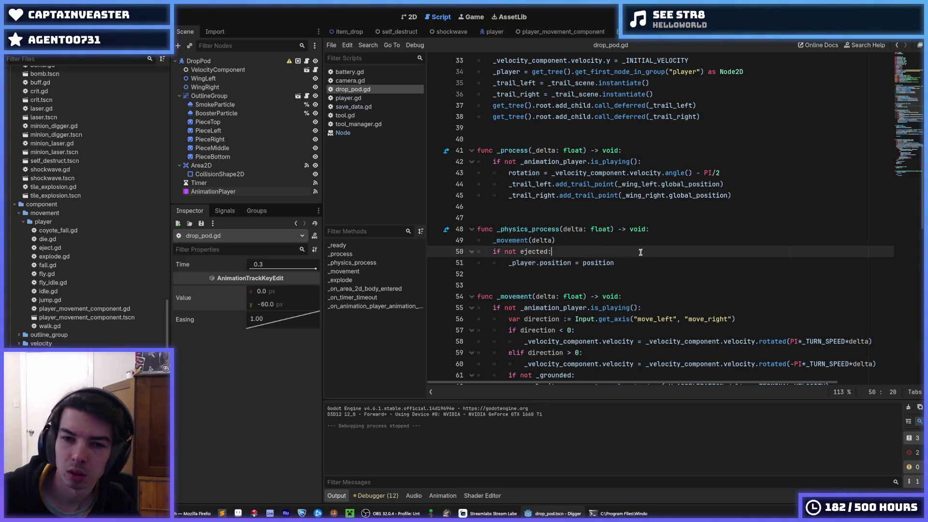
pyautogui.press('F5')
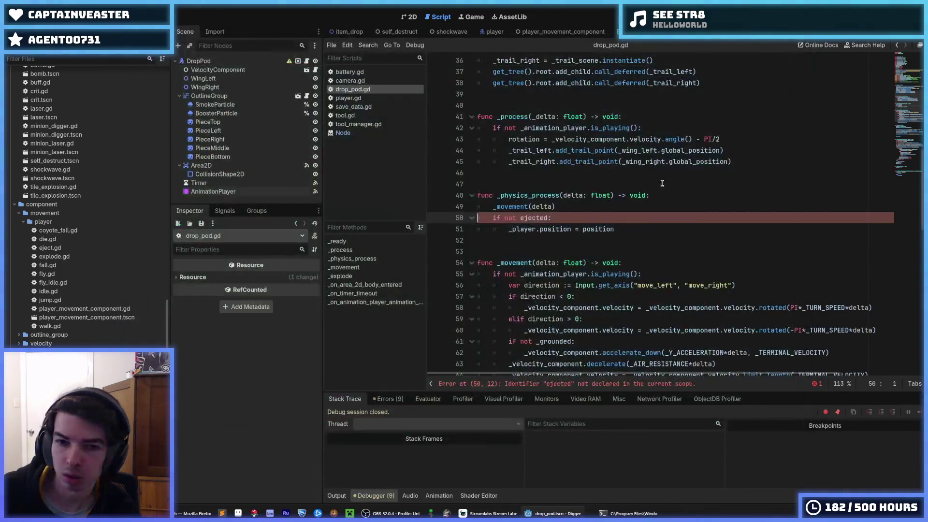
# Step: Correct the drop pod condition to 'if not _ejected:' and rerun the game
pyautogui.click(585, 220)
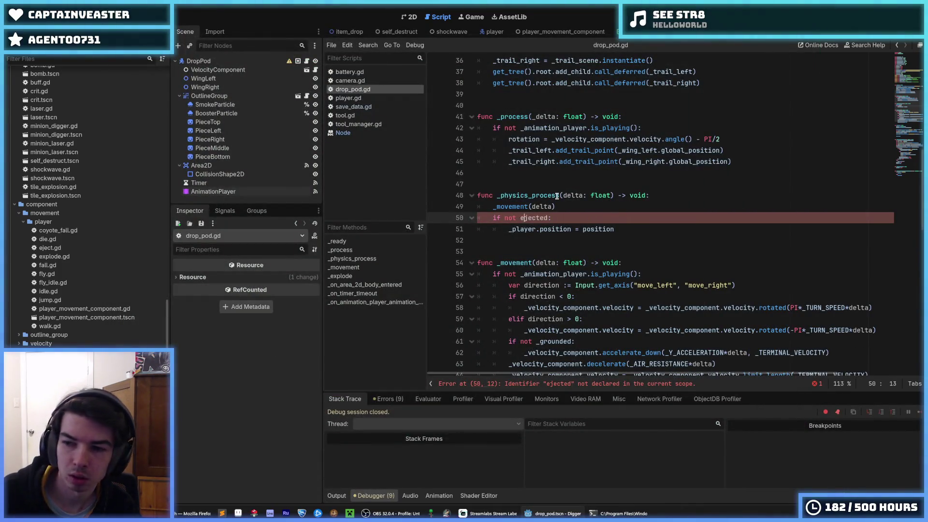
pyautogui.write('_')
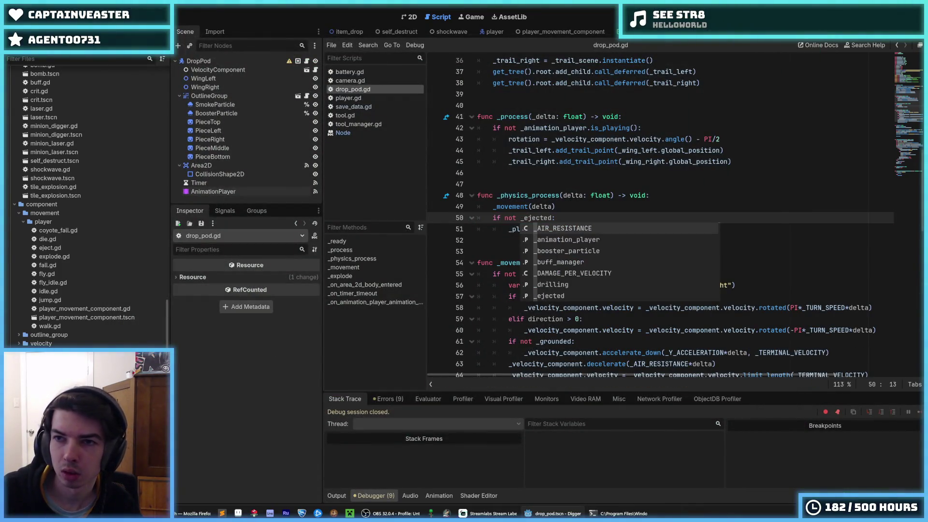
pyautogui.press('F5')
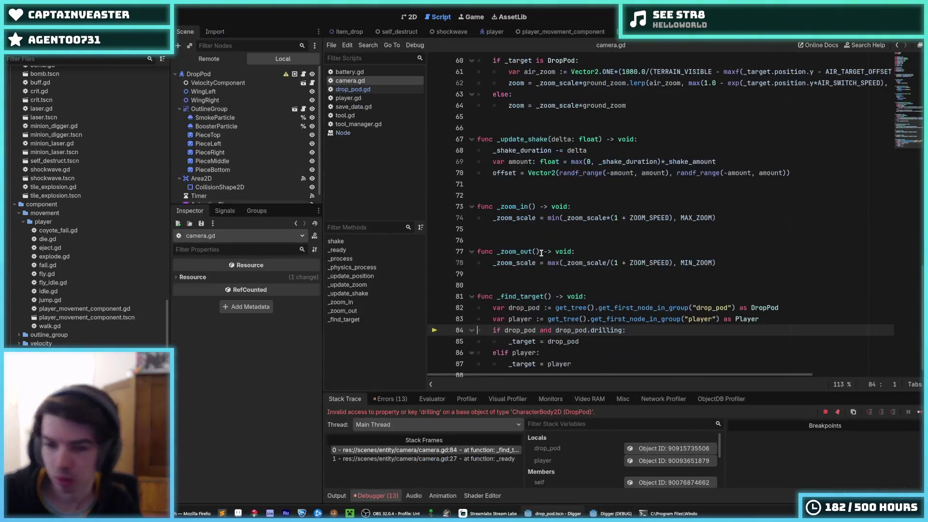
# Step: Change camera.gd's drop pod check to 'not drop_pod.ejected' and stop the game
pyautogui.scroll(-1, 596, 313)
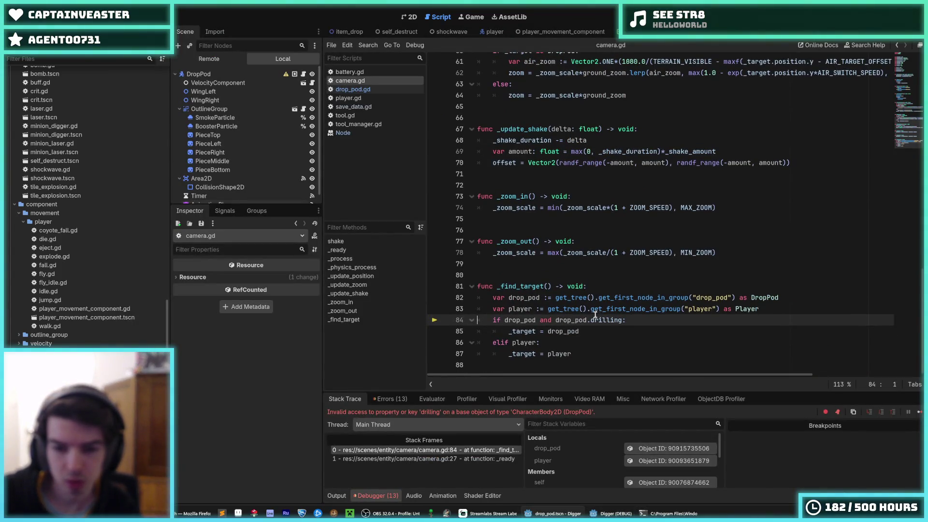
pyautogui.click(603, 246)
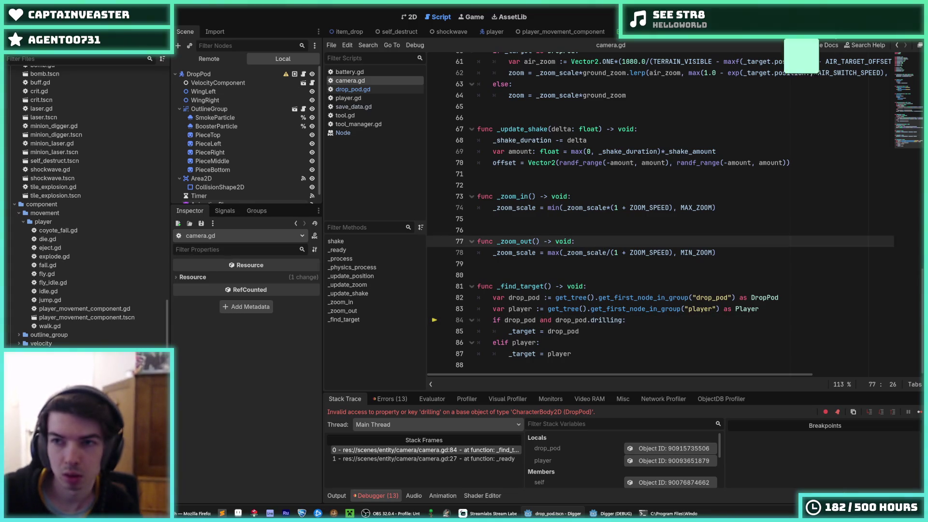
pyautogui.doubleClick(602, 320)
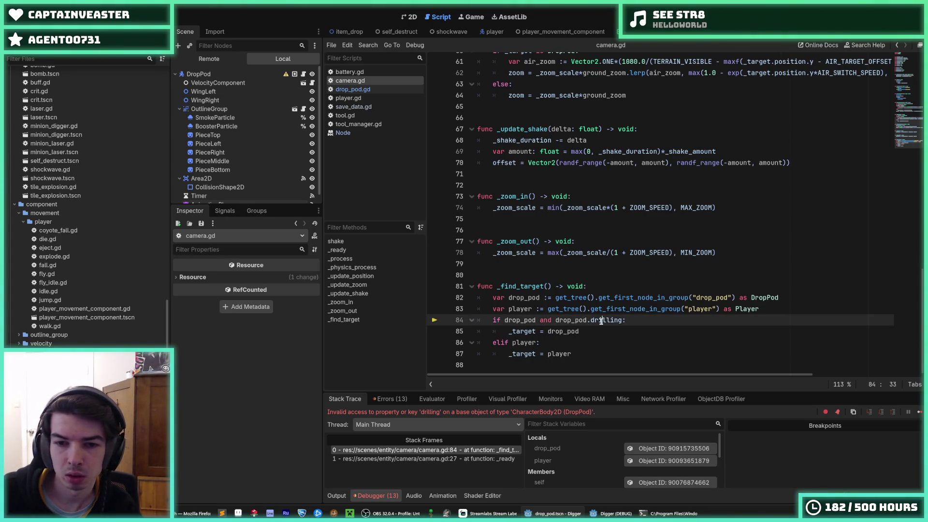
pyautogui.write('ejecte')
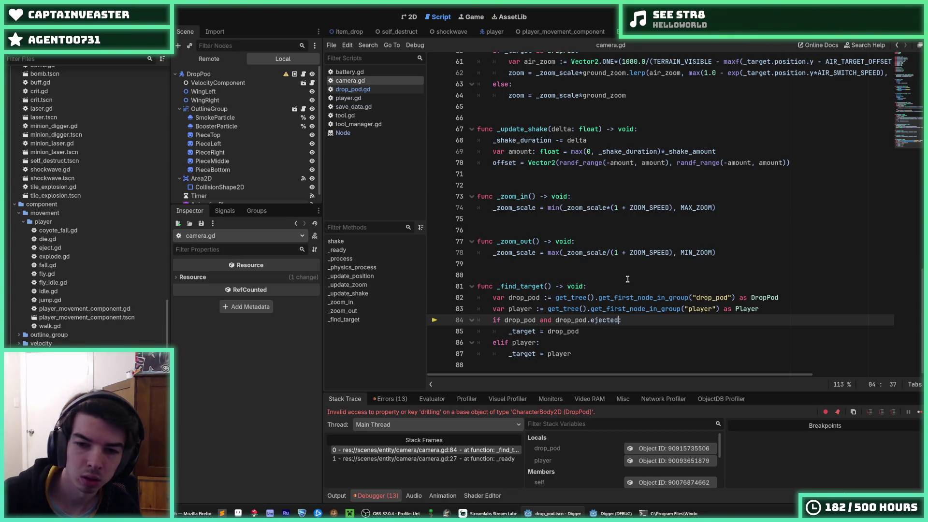
pyautogui.click(601, 298)
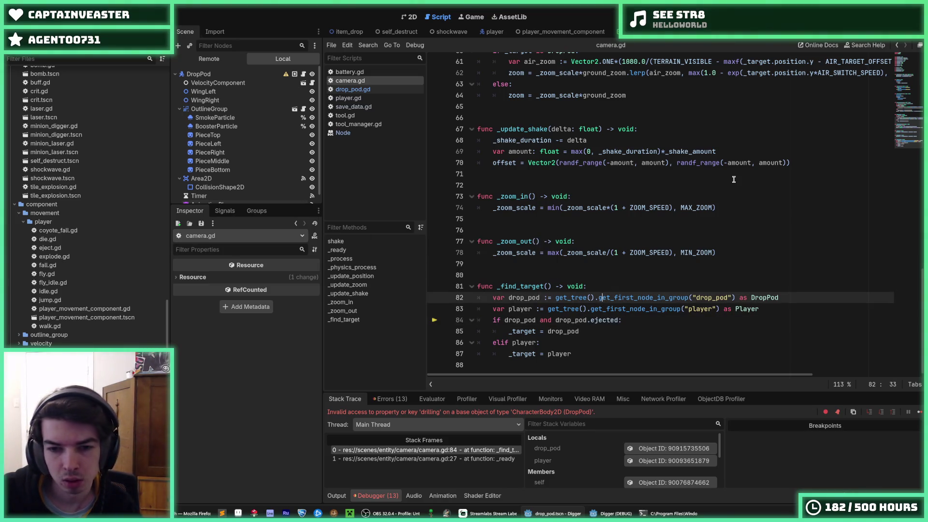
pyautogui.press('F8')
pyautogui.click(556, 320)
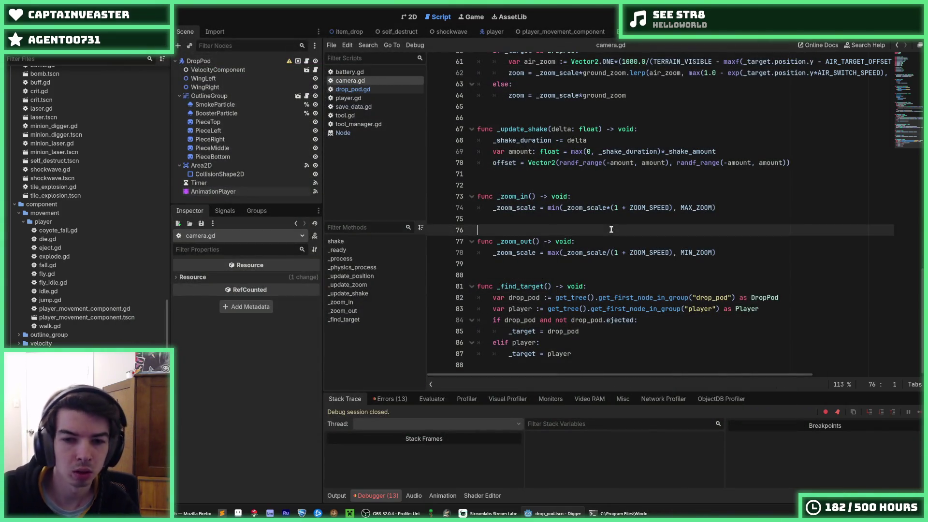
pyautogui.click(370, 89)
pyautogui.click(590, 196)
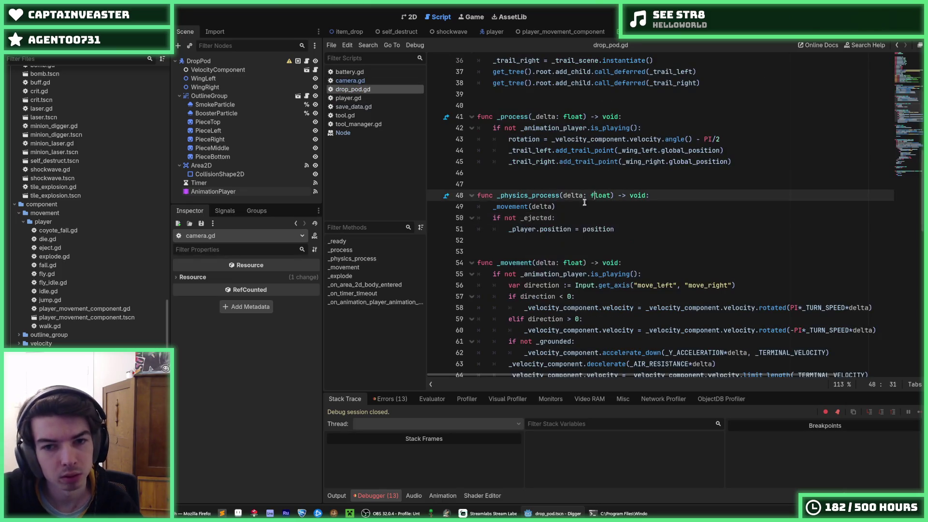
# Step: Rename the _ejected declaration to 'var ejected := false' in drop_pod.gd
pyautogui.click(520, 218)
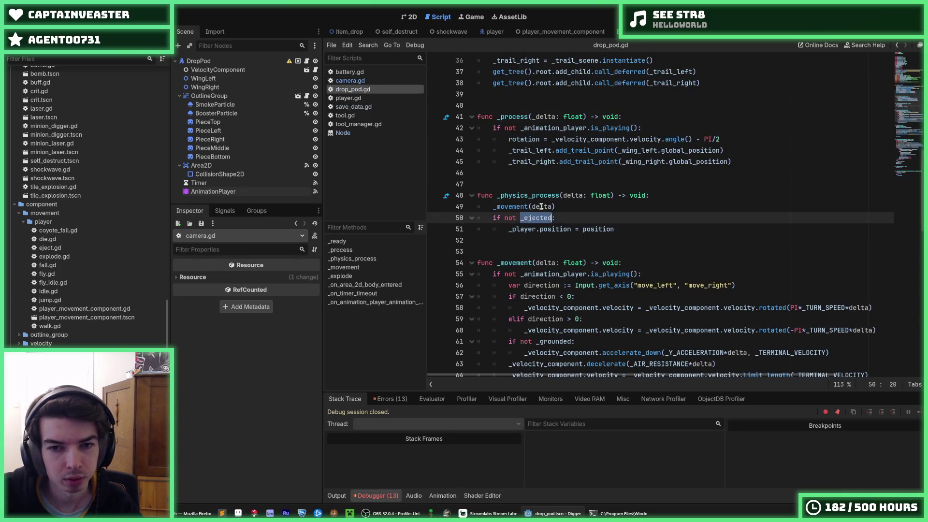
pyautogui.keyDown('ctrl'); pyautogui.click(527, 218); pyautogui.keyUp('ctrl')
pyautogui.hotkey('alt', 'Left')
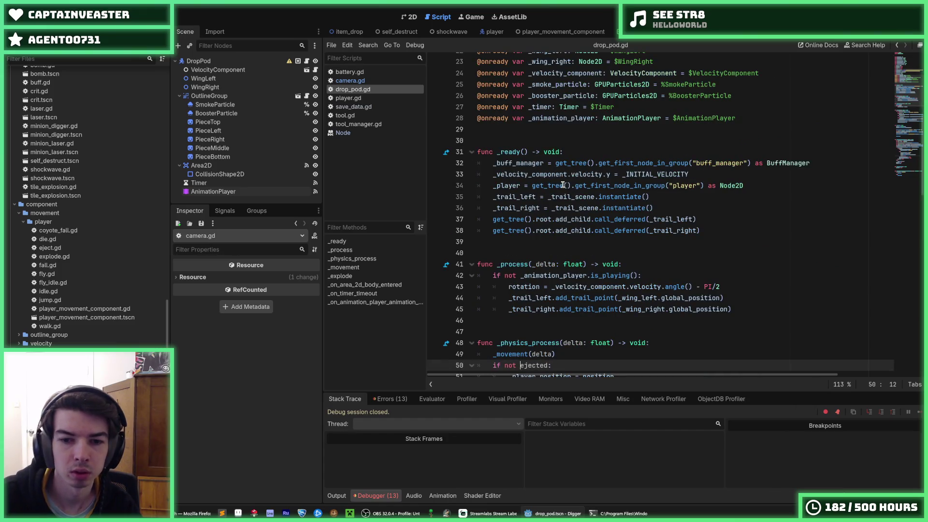
pyautogui.scroll(8, 642, 216)
pyautogui.click(659, 185)
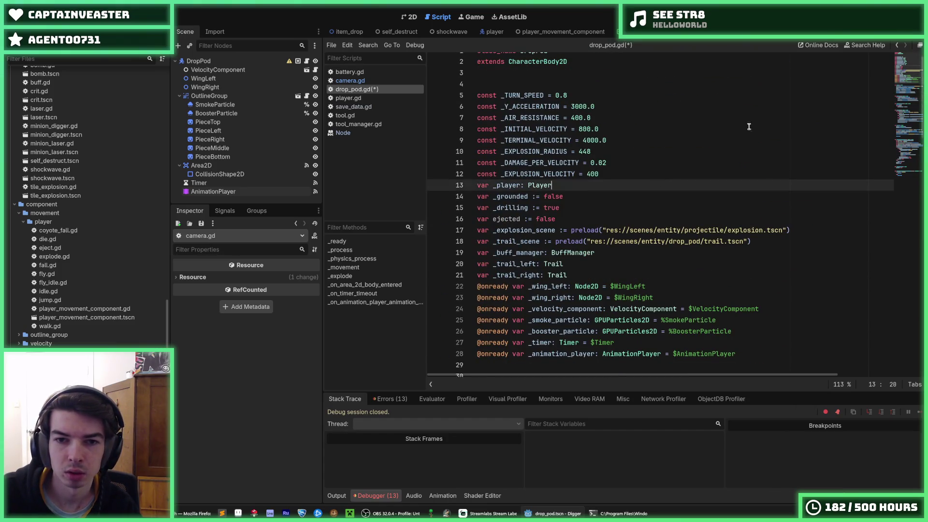
pyautogui.click(557, 217)
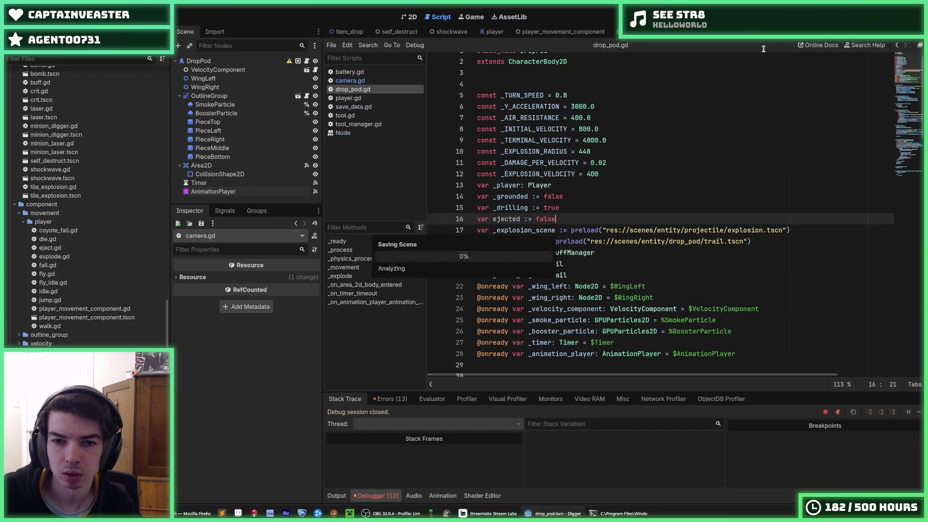
# Step: Run the game twice to watch the pod land and blast a crater, then close it
pyautogui.press('F5')
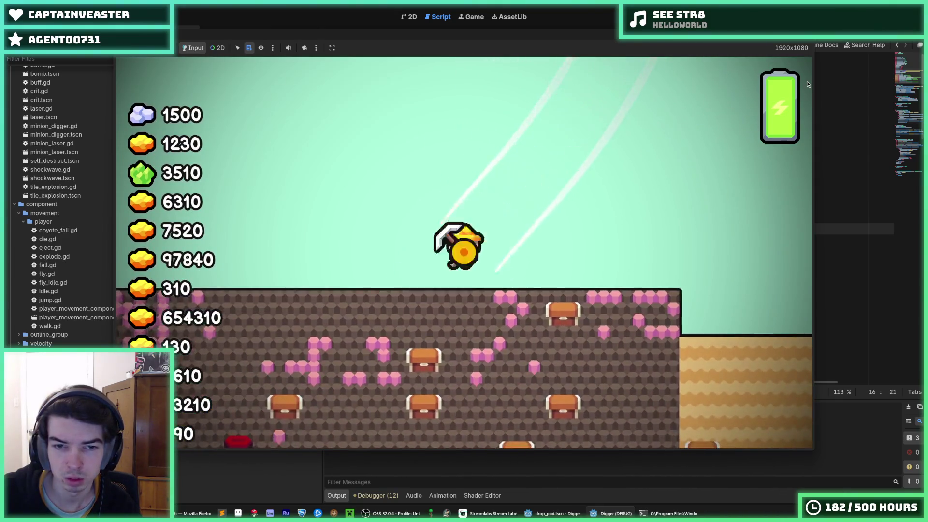
pyautogui.press('F8')
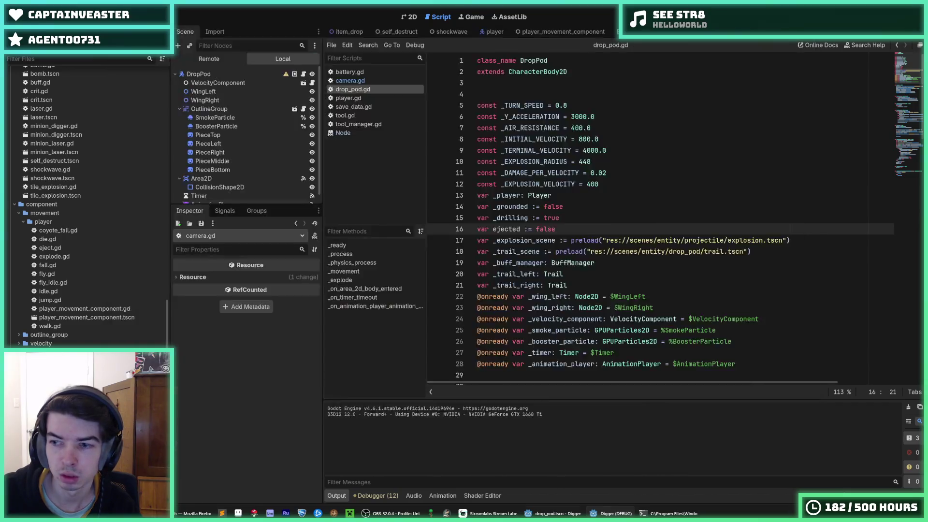
pyautogui.press('F5')
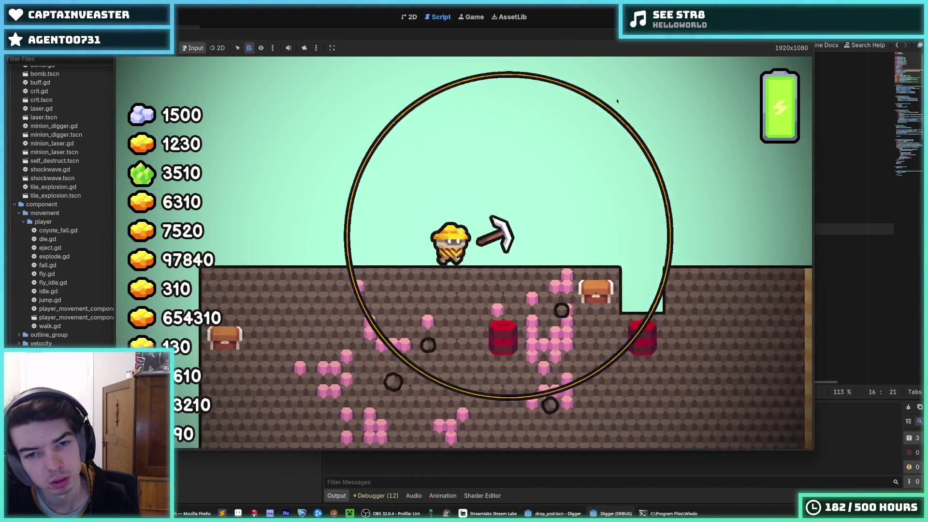
pyautogui.click(790, 38)
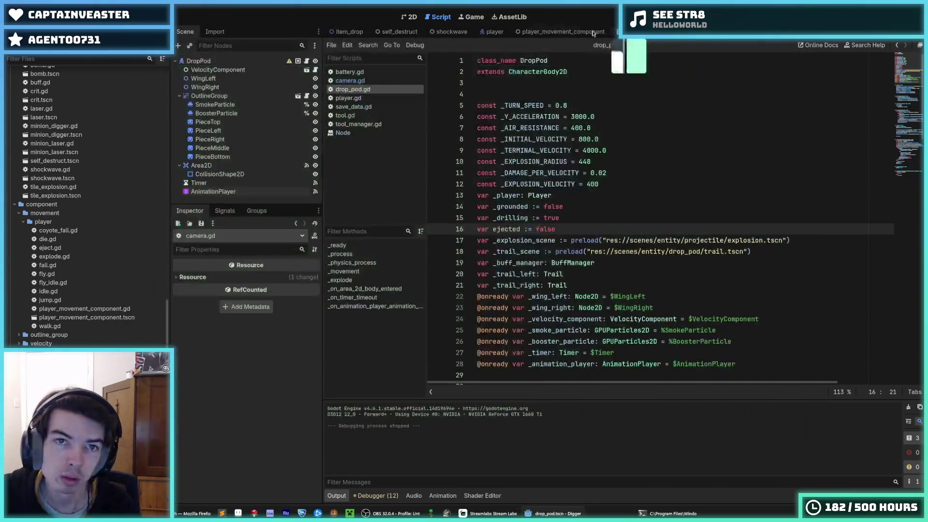
# Step: Open the drop pod AnimationPlayer's explode animation and preview it
pyautogui.click(404, 19)
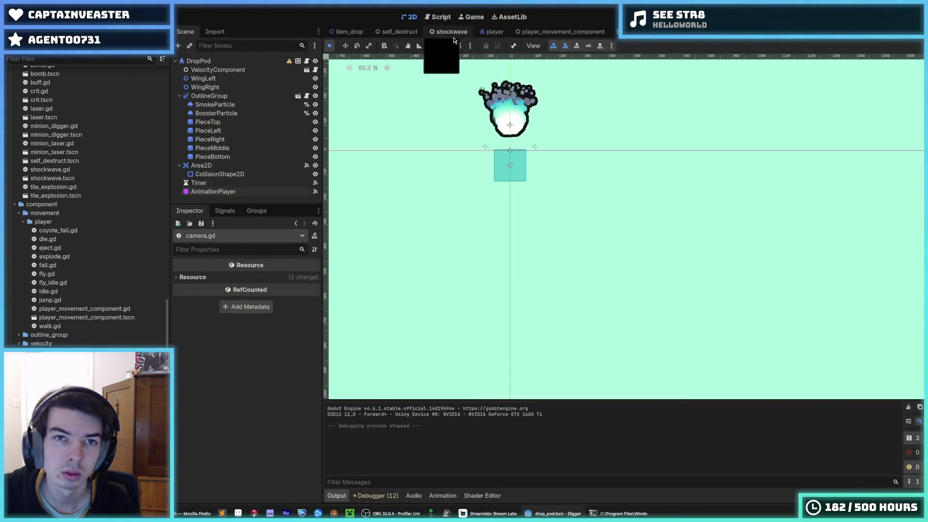
pyautogui.click(213, 192)
pyautogui.click(474, 270)
pyautogui.click(469, 296)
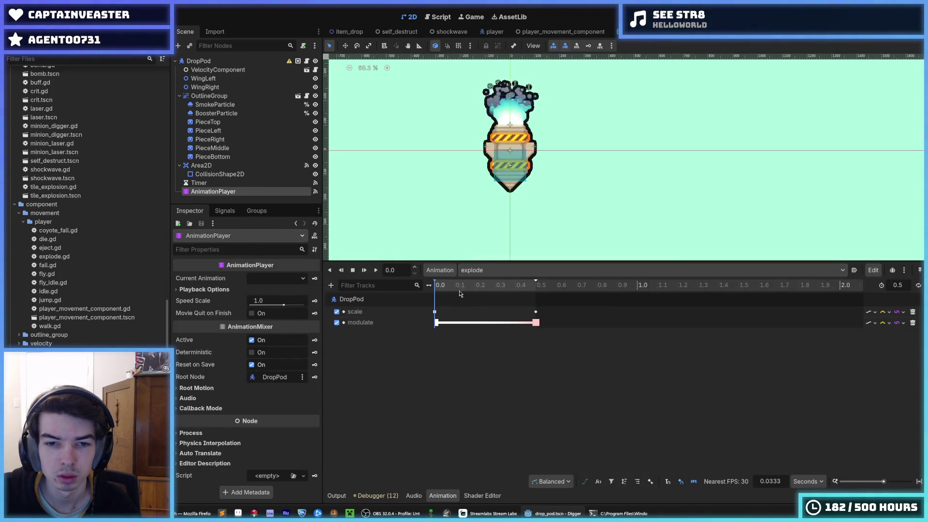
pyautogui.click(376, 270)
pyautogui.click(376, 271)
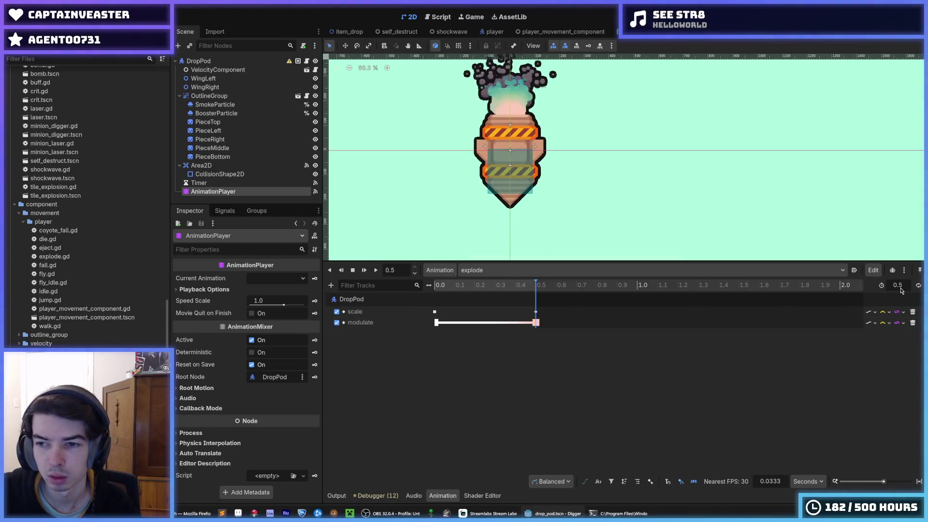
# Step: Move the explode scale and modulate keys from 0.5 to 0.3 seconds and preview
pyautogui.click(495, 286)
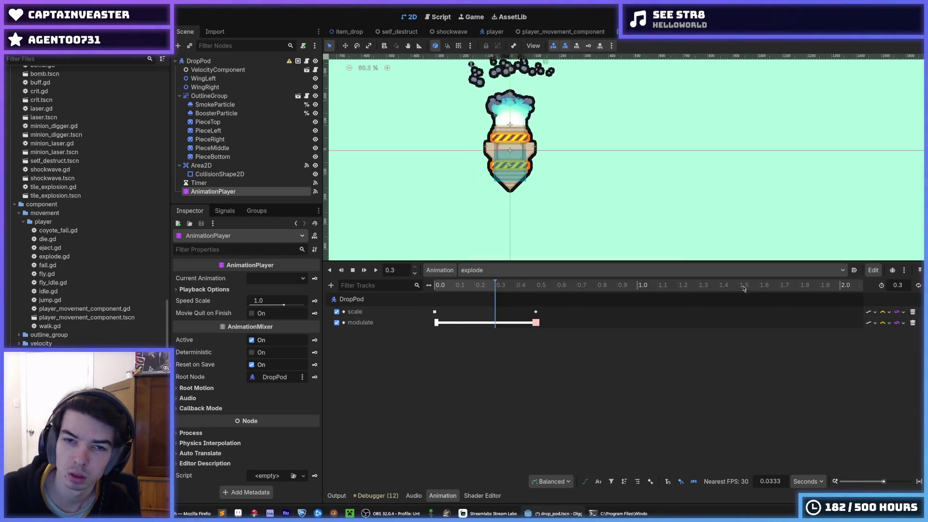
pyautogui.moveTo(536, 312)
pyautogui.mouseDown()
pyautogui.moveTo(496, 317)
pyautogui.moveTo(509, 323)
pyautogui.mouseUp()
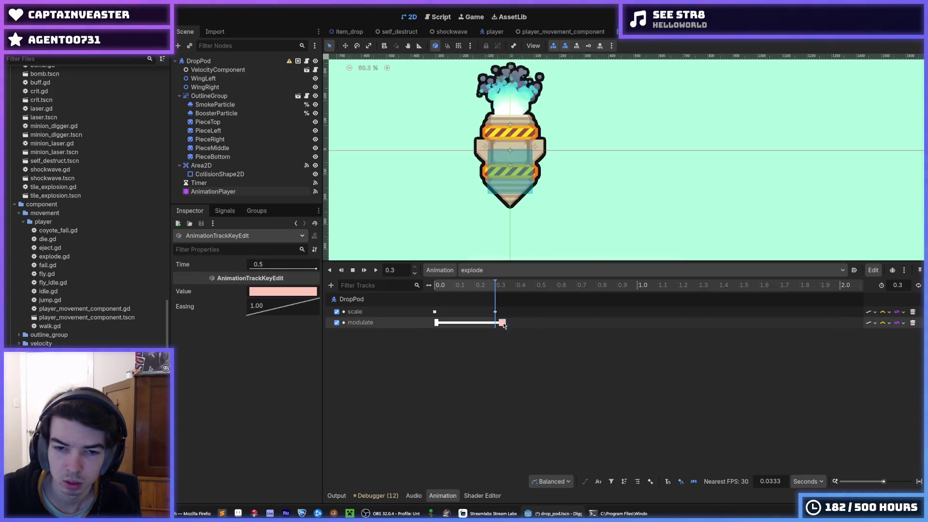
pyautogui.click(376, 270)
pyautogui.click(376, 271)
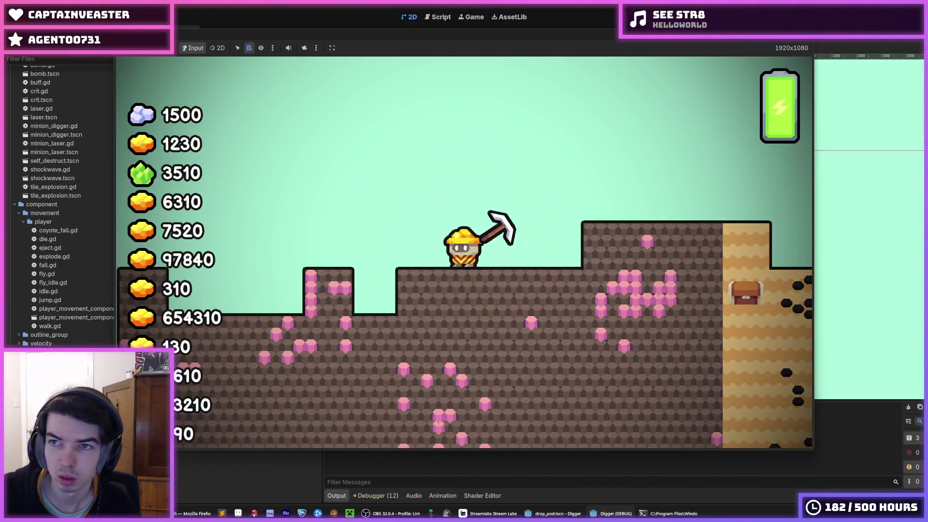
# Step: Run the game, restart it once to watch the faster explosion, then stop it
pyautogui.press('F5')
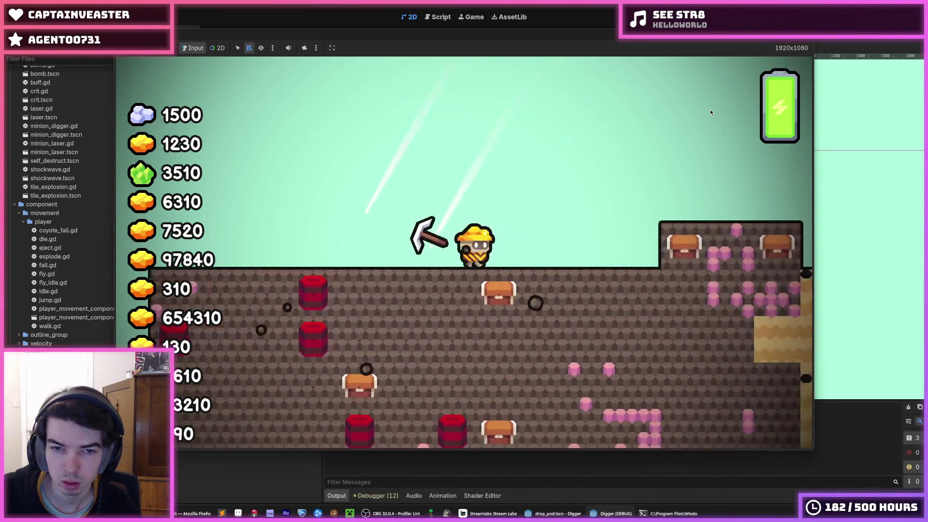
pyautogui.press('F5')
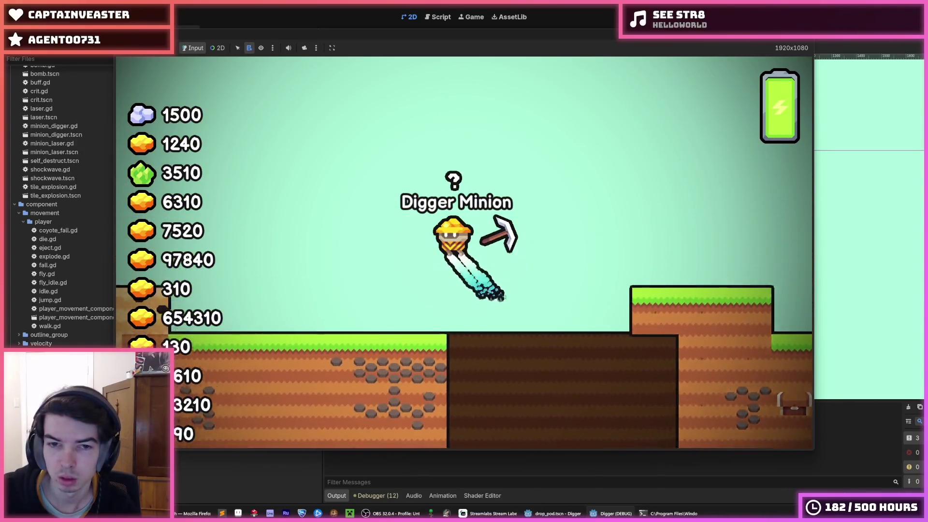
pyautogui.press('F8')
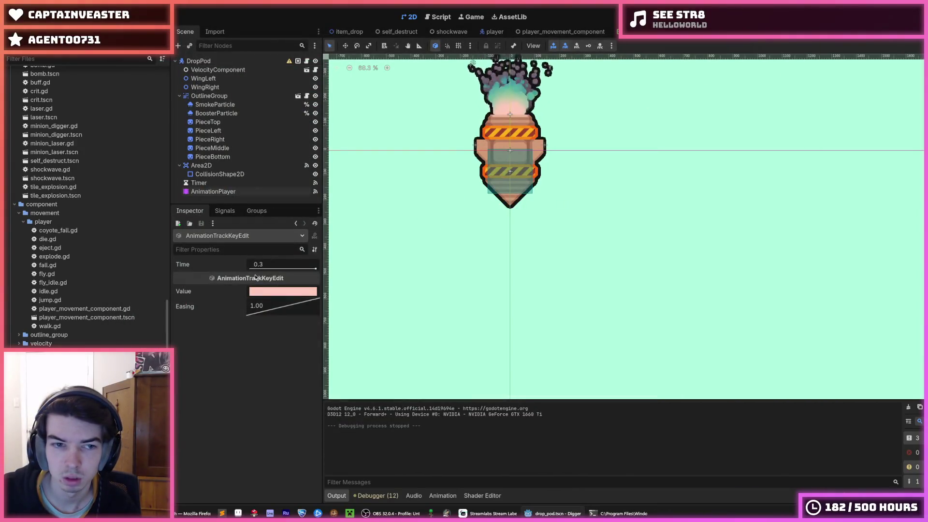
# Step: Return the explode scale key to 0.5 seconds and set the animation length to 0.5
pyautogui.hotkey('ctrl', 'z')
pyautogui.hotkey('ctrl', 's')
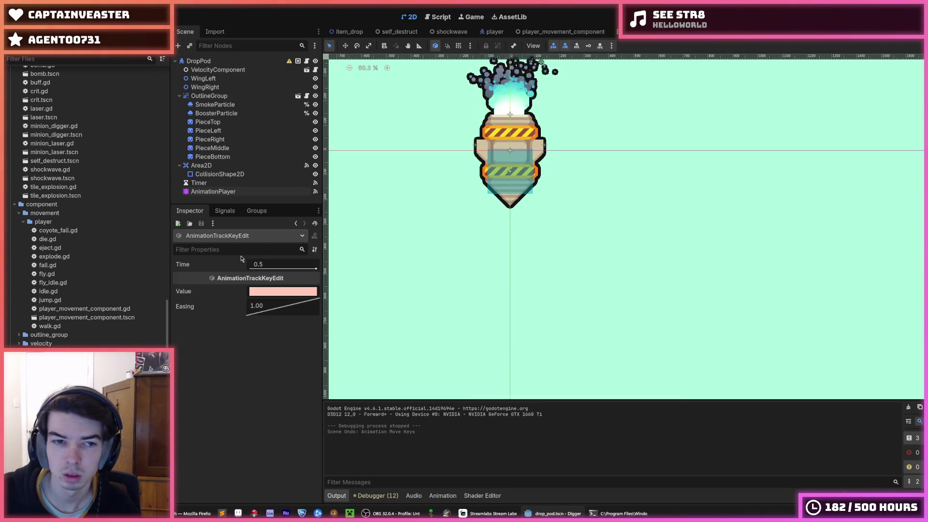
pyautogui.click(213, 191)
pyautogui.moveTo(495, 312); pyautogui.dragTo(535, 312)
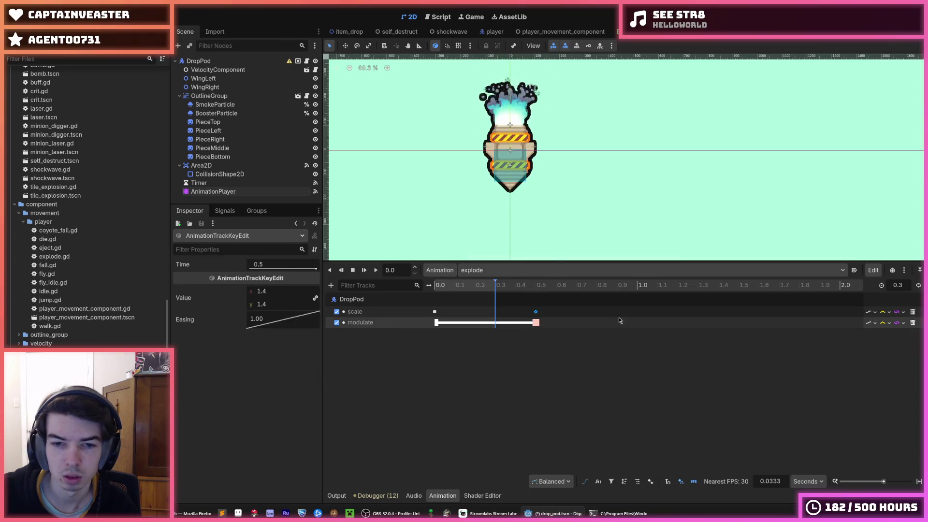
pyautogui.write('0.5')
pyautogui.press('Return')
# Step: Test the explosion in-game, save the drop pod scene, and return to drop_pod.gd
pyautogui.press('F5')
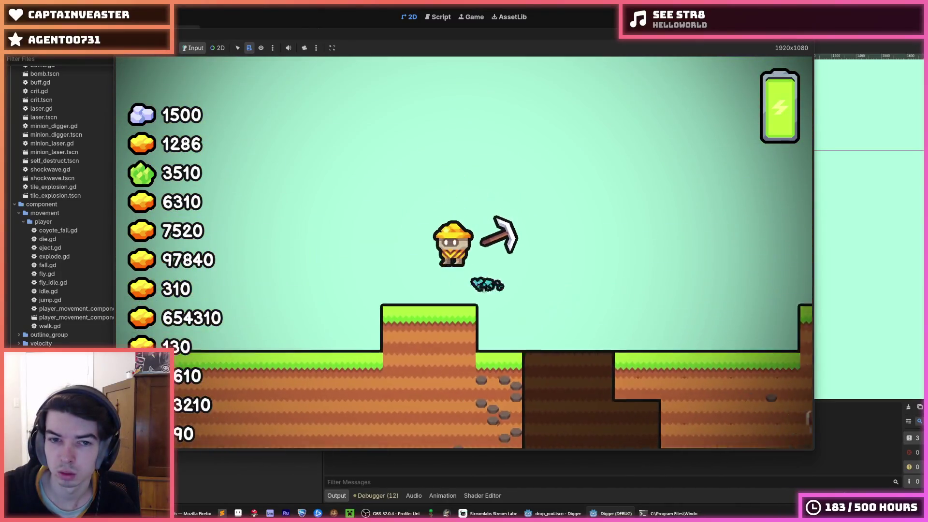
pyautogui.press('F8')
pyautogui.hotkey('ctrl', 's')
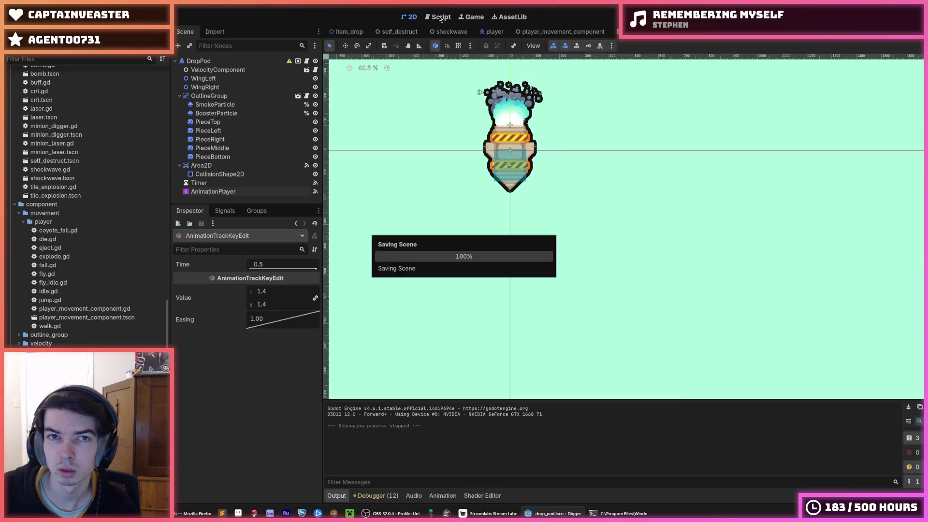
pyautogui.click(438, 17)
pyautogui.hotkey('ctrl', 's')
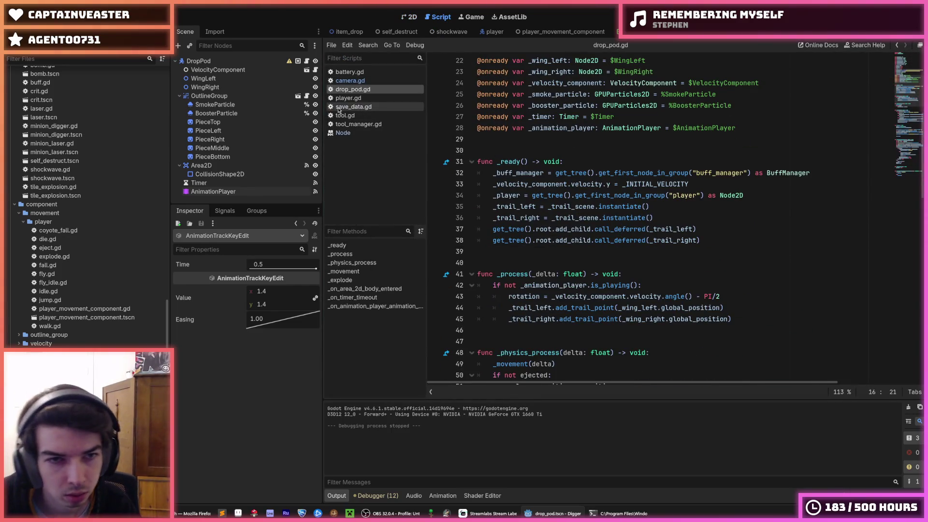
# Step: Open save_data.gd from the Scripts list and save the project
pyautogui.click(353, 106)
pyautogui.hotkey('ctrl', 's')
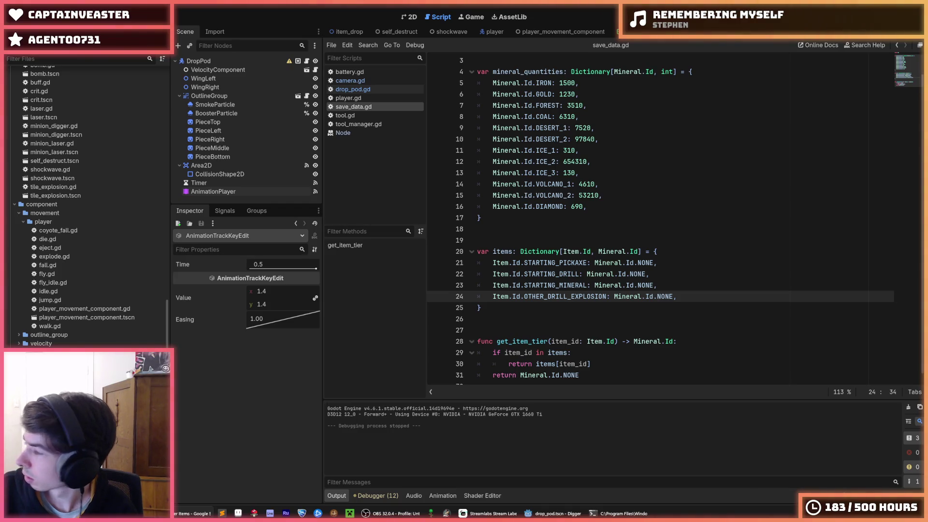
# Step: Review the DESERT_2, ICE_3 and VOLCANO_1 quantity lines in save_data.gd and save
pyautogui.click(799, 136)
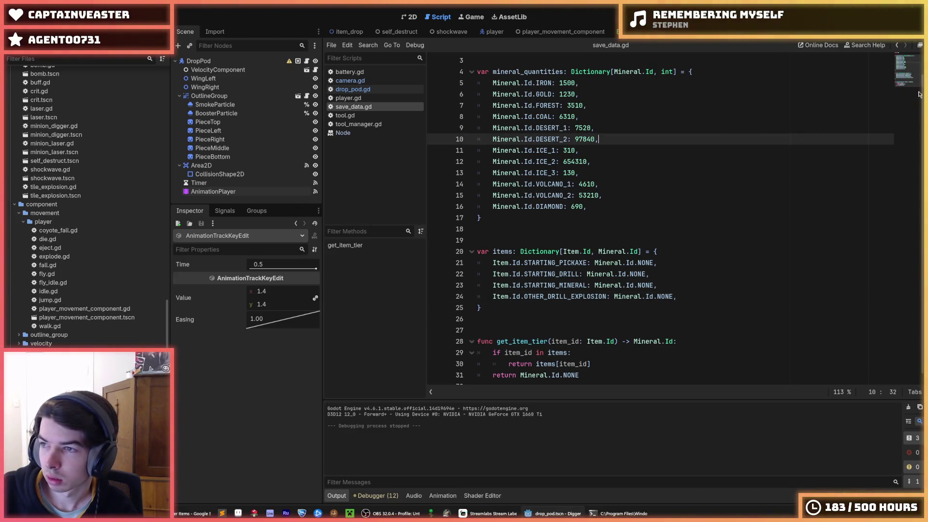
pyautogui.click(770, 174)
pyautogui.hotkey('ctrl', 's')
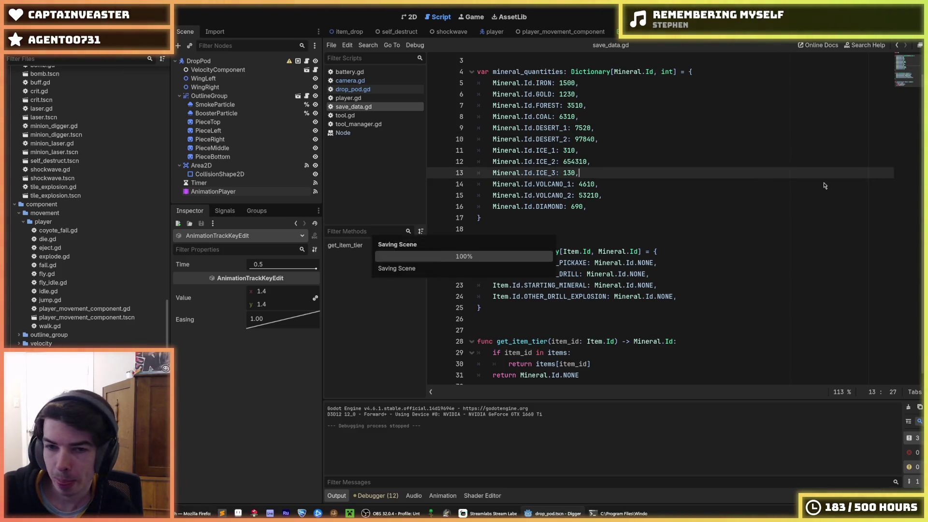
pyautogui.click(693, 188)
pyautogui.click(675, 205)
pyautogui.click(659, 213)
pyautogui.hotkey('ctrl', 's')
# Step: Recheck the DESERT_2 and STARTING_MINERAL entries, then search Windows for 'cmd'
pyautogui.scroll(-1, 652, 203)
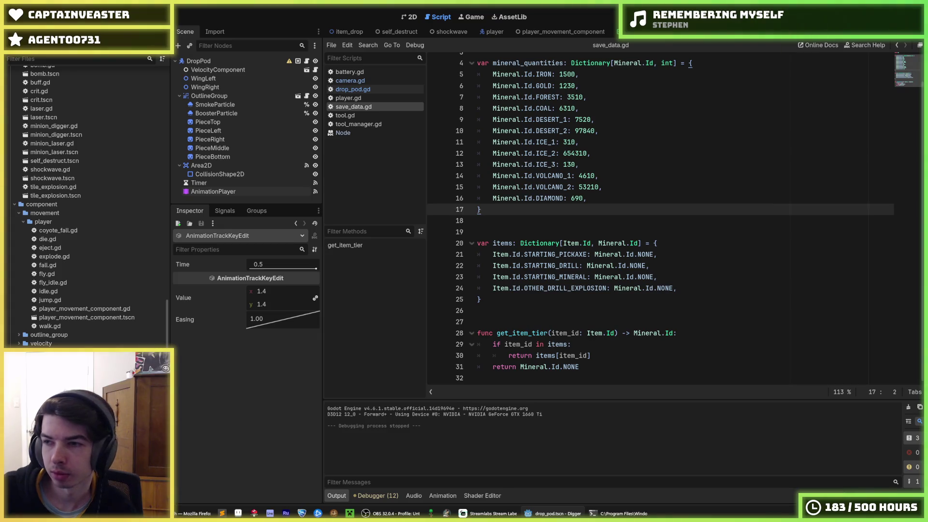
pyautogui.click(813, 130)
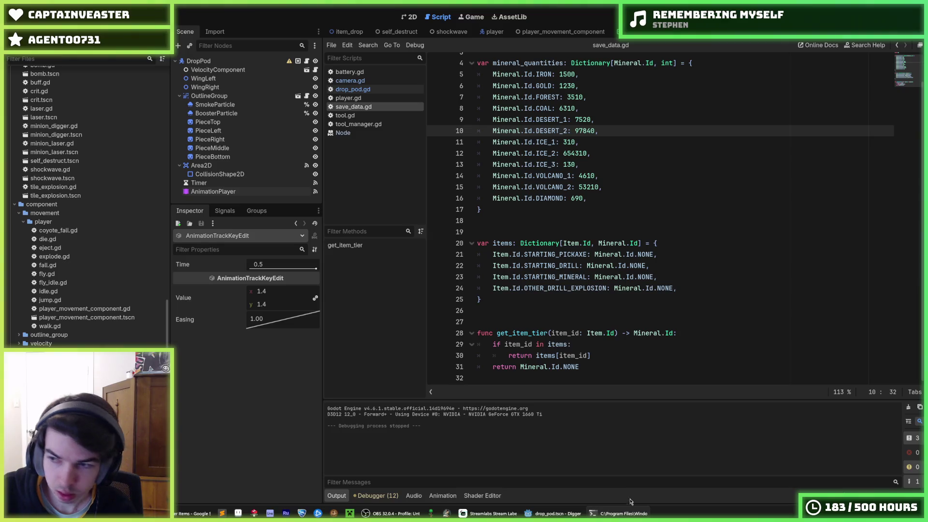
pyautogui.click(627, 277)
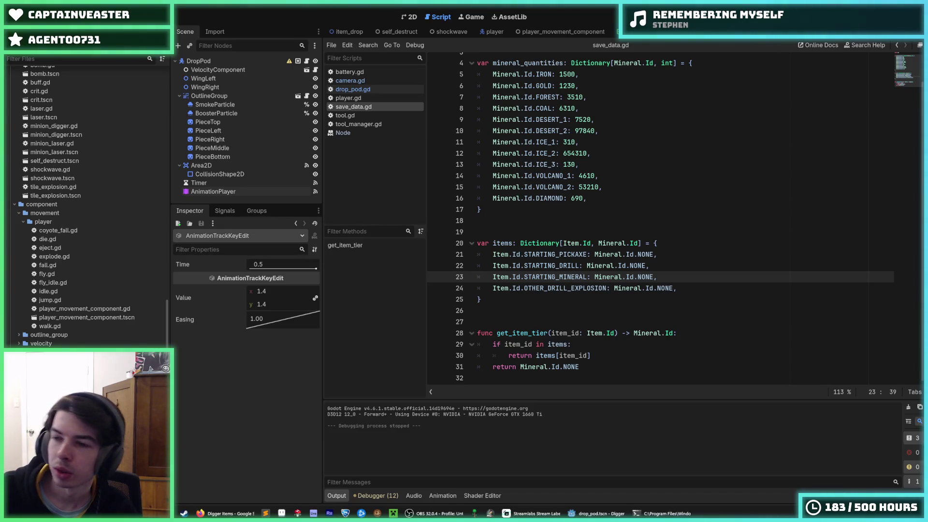
pyautogui.press('super')
pyautogui.write('cmd')
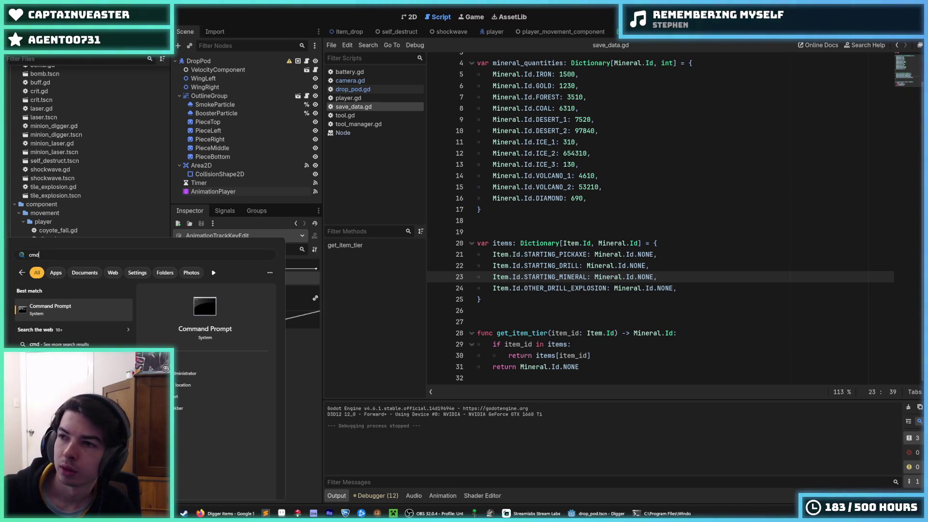
# Step: Launch Command Prompt and cd into the Digger project folder
pyautogui.press('Return')
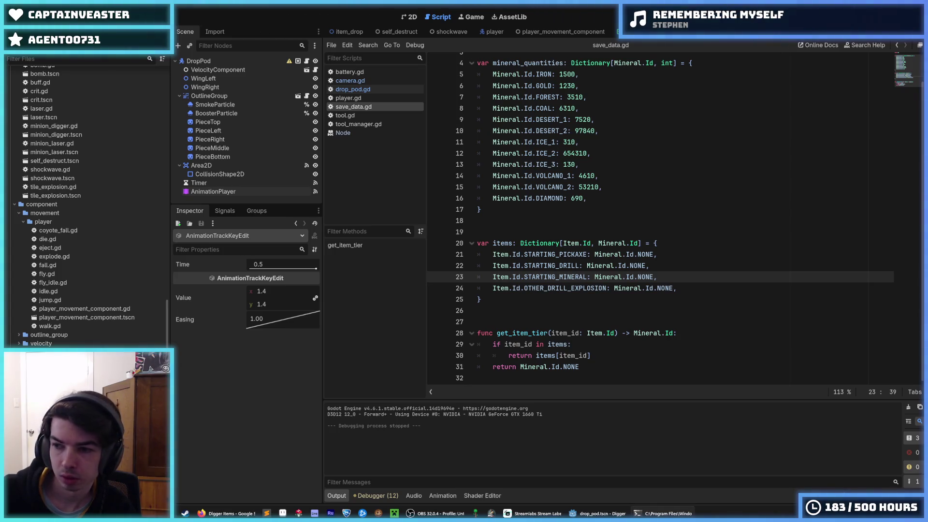
pyautogui.press('super')
pyautogui.write('c')
pyautogui.press('Return')
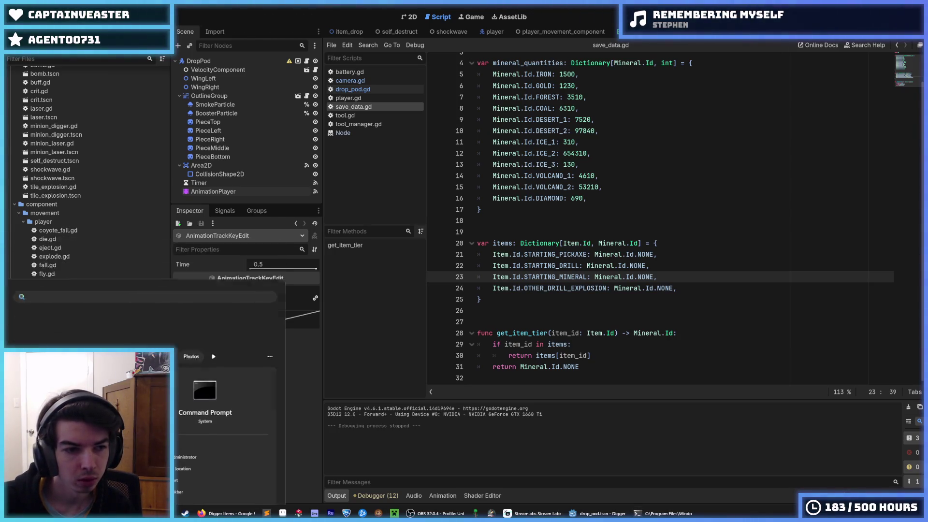
pyautogui.write('cd C:\\Users\\Digs\\Documents\\Projects\\Godot\\Digger')
pyautogui.press('Return')
# Step: Run git status, stage everything with 'git add .', and git push to main
pyautogui.write('git status')
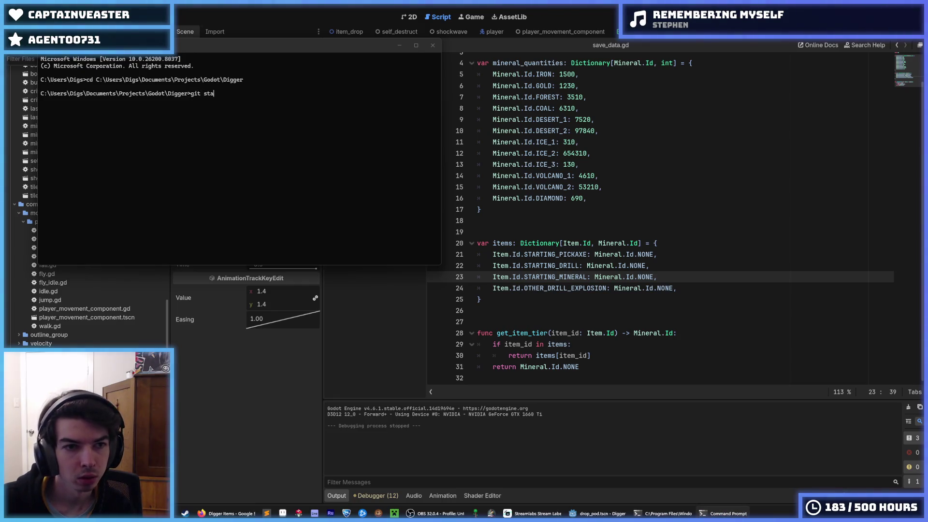
pyautogui.press('Return')
pyautogui.write('git add .')
pyautogui.press('Return')
pyautogui.write('git push')
pyautogui.press('Return')
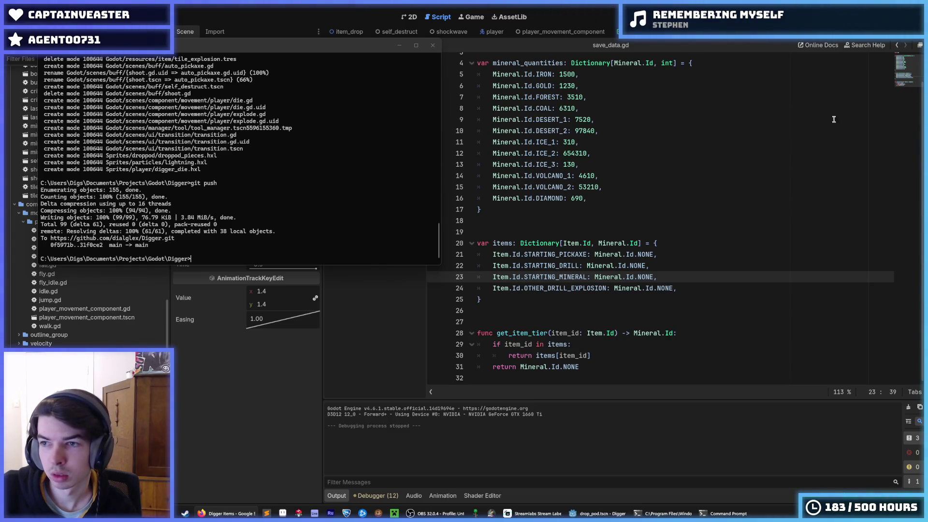
pyautogui.click(790, 134)
pyautogui.click(744, 149)
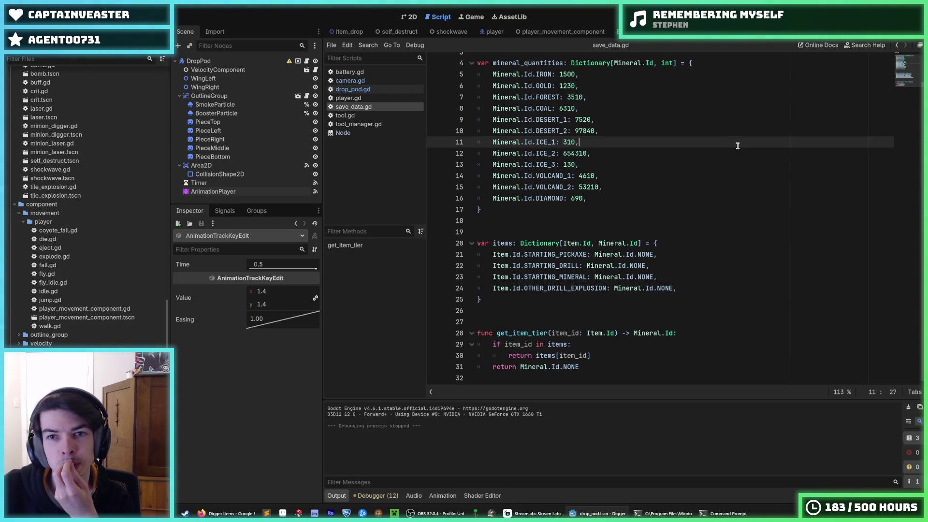
# Step: Check the ICE_1 and ICE_2 quantities and the player's _explode code, then open item_drop
pyautogui.click(660, 144)
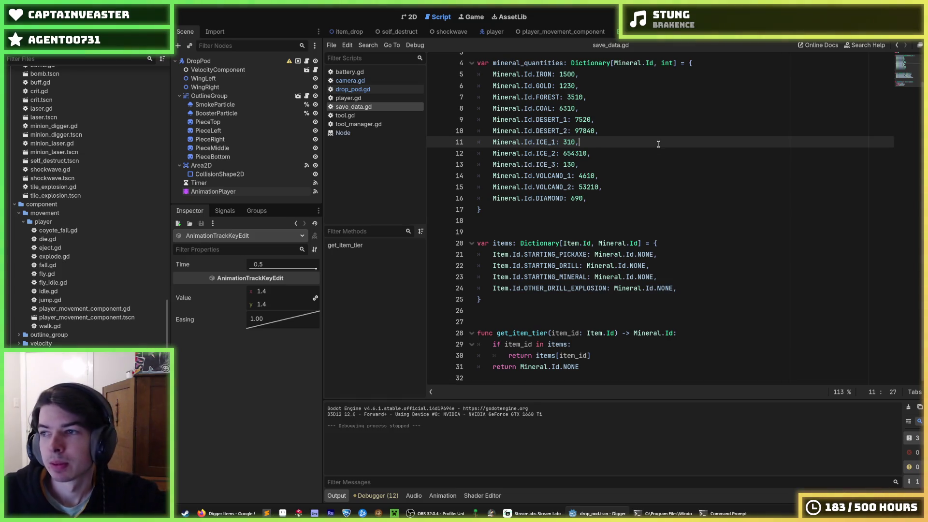
pyautogui.click(614, 153)
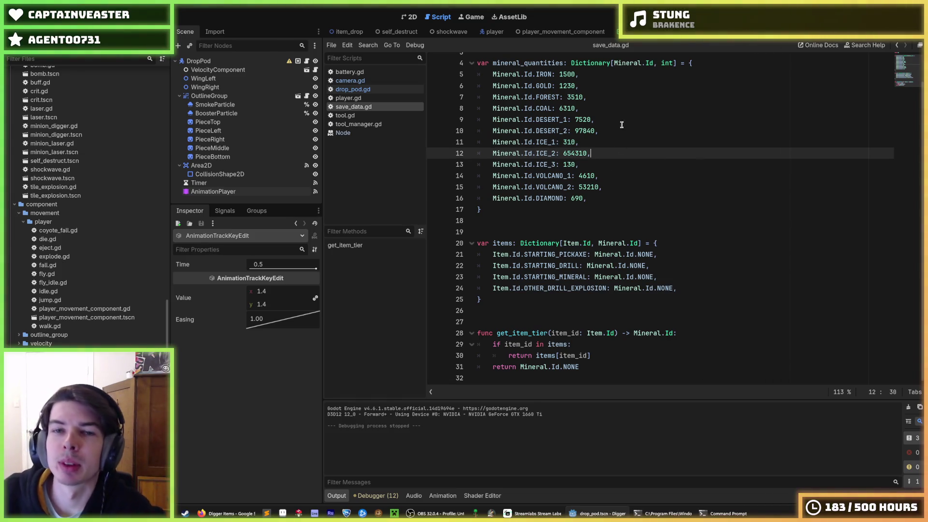
pyautogui.click(483, 32)
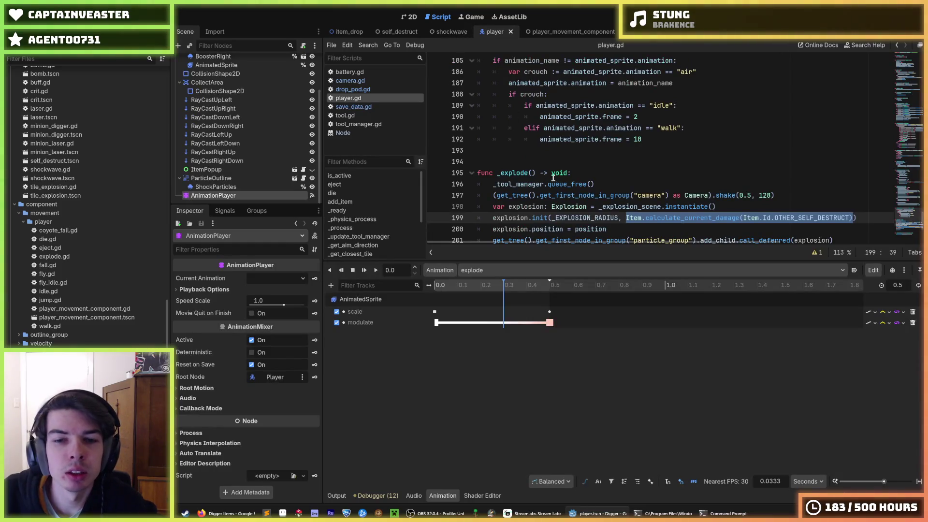
pyautogui.moveTo(529, 262); pyautogui.dragTo(540, 391)
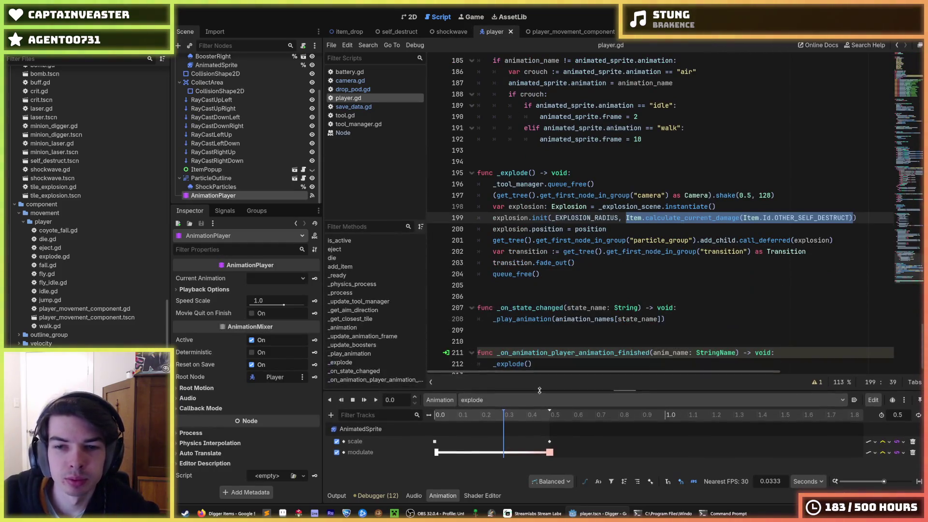
pyautogui.click(583, 263)
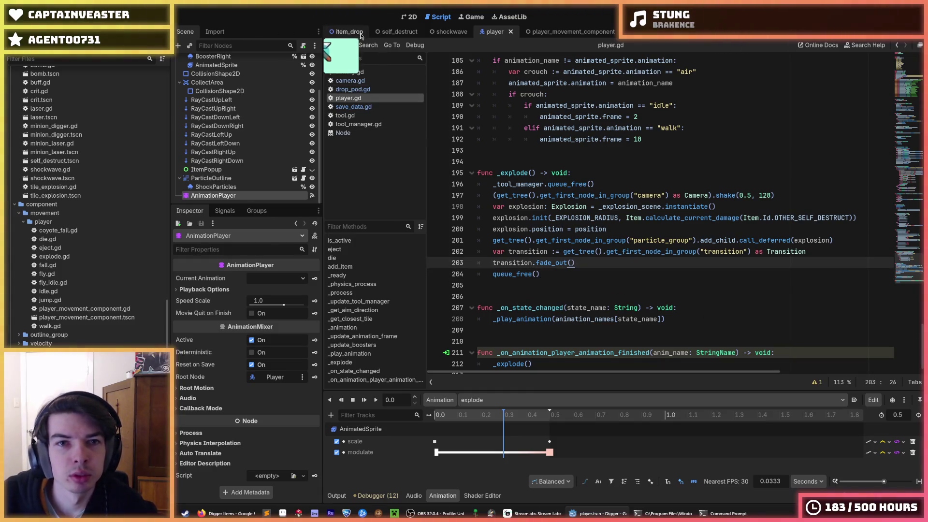
pyautogui.click(344, 33)
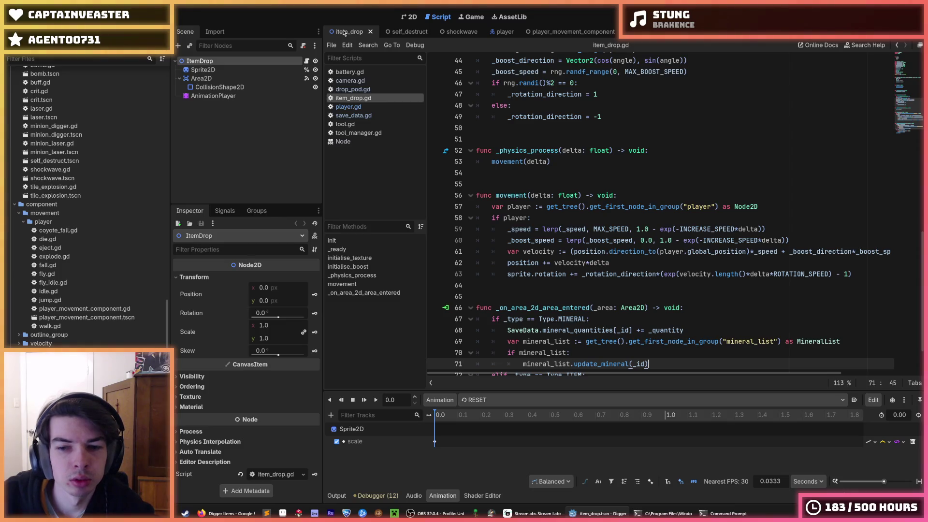
pyautogui.scroll(-2, 533, 313)
pyautogui.moveTo(510, 390); pyautogui.dragTo(504, 404)
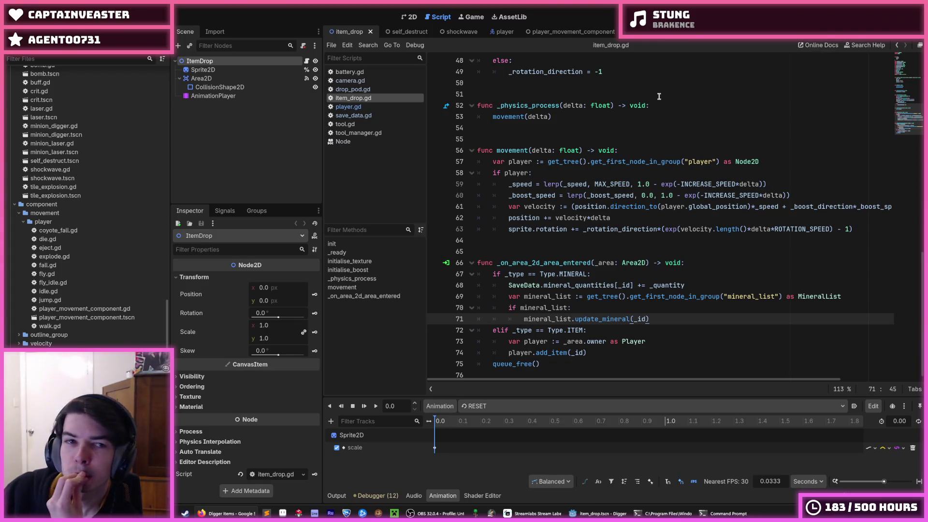
pyautogui.click(638, 103)
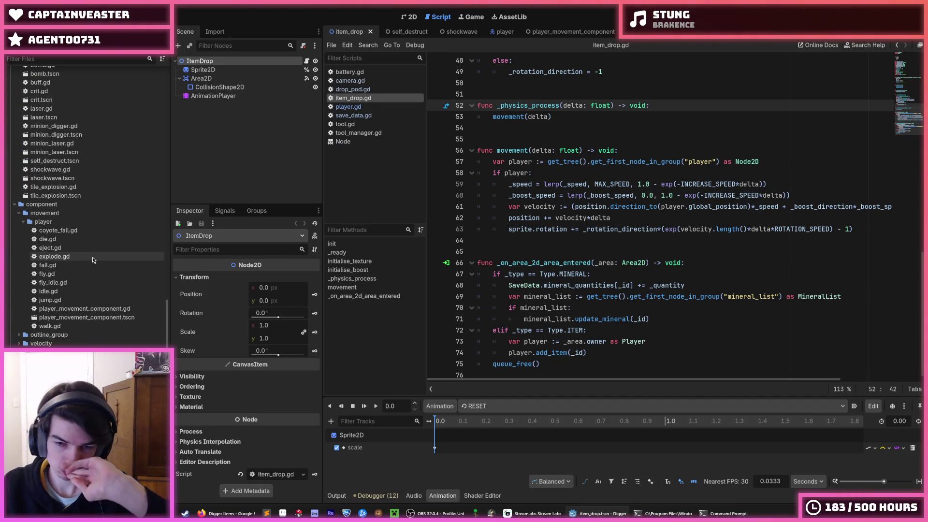
pyautogui.scroll(-3, 92, 256)
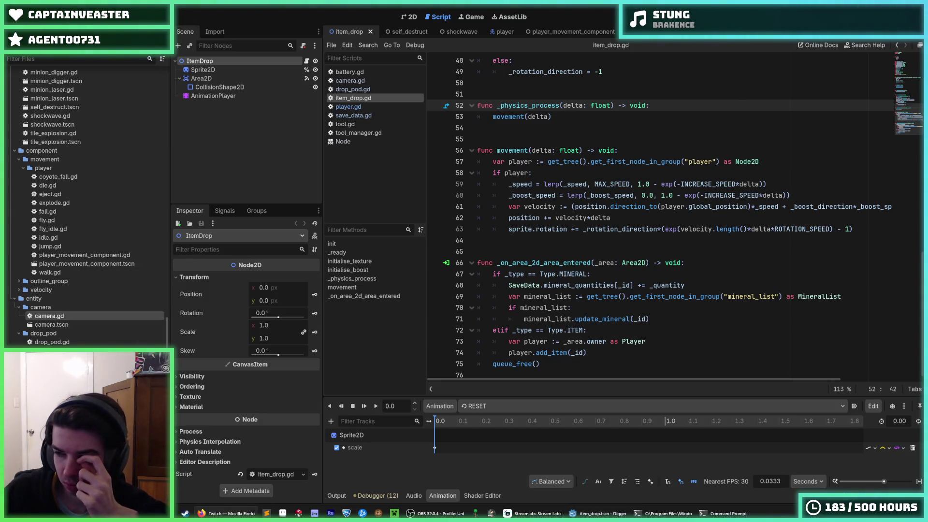
pyautogui.click(618, 229)
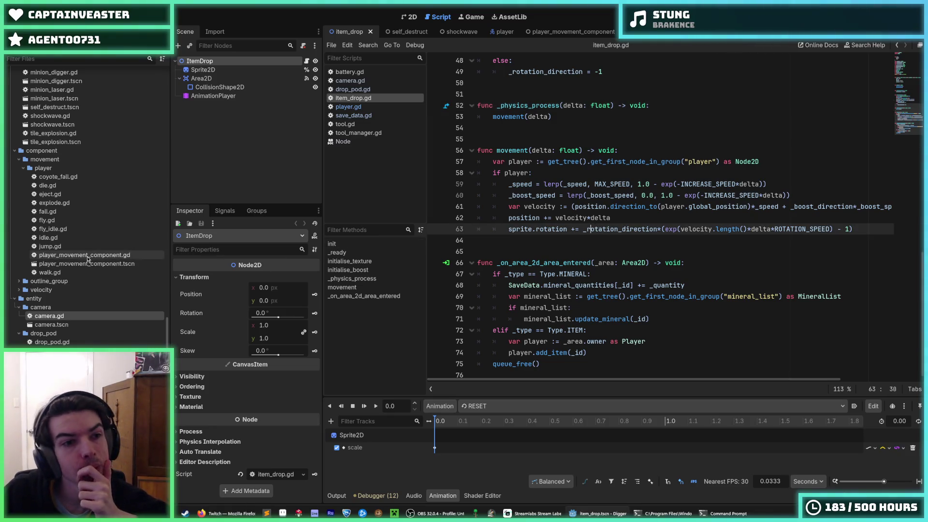
pyautogui.scroll(5, 87, 260)
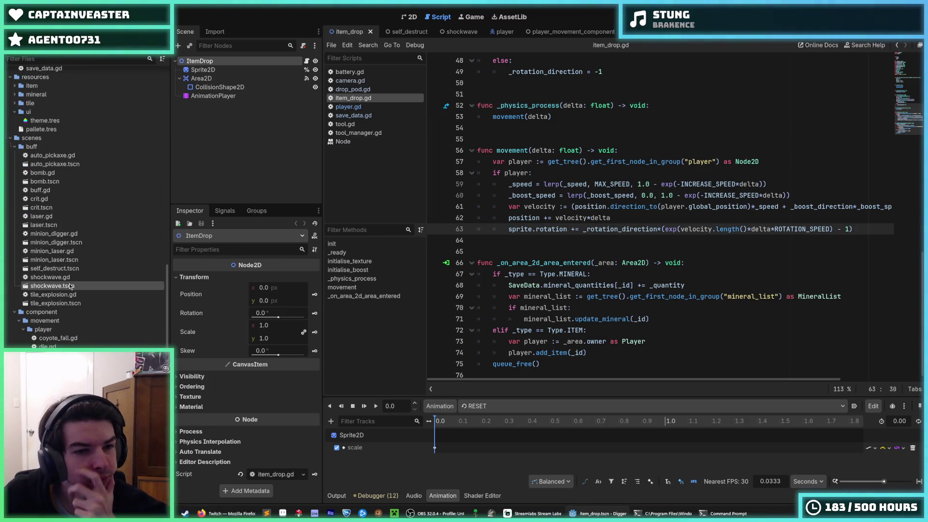
# Step: Open shockwave.tscn and paste a copy of the on_hit function below it in shockwave.gd
pyautogui.doubleClick(70, 286)
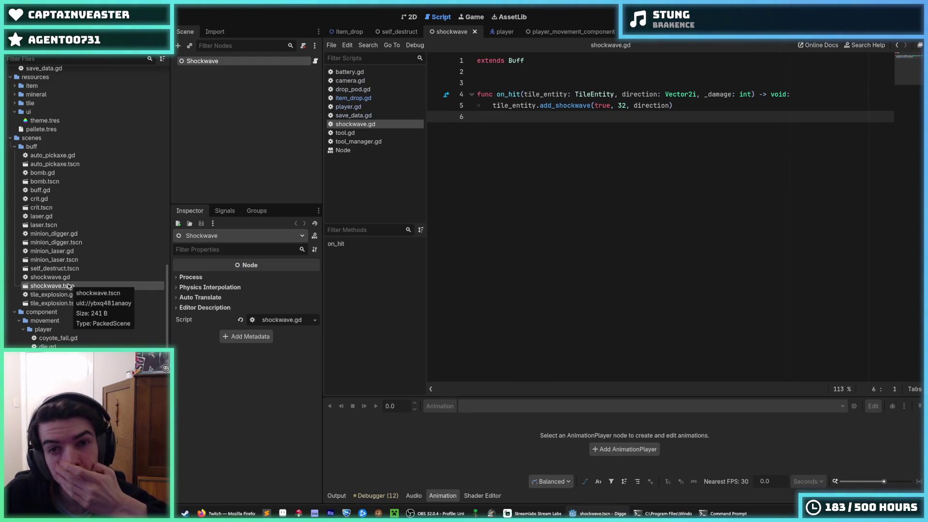
pyautogui.moveTo(686, 105)
pyautogui.mouseDown()
pyautogui.moveTo(460, 93)
pyautogui.moveTo(462, 75)
pyautogui.moveTo(462, 94)
pyautogui.mouseUp()
pyautogui.hotkey('ctrl', 'c')
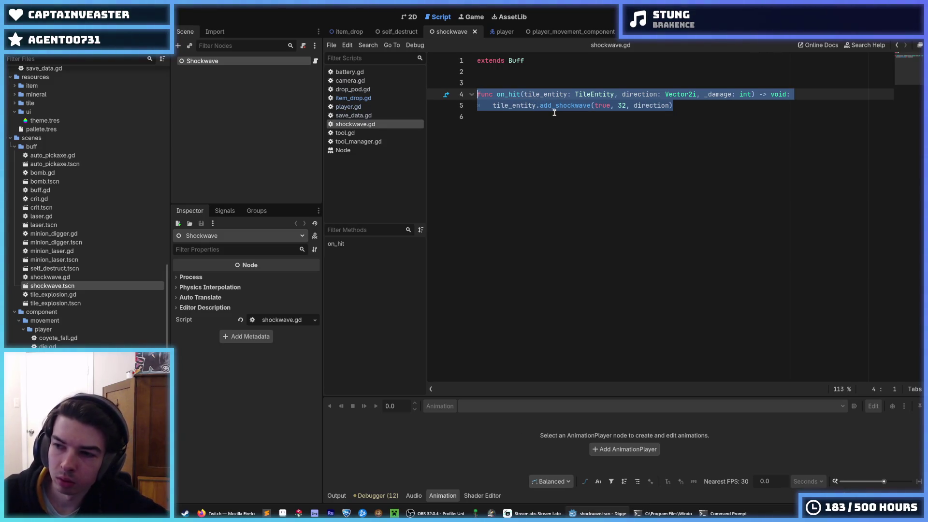
pyautogui.click(701, 105)
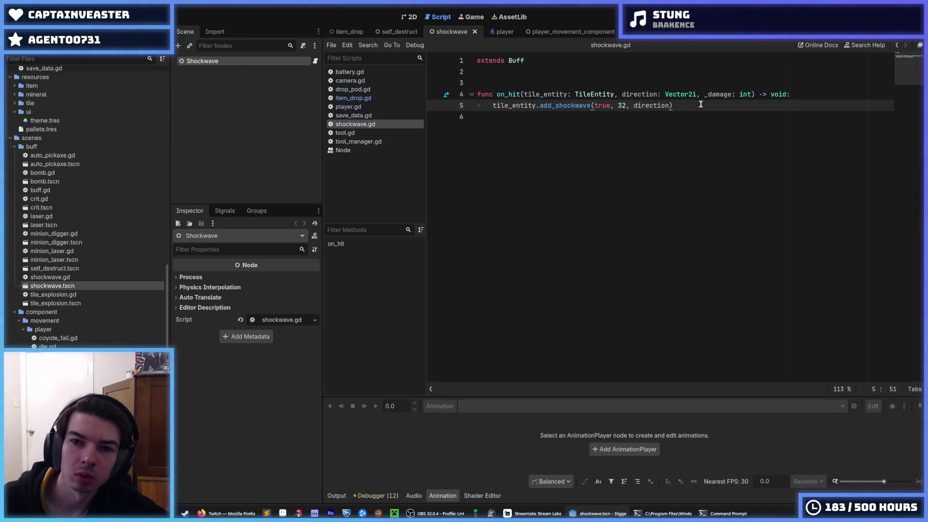
pyautogui.press('Return')
pyautogui.press('Return')
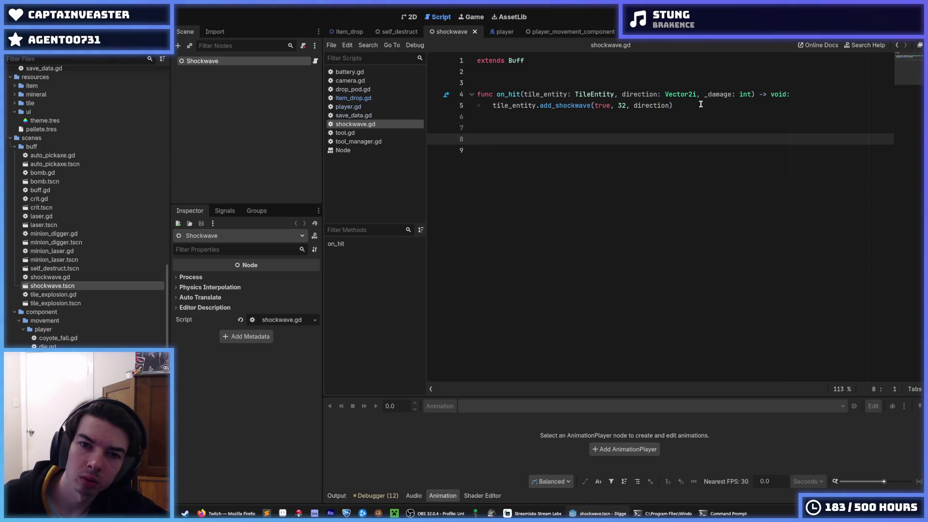
pyautogui.hotkey('ctrl', 'v')
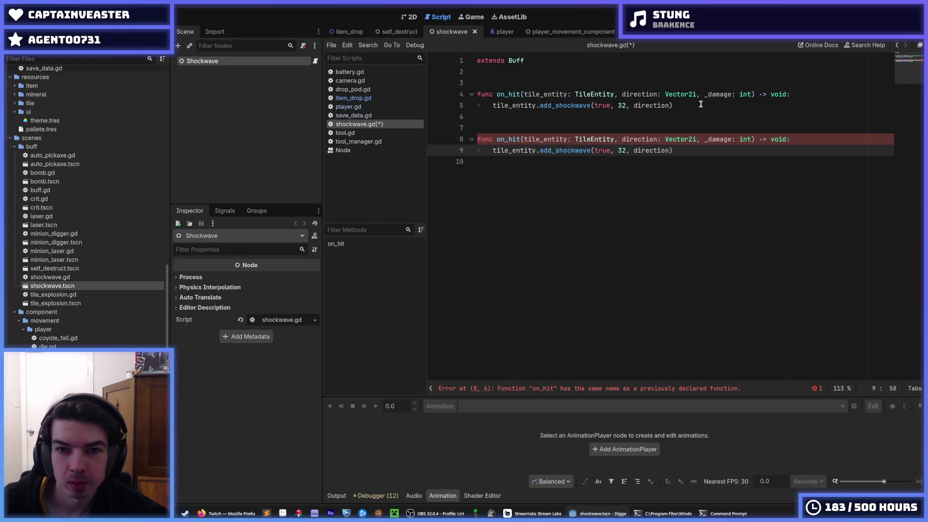
# Step: Remove the duplicated on_hit lines and save shockwave.gd with its original code
pyautogui.hotkey('ctrl', 'shift', 'd')
pyautogui.press('Up')
pyautogui.hotkey('ctrl', 'shift', 'k')
pyautogui.hotkey('ctrl', 'shift', 'k')
pyautogui.hotkey('ctrl', 'shift', 'k')
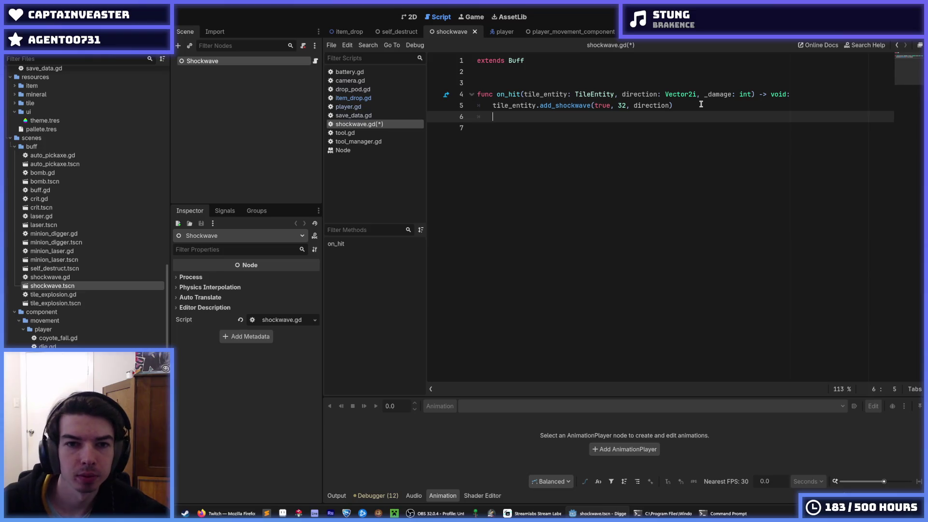
pyautogui.press('BackSpace')
pyautogui.hotkey('ctrl', 's')
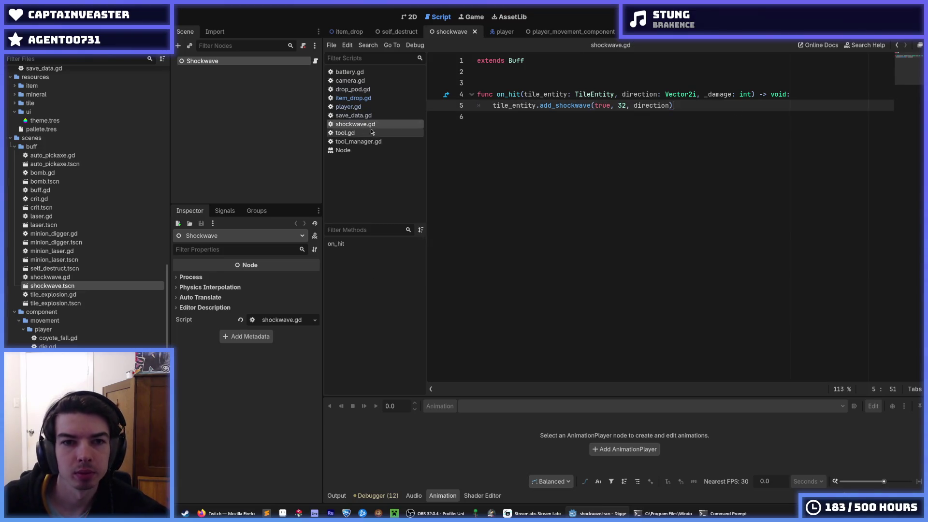
pyautogui.rightClick(350, 124)
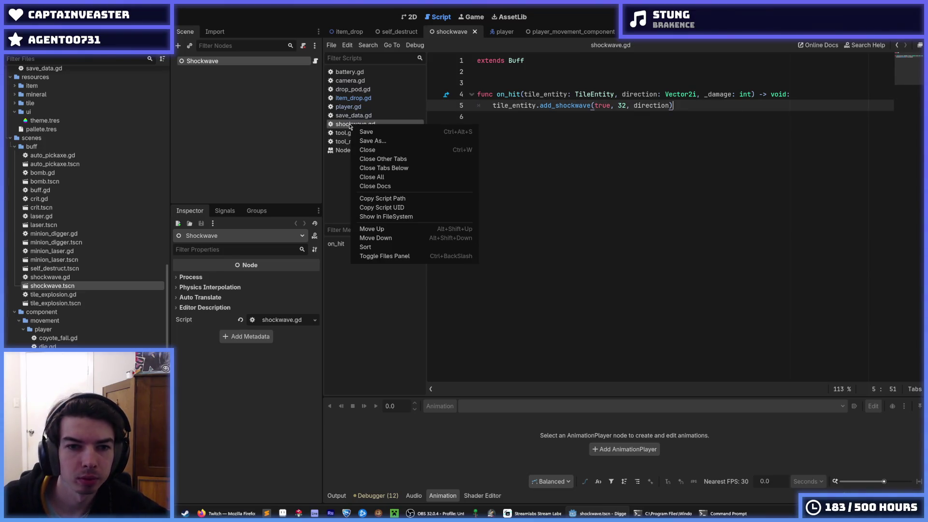
# Step: Save the script as pickaxe_aoe.gd in the scenes/buff folder
pyautogui.click(369, 141)
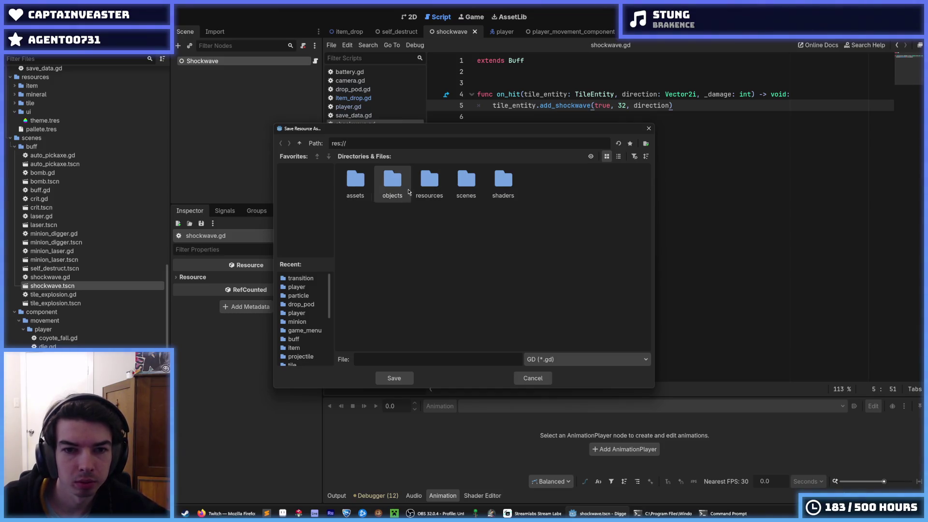
pyautogui.doubleClick(460, 188)
pyautogui.doubleClick(356, 181)
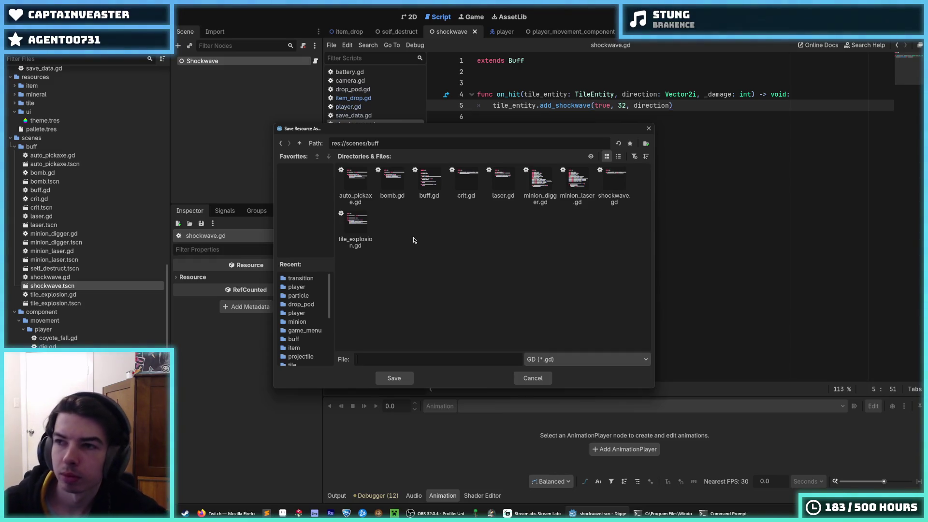
pyautogui.click(394, 359)
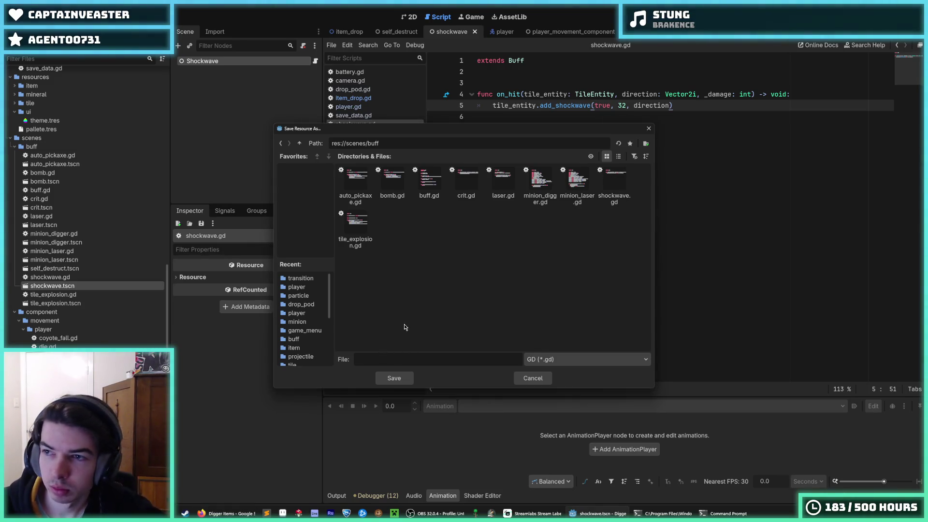
pyautogui.write('pickaxe_aoe')
pyautogui.press('Return')
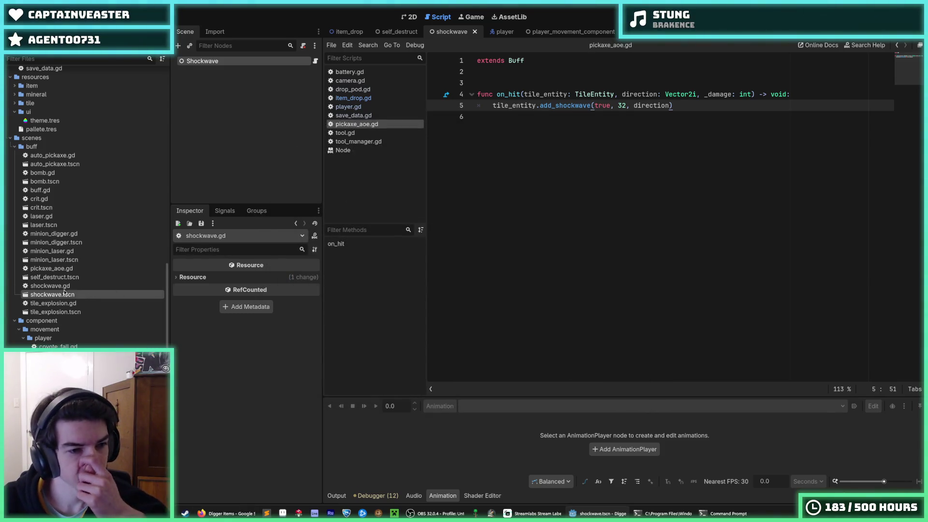
# Step: Begin renaming shockwave.gd in the FileSystem, with the cursor at the start of its name
pyautogui.click(92, 285)
pyautogui.press('F2')
pyautogui.press('Home')
# Step: Rename the shockwave script and scene to pickaxe_shockwave.gd and pickaxe_shockwave.tscn
pyautogui.write('pi')
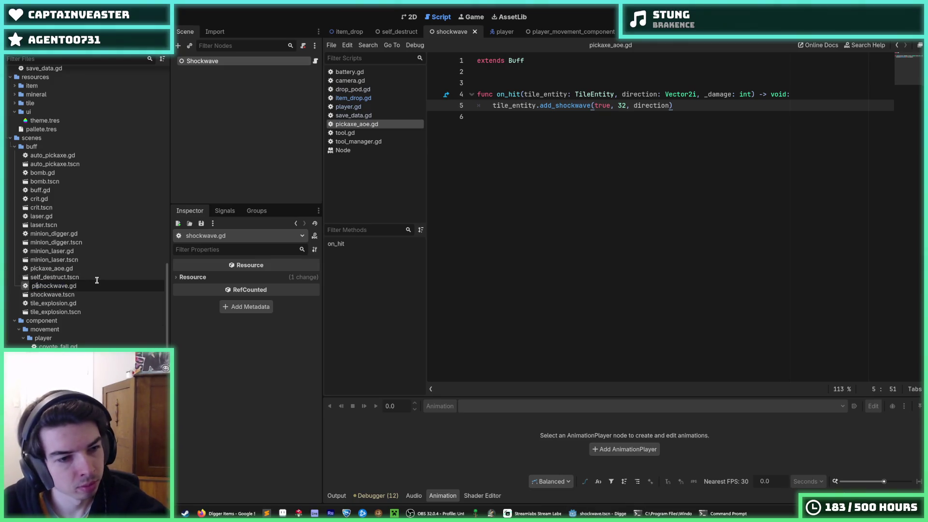
pyautogui.write('ickaxe_')
pyautogui.press('Escape')
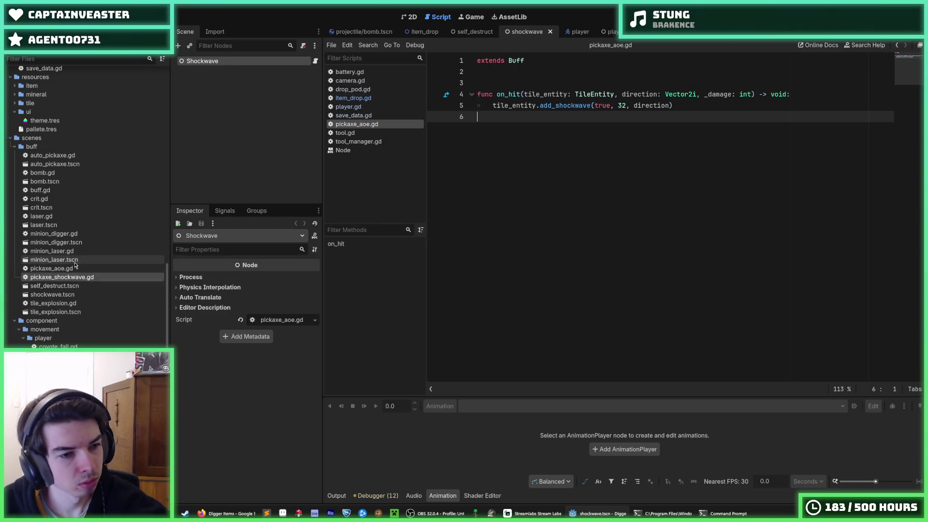
pyautogui.click(76, 267)
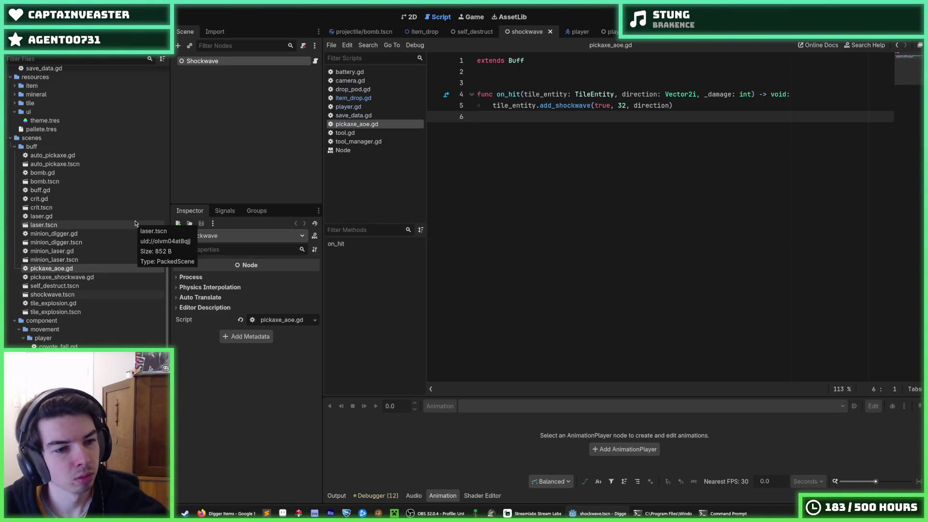
pyautogui.press('F2')
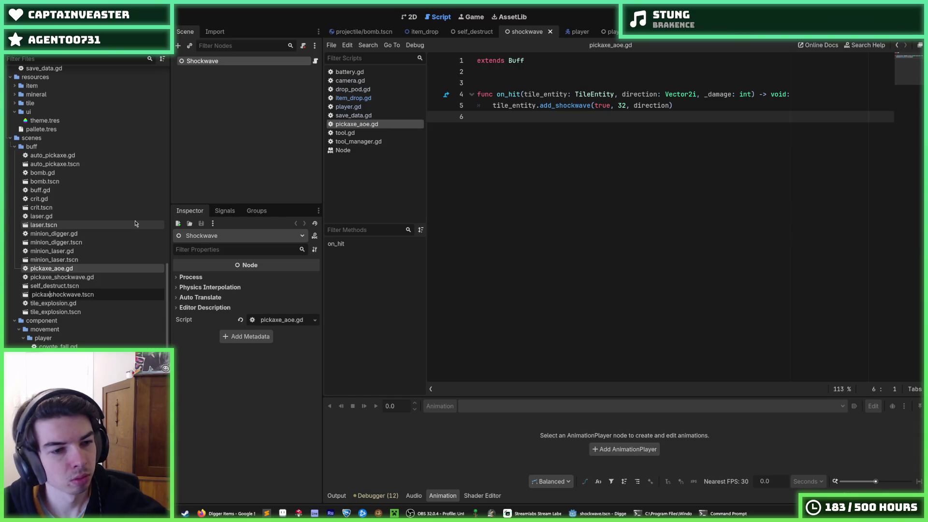
pyautogui.press('Escape')
pyautogui.write('pickaxe_')
pyautogui.press('Return')
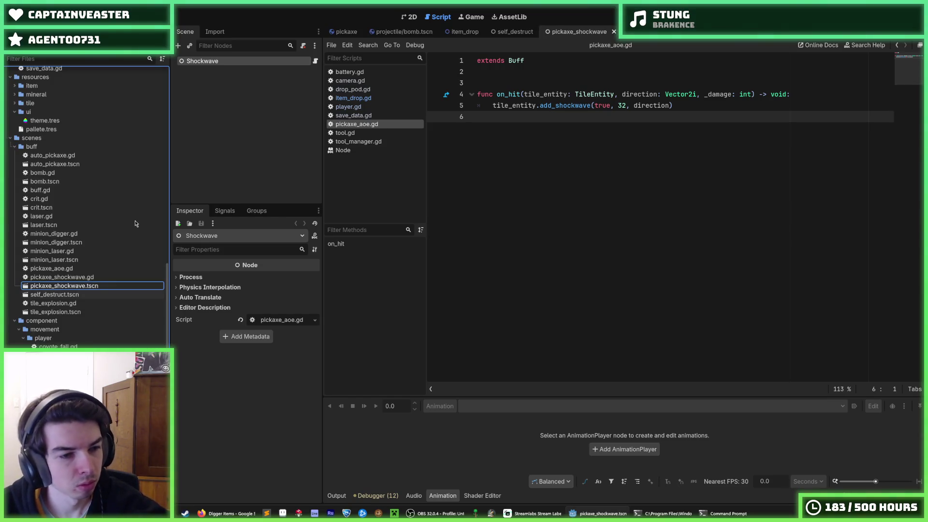
# Step: Rename self_destruct.tscn to other_self_destruct.tscn and open that scene
pyautogui.press('Down')
pyautogui.press('F2')
pyautogui.press('Home')
pyautogui.write('pickaxe_')
pyautogui.press('Return')
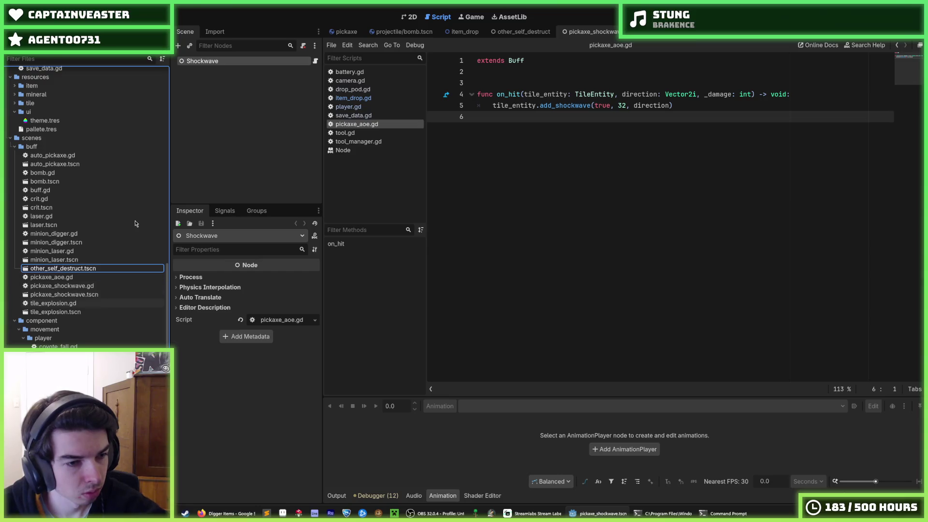
pyautogui.press('Return')
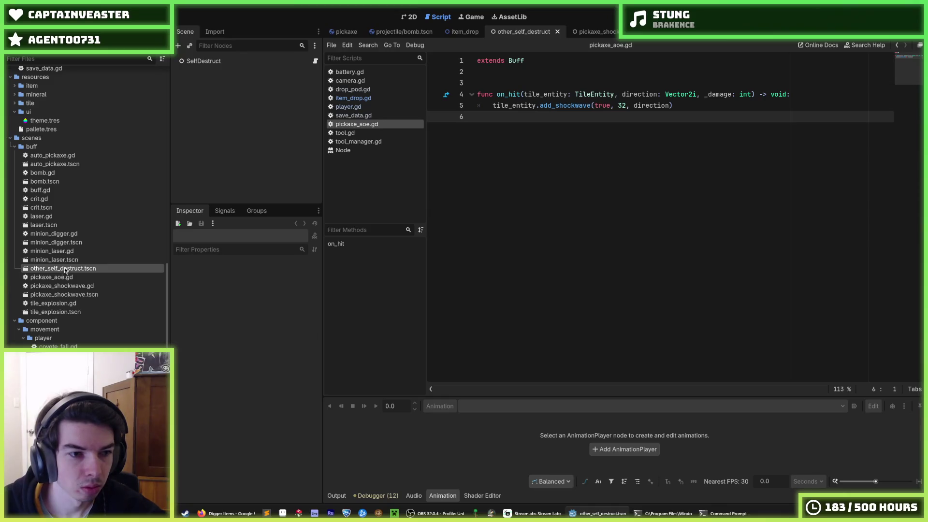
# Step: Check the SelfDestruct node's attached script, then delete other_self_destruct.tscn from the buff folder
pyautogui.click(292, 62)
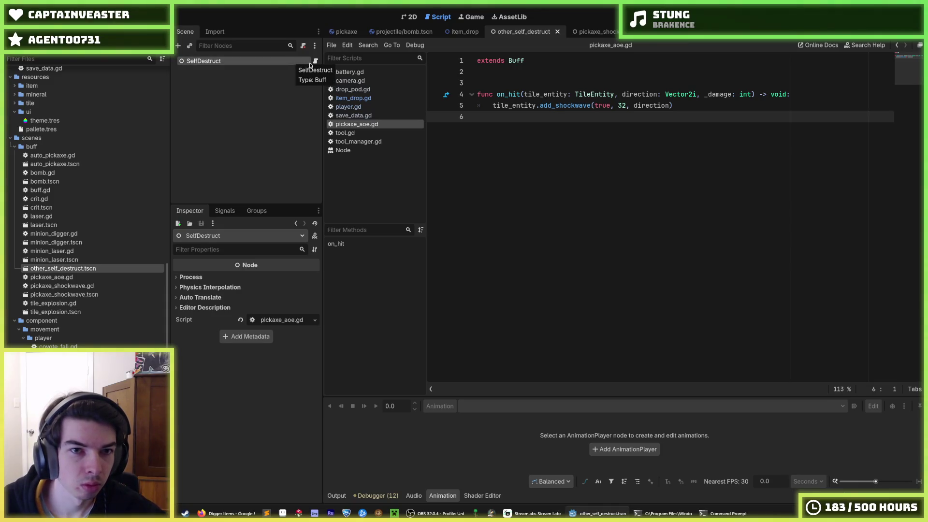
pyautogui.click(316, 65)
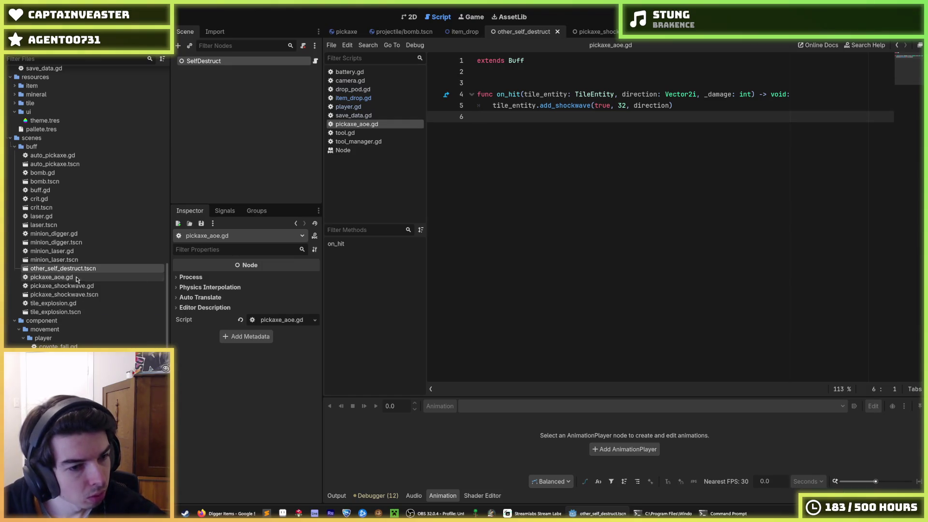
pyautogui.click(77, 279)
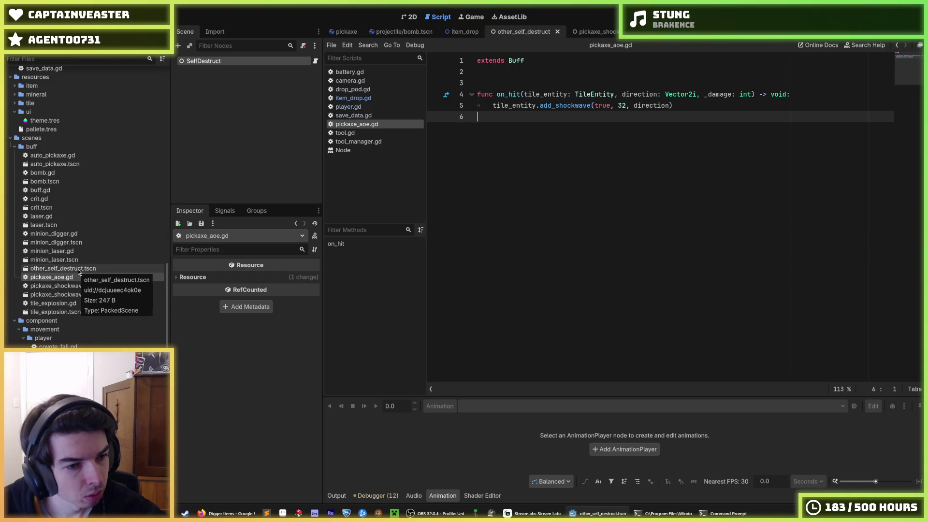
pyautogui.click(79, 269)
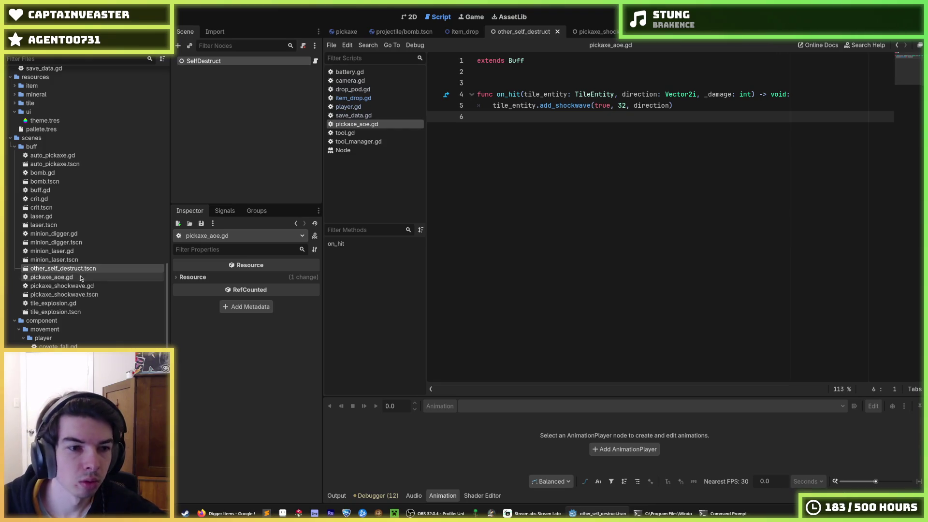
pyautogui.press('Delete')
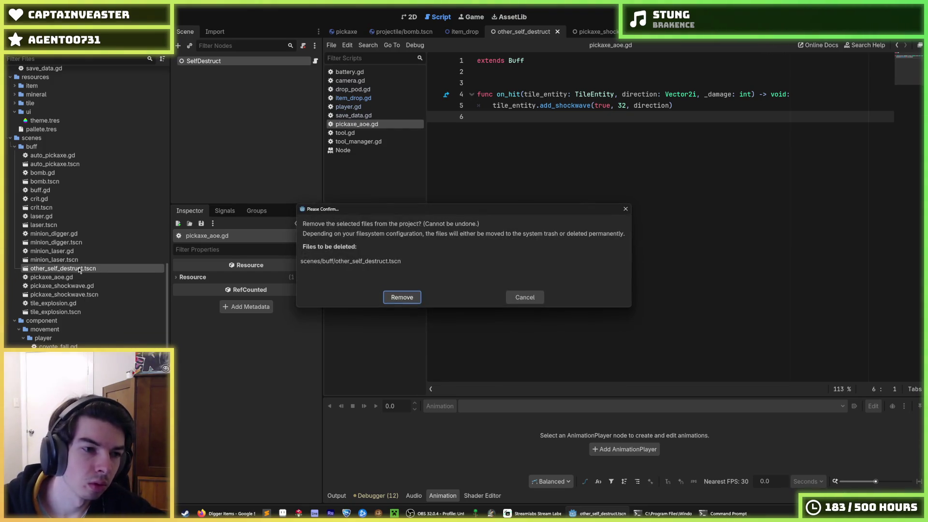
pyautogui.press('Return')
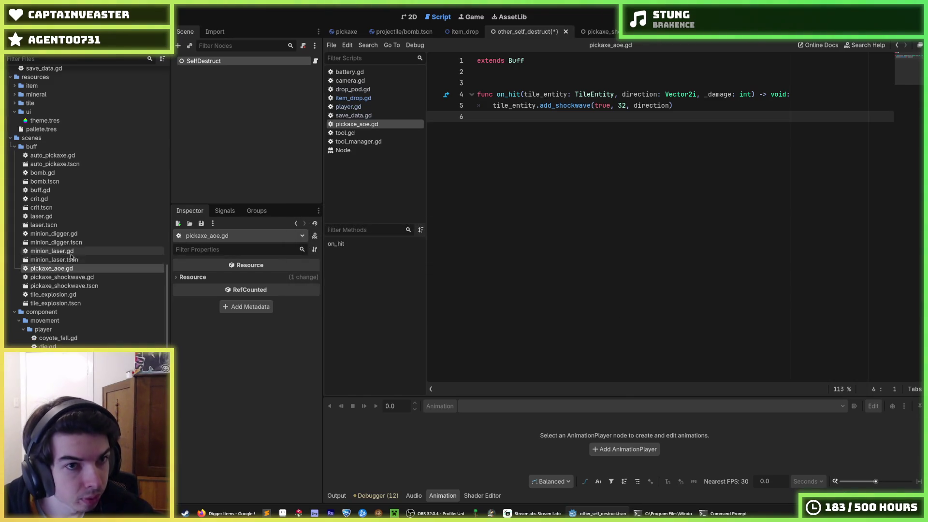
# Step: In pickaxe_shockwave.tscn, detach and reattach pickaxe_shockwave.gd on the Shockwave node
pyautogui.doubleClick(75, 285)
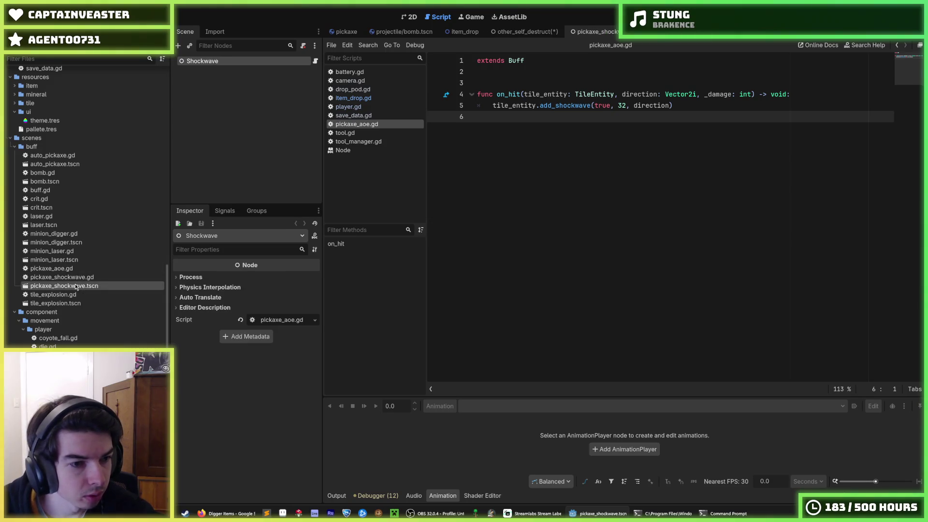
pyautogui.click(317, 60)
pyautogui.rightClick(280, 63)
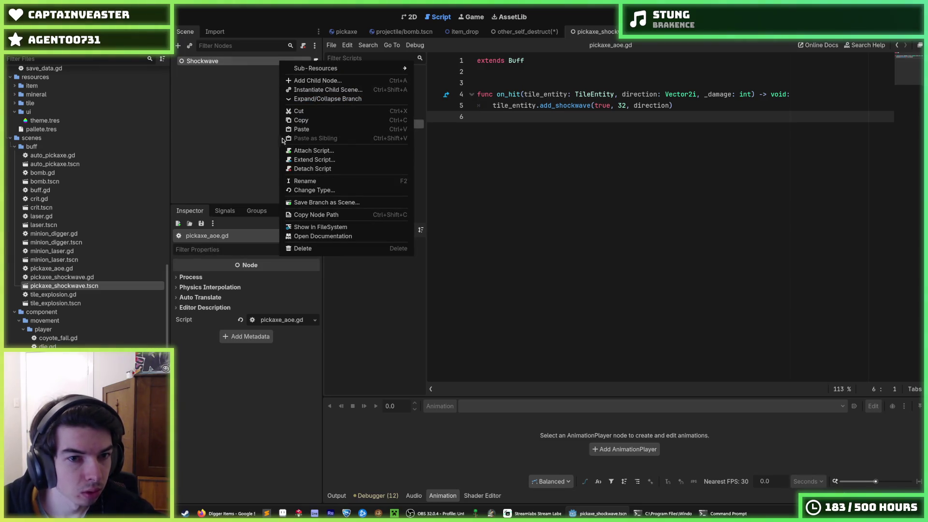
pyautogui.click(312, 168)
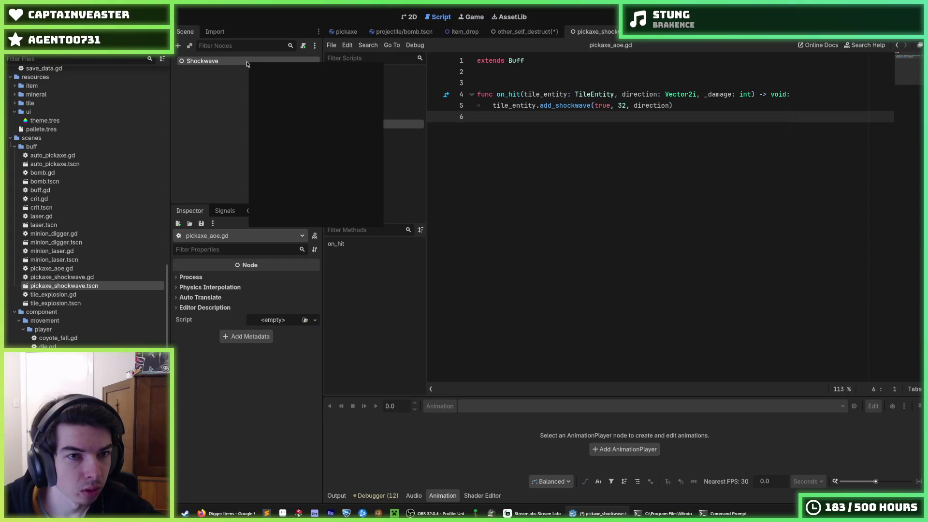
pyautogui.rightClick(247, 64)
pyautogui.click(291, 140)
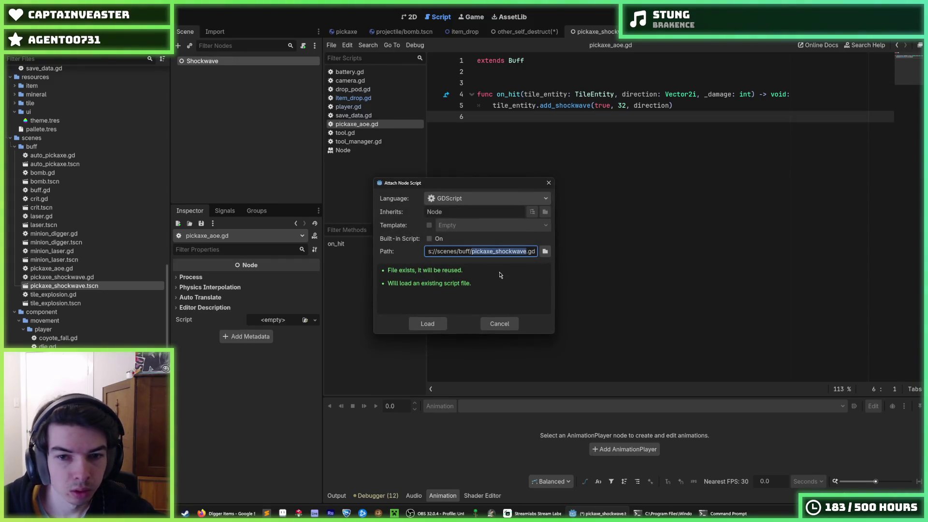
pyautogui.click(415, 328)
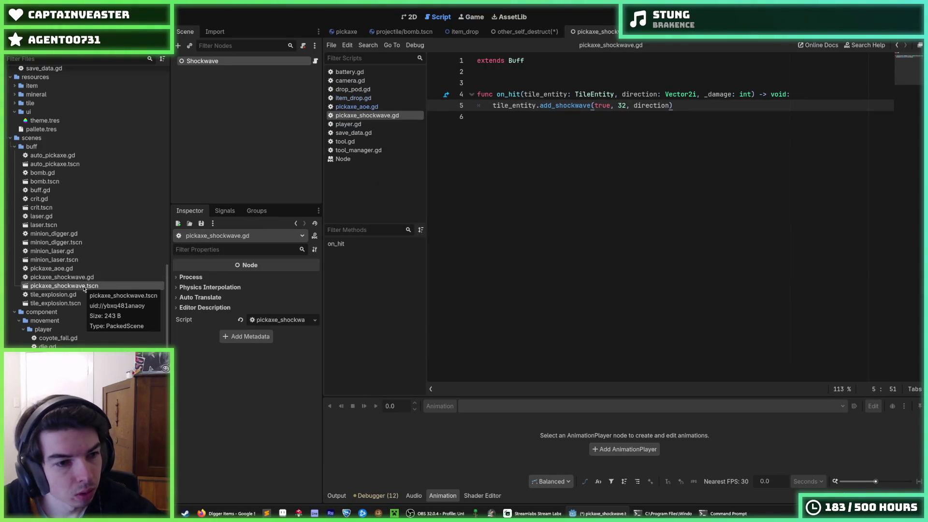
# Step: Duplicate the scene as pickaxe_aoe.tscn, open it, and rename its root node to AOE
pyautogui.hotkey('ctrl', 'd')
pyautogui.press('BackSpace')
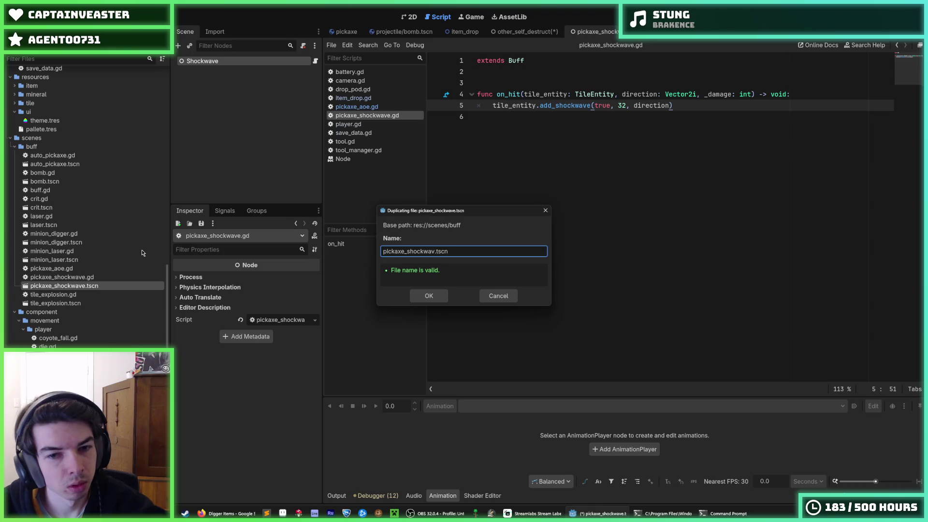
pyautogui.write('oe')
pyautogui.press('Return')
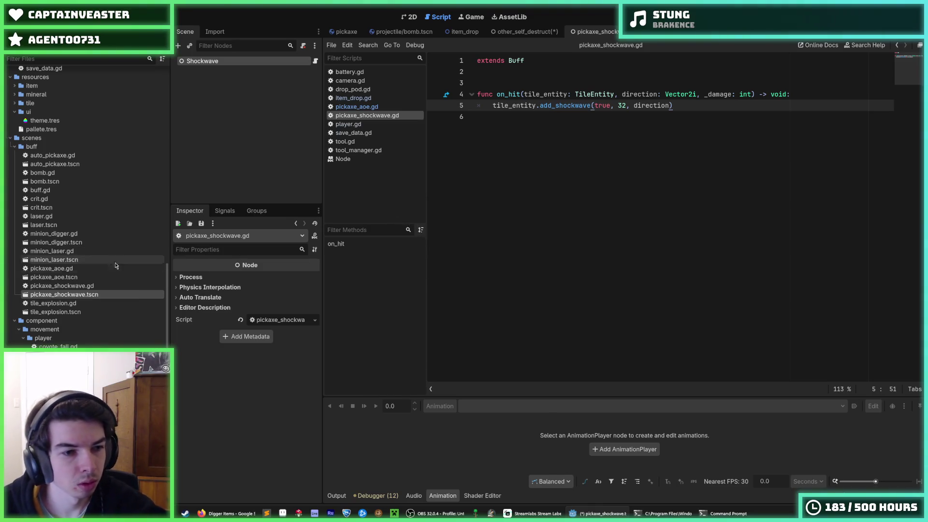
pyautogui.doubleClick(53, 277)
pyautogui.click(257, 59)
pyautogui.doubleClick(257, 59)
pyautogui.write('AOE')
pyautogui.press('Return')
# Step: Replace the AOE node's copied script with pickaxe_aoe.gd
pyautogui.rightClick(257, 59)
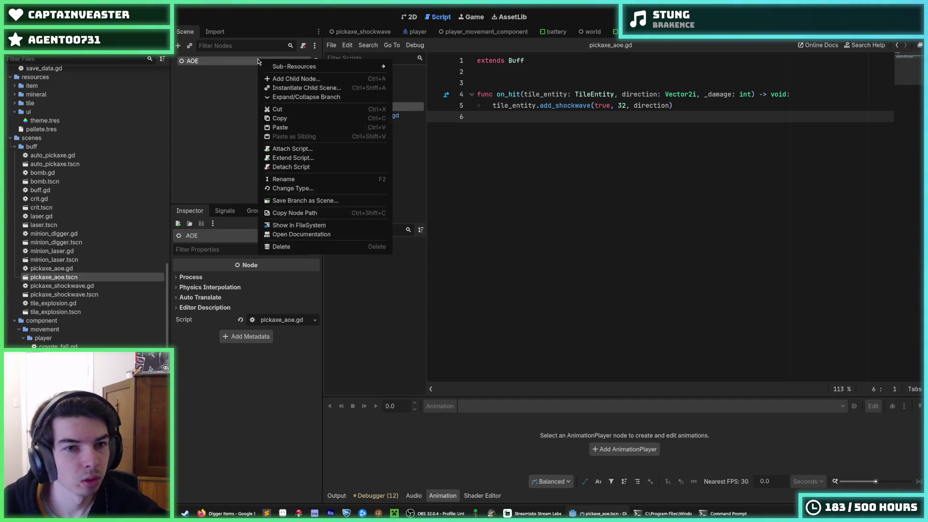
pyautogui.click(290, 167)
pyautogui.click(304, 45)
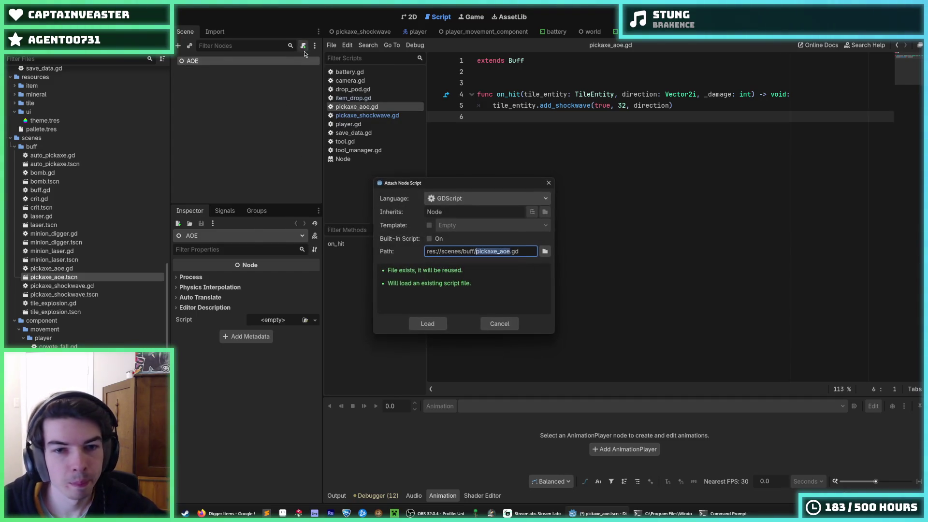
pyautogui.click(545, 252)
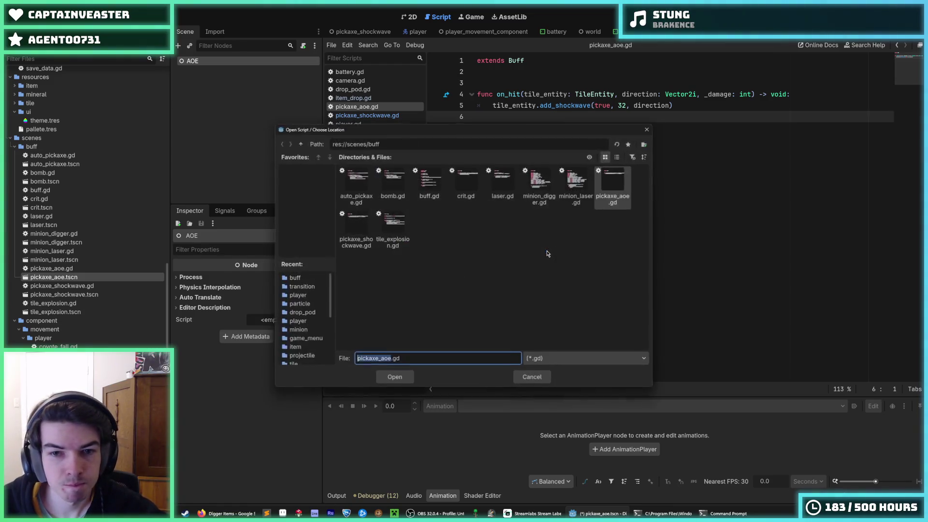
pyautogui.doubleClick(617, 198)
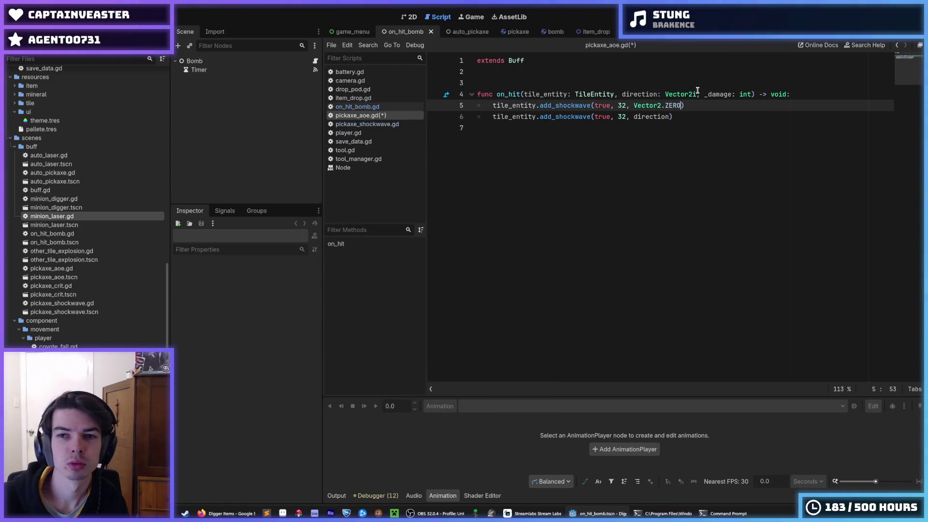
# Step: Make on_hit call add_shockwave(true, 32, …) for Vector2i.UP, DOWN, LEFT and RIGHT, and save
pyautogui.write('i')
pyautogui.hotkey('ctrl', 'shift', 'd')
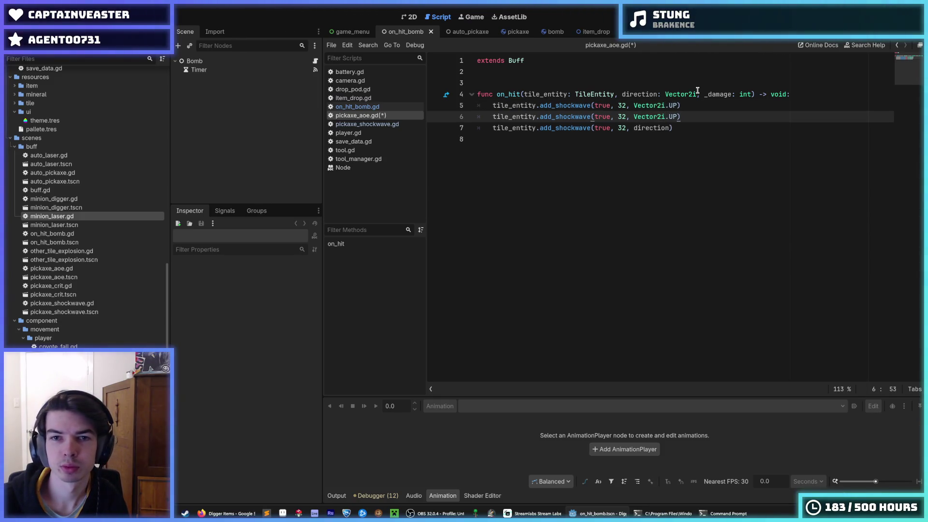
pyautogui.press('Down')
pyautogui.press('End')
pyautogui.hotkey('shift', 'Up')
pyautogui.press('BackSpace')
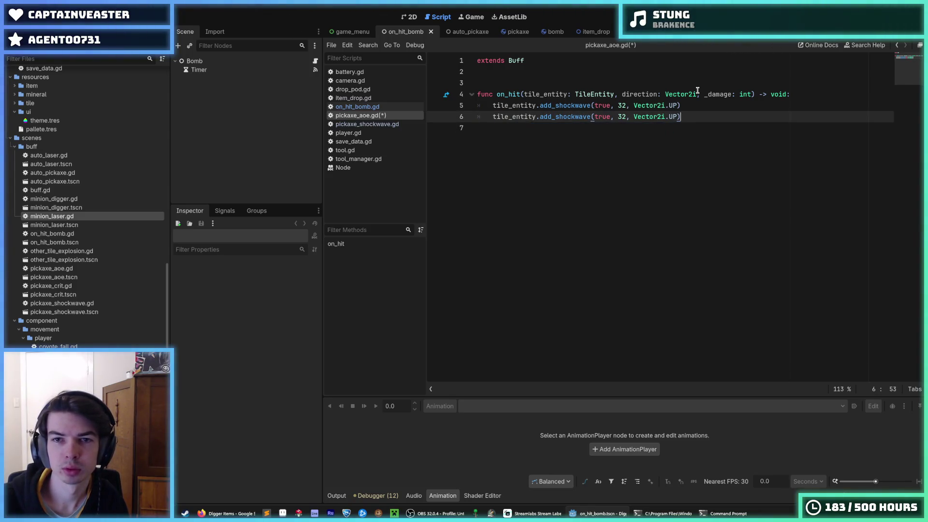
pyautogui.hotkey('ctrl', 'shift', 'd')
pyautogui.hotkey('ctrl', 'shift', 'd')
pyautogui.press('Left')
pyautogui.press('Up')
pyautogui.press('Up')
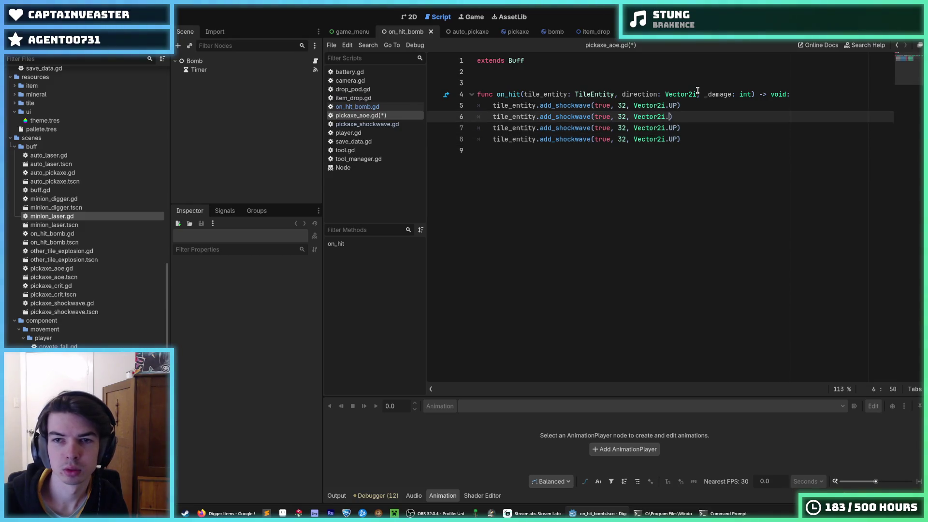
pyautogui.press('Down')
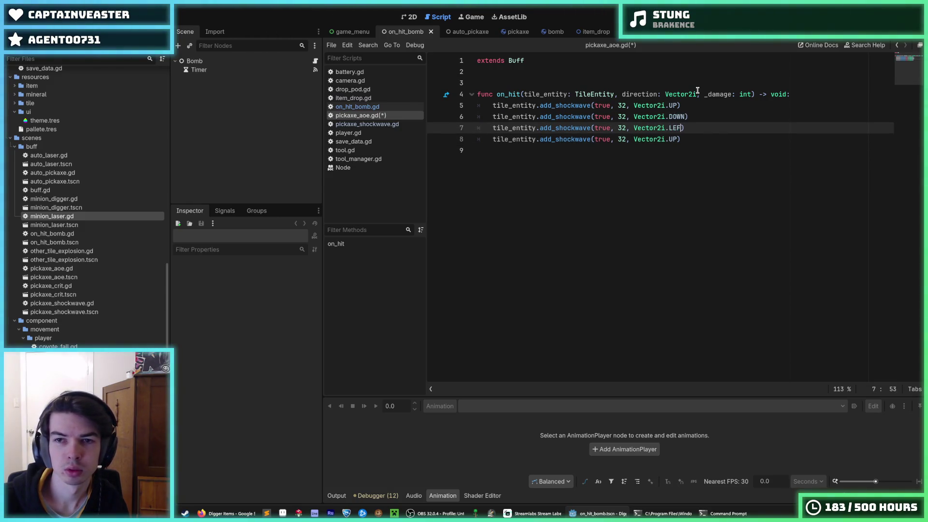
pyautogui.write('T')
pyautogui.press('Down')
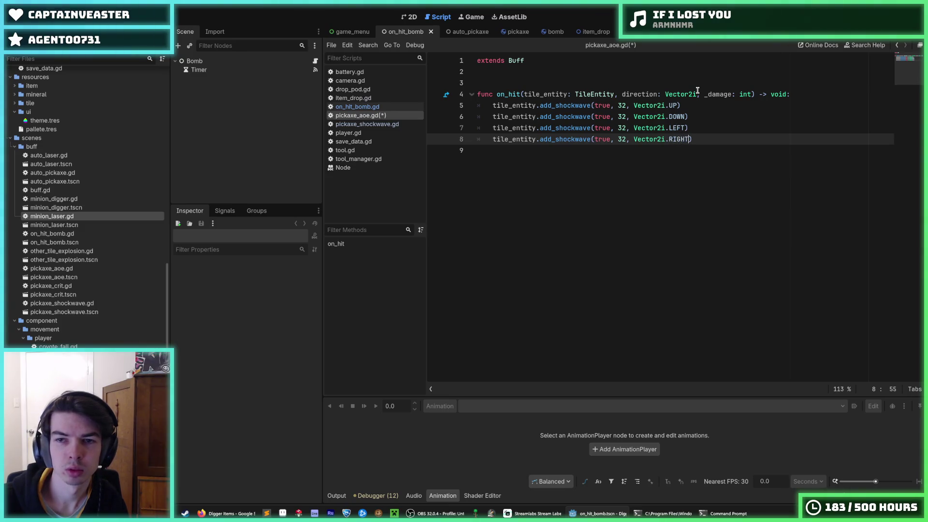
pyautogui.hotkey('ctrl', 's')
# Step: Rename on_hit's unused parameter to _direction, then run the game with F5
pyautogui.click(699, 110)
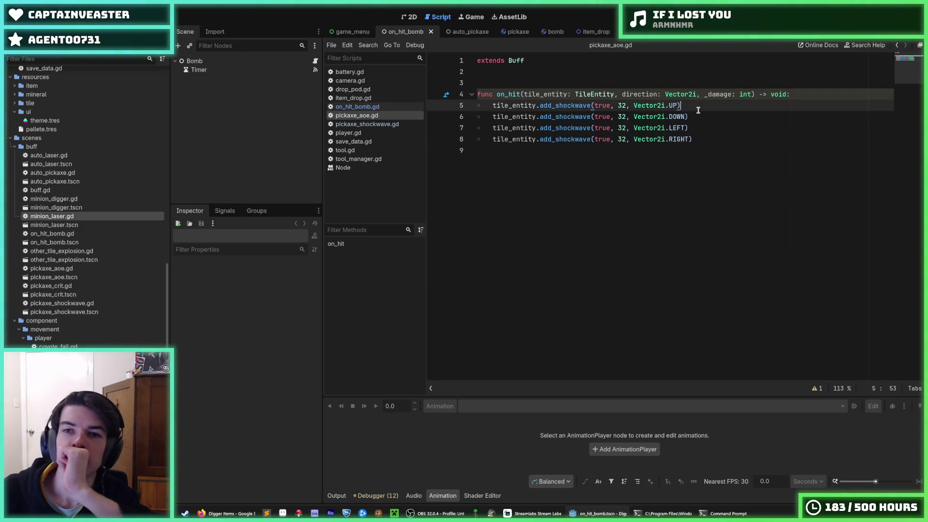
pyautogui.click(699, 118)
pyautogui.click(694, 105)
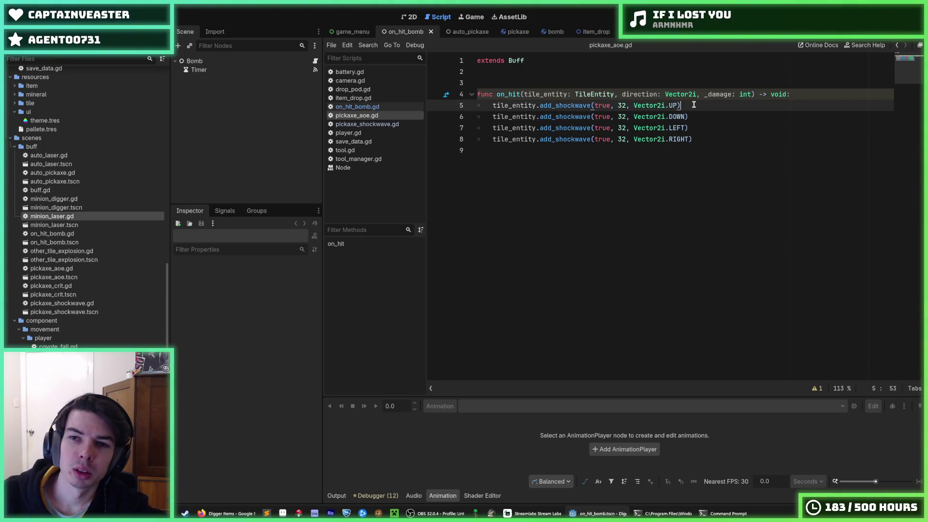
pyautogui.moveTo(705, 94); pyautogui.dragTo(633, 95)
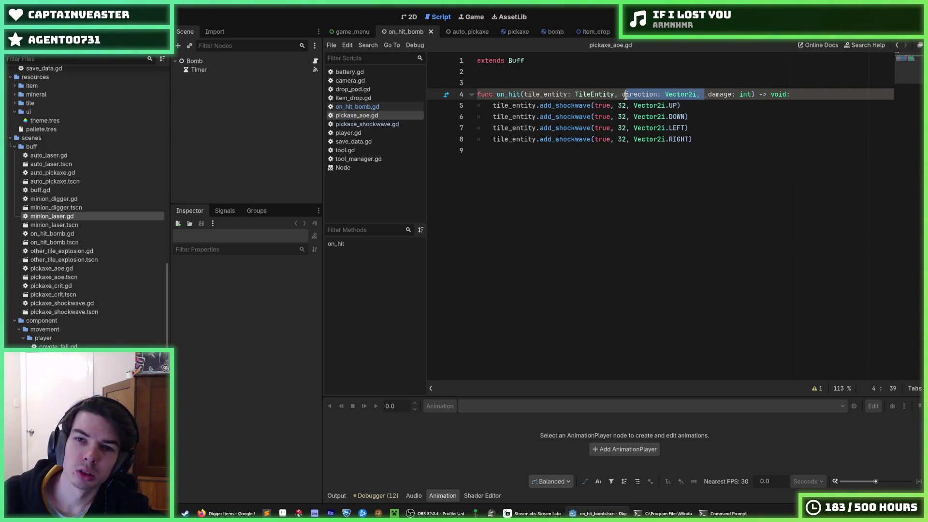
pyautogui.click(624, 96)
pyautogui.write('_')
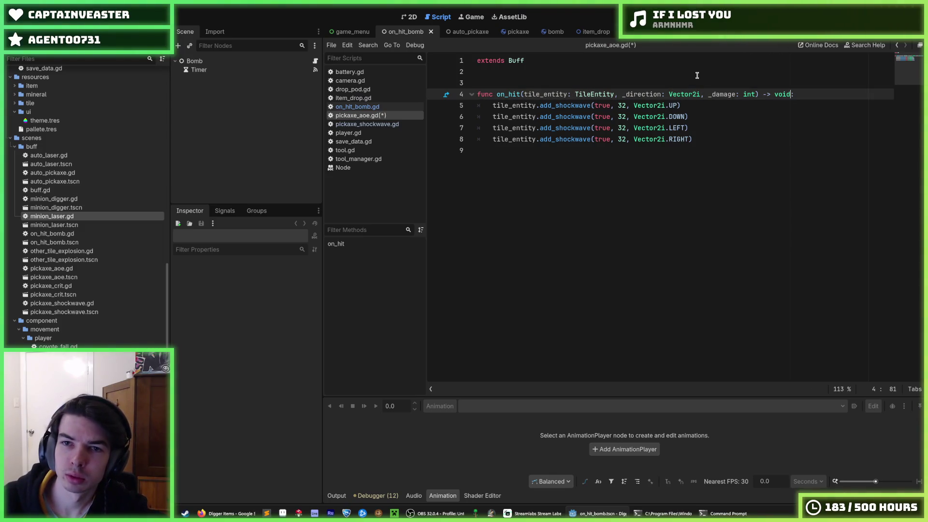
pyautogui.press('Down')
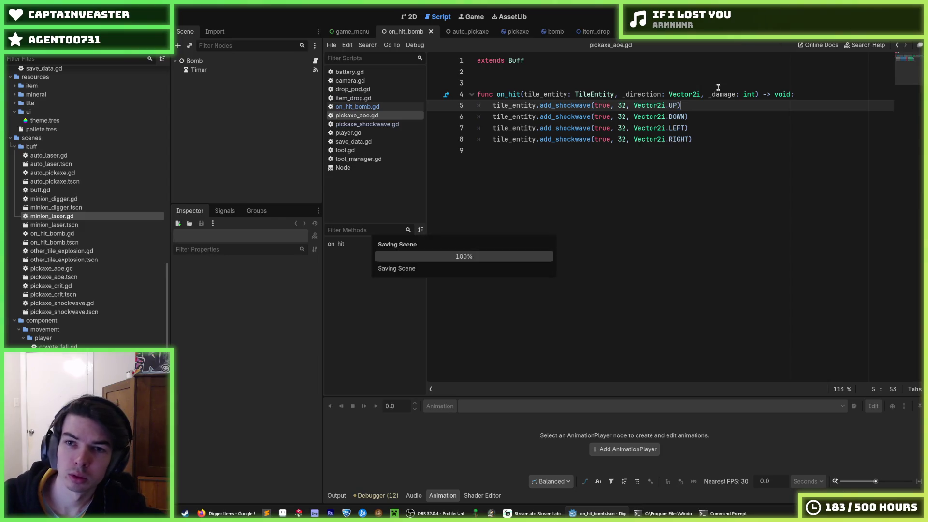
pyautogui.click(701, 81)
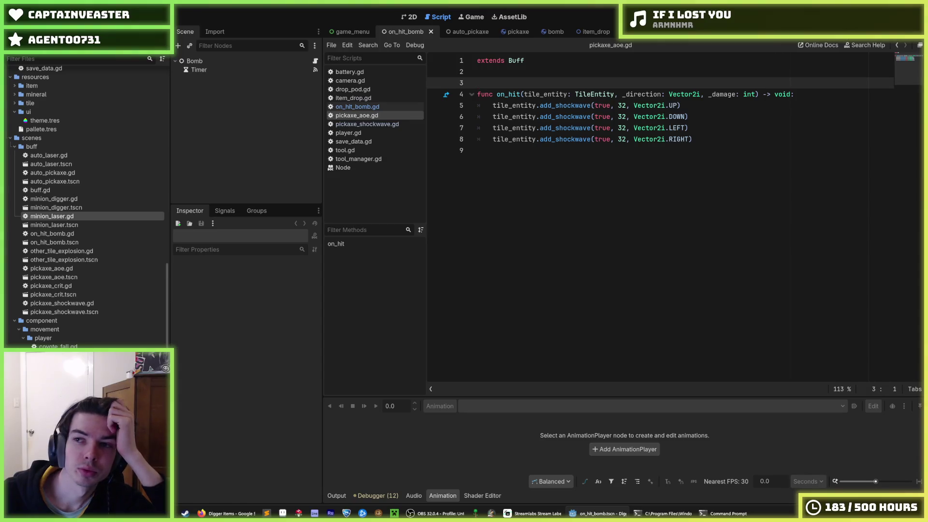
pyautogui.press('F5')
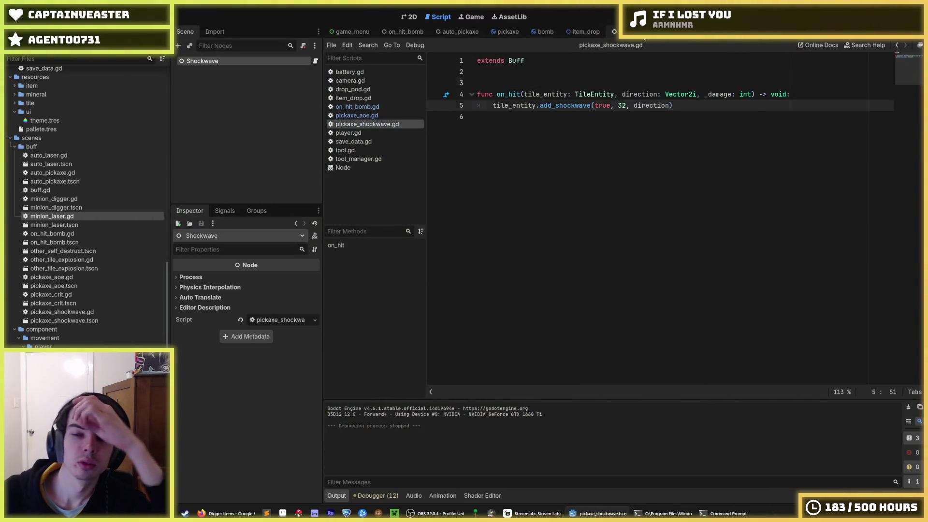
# Step: Compare pickaxe_aoe.gd against the pickaxe_shockwave script after closing the game
pyautogui.click(677, 32)
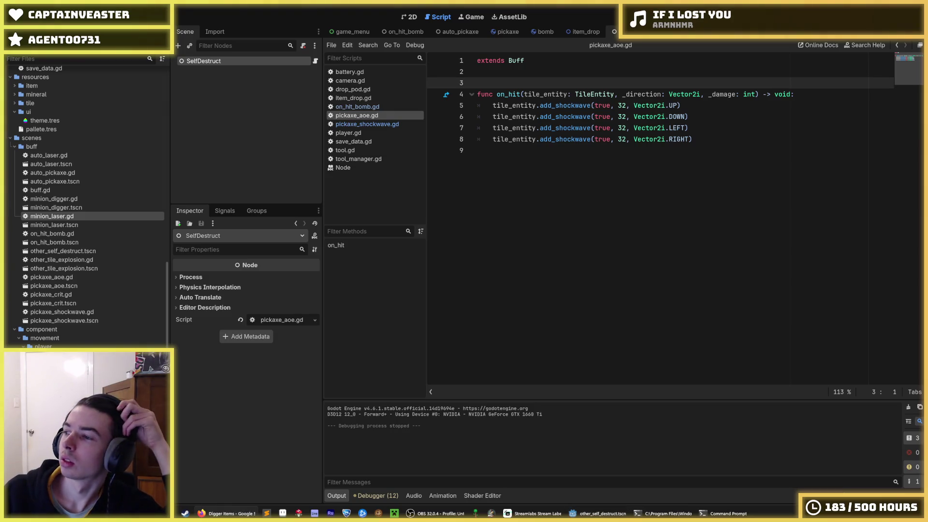
pyautogui.click(713, 138)
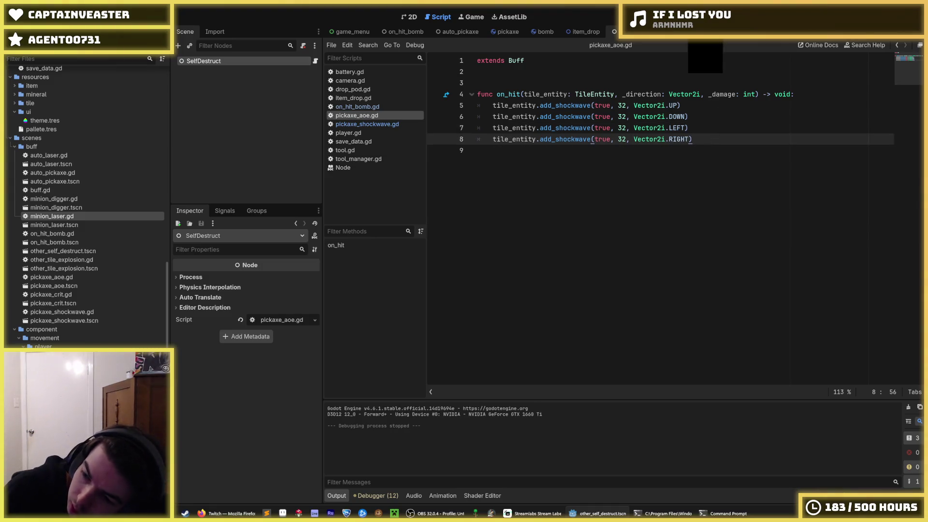
pyautogui.click(367, 124)
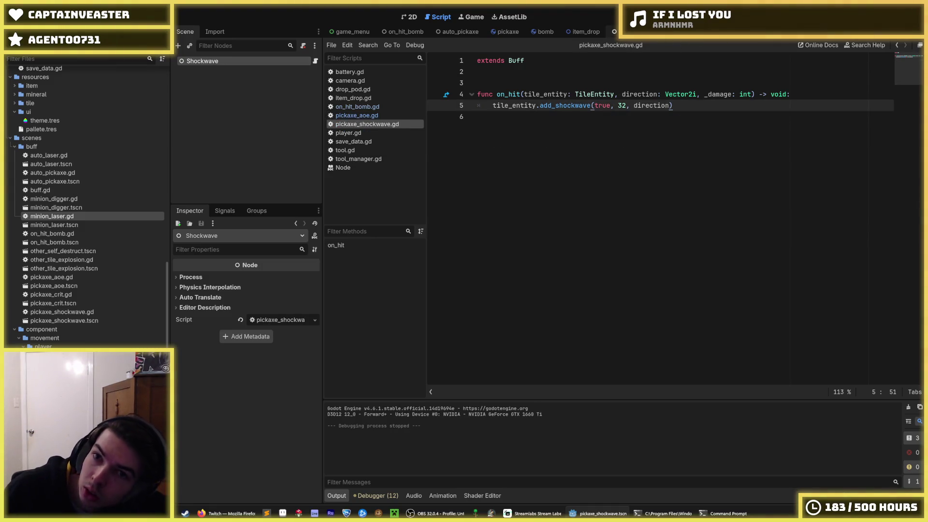
pyautogui.hotkey('alt', 'Left')
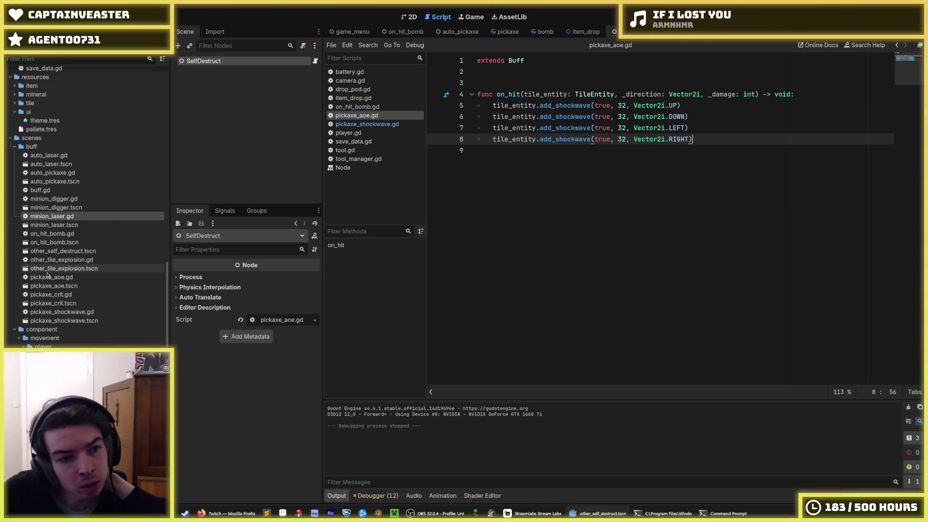
pyautogui.scroll(-10, 66, 261)
pyautogui.scroll(10, 66, 261)
# Step: Collapse the objects and assets folders and expand resources/item in the FileSystem
pyautogui.click(15, 118)
pyautogui.click(14, 119)
pyautogui.click(10, 126)
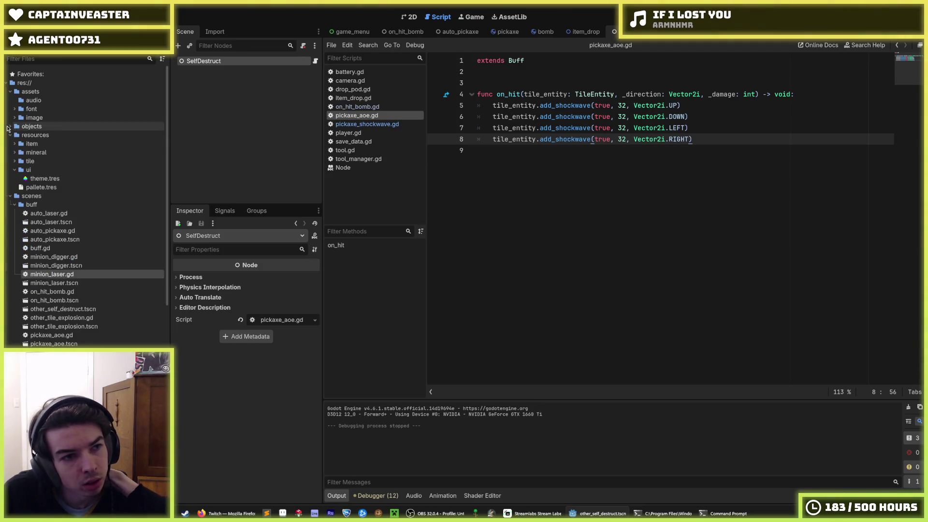
pyautogui.click(10, 93)
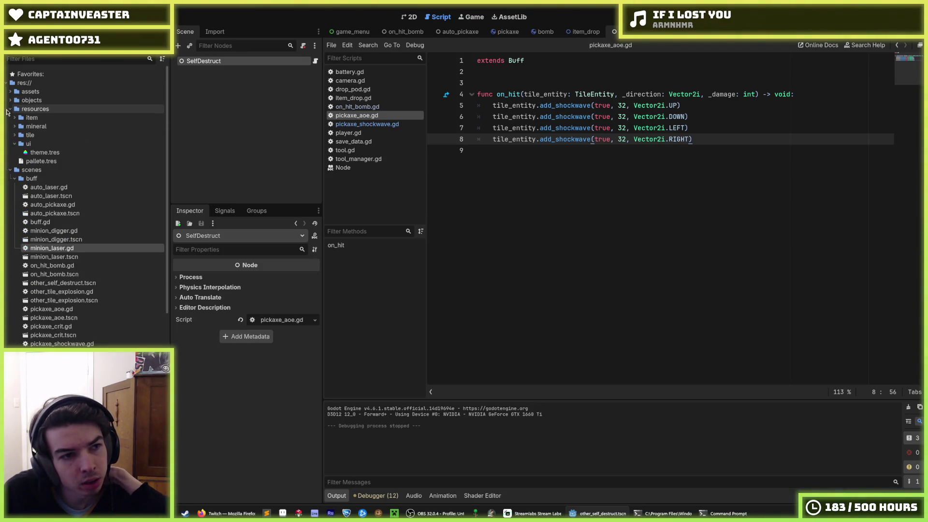
pyautogui.click(15, 117)
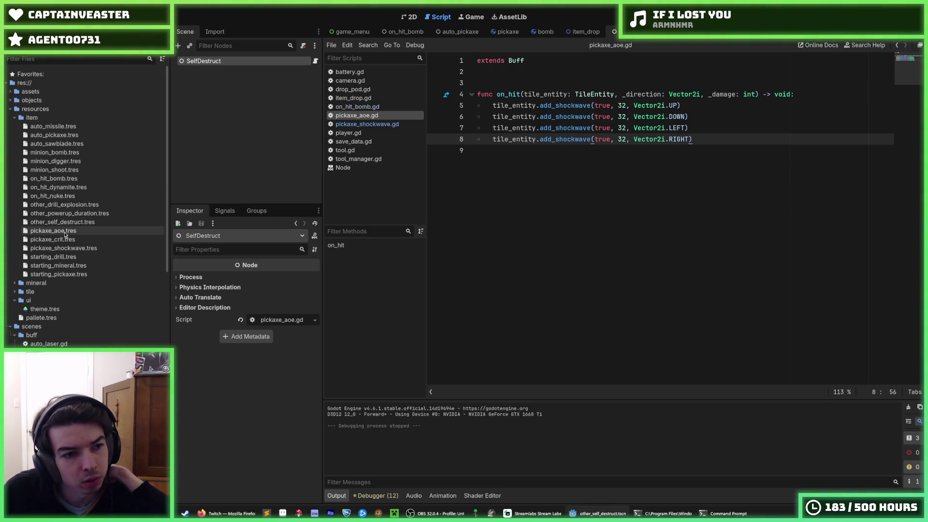
# Step: Assign pickaxe_aoe.tscn as pickaxe_aoe.tres's Buff Scene, save, and open the AOE scene
pyautogui.click(66, 231)
pyautogui.scroll(-5, 74, 276)
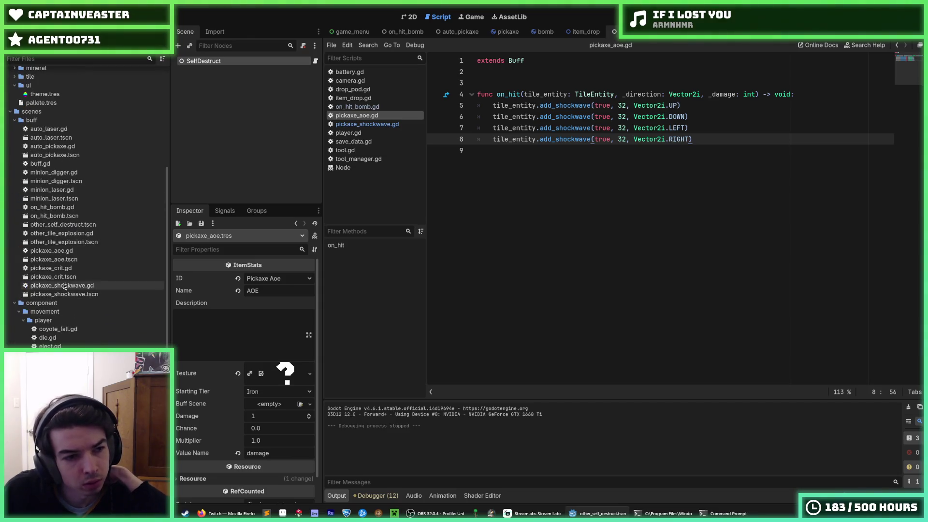
pyautogui.moveTo(79, 263)
pyautogui.mouseDown()
pyautogui.moveTo(194, 358)
pyautogui.moveTo(283, 410)
pyautogui.moveTo(266, 409)
pyautogui.mouseUp()
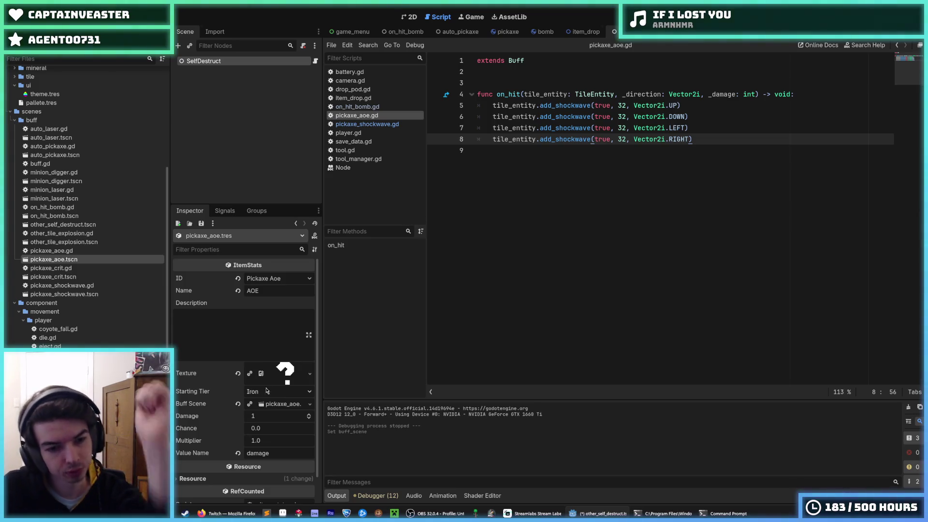
pyautogui.hotkey('ctrl', 's')
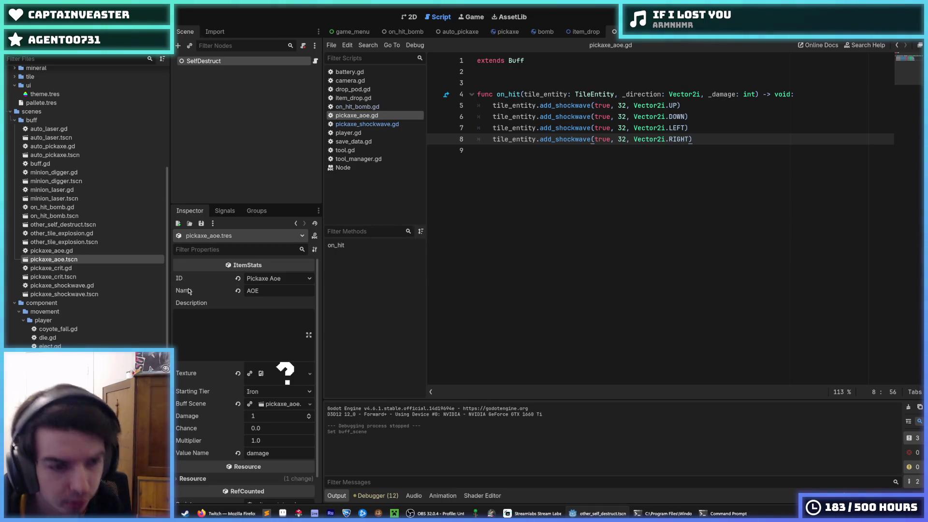
pyautogui.hotkey('ctrl', 's')
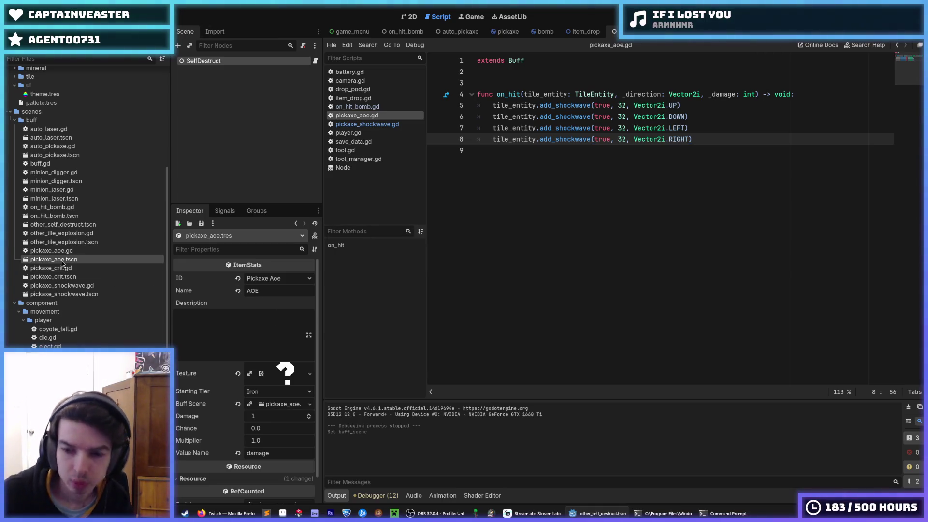
pyautogui.hotkey('ctrl', 's')
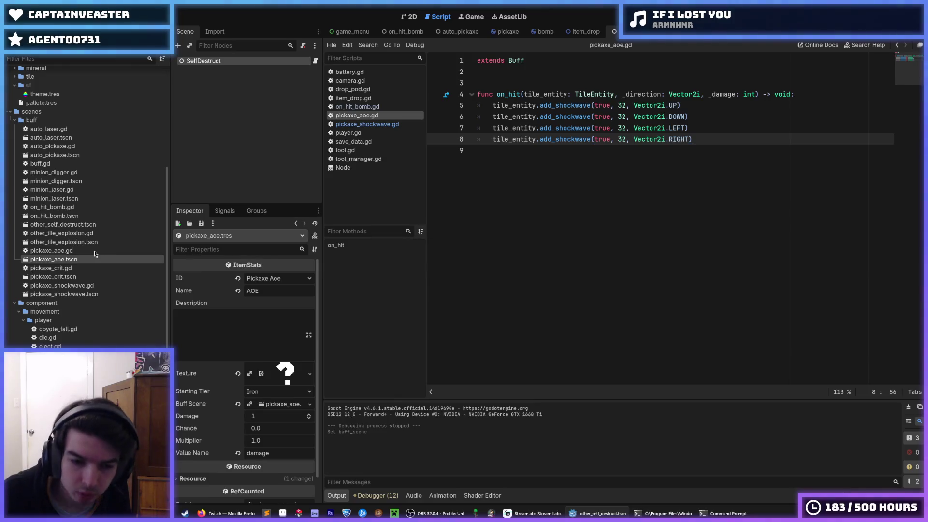
pyautogui.doubleClick(89, 260)
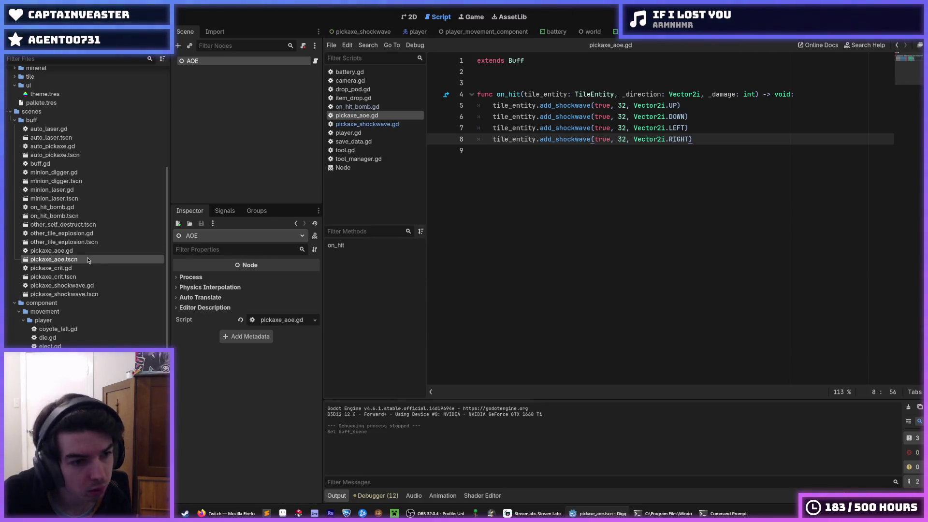
pyautogui.click(70, 251)
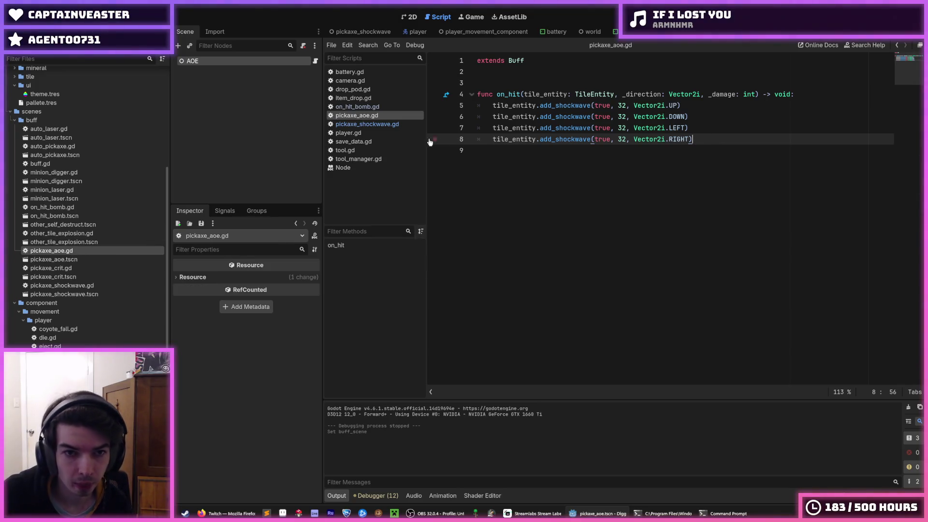
# Step: Replace OTHER_DRILL_EXPLOSION with PICKAXE_AOE in save_data.gd's items list and run the game
pyautogui.click(353, 141)
pyautogui.doubleClick(572, 298)
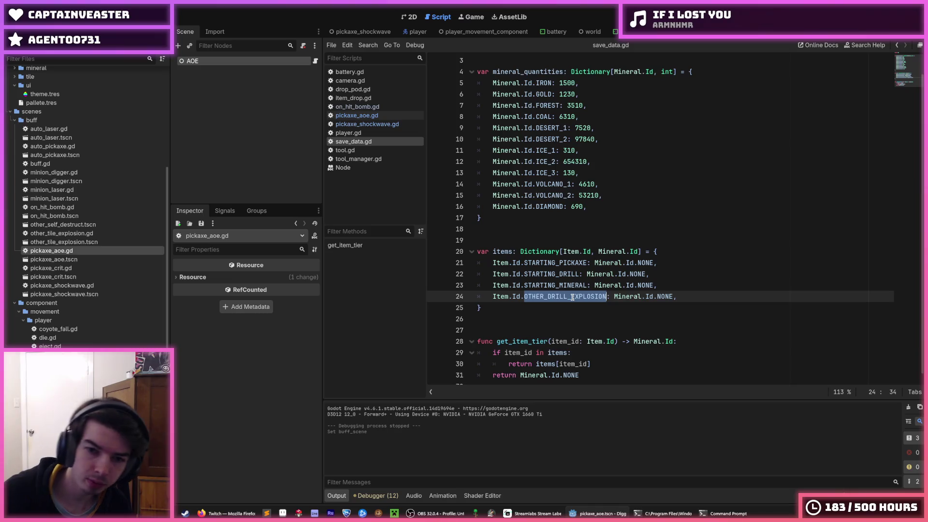
pyautogui.write('PICKAXE_AOE')
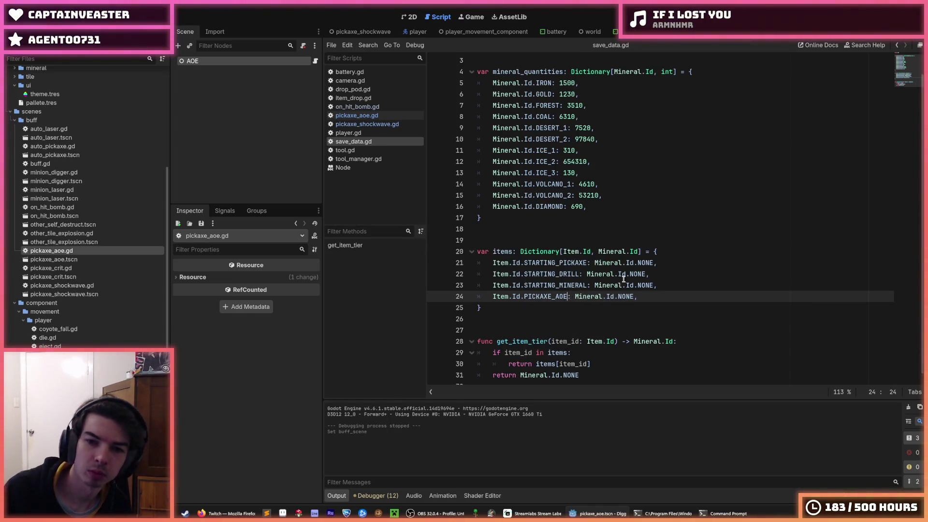
pyautogui.click(706, 274)
pyautogui.press('F5')
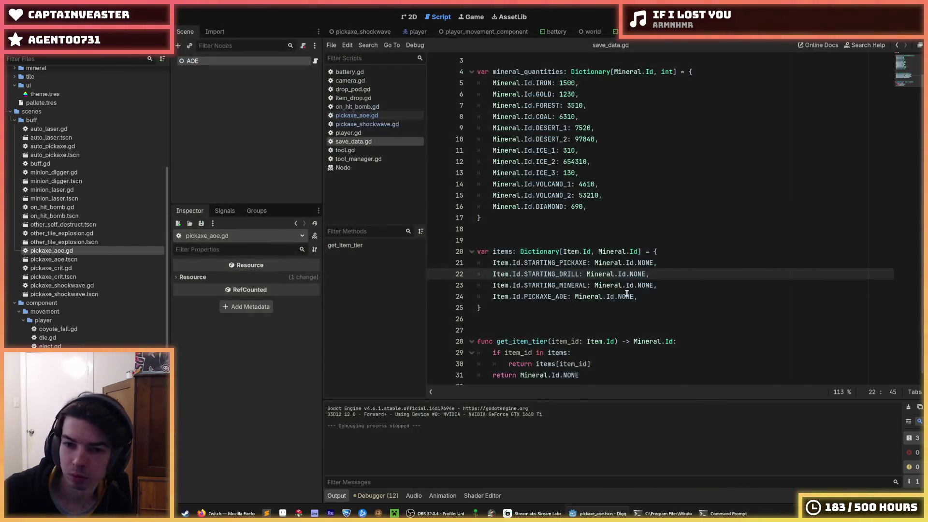
# Step: Change the PICKAXE_AOE entry's tier from NONE to IRON and run the game again
pyautogui.doubleClick(633, 296)
pyautogui.write('I')
pyautogui.click(768, 106)
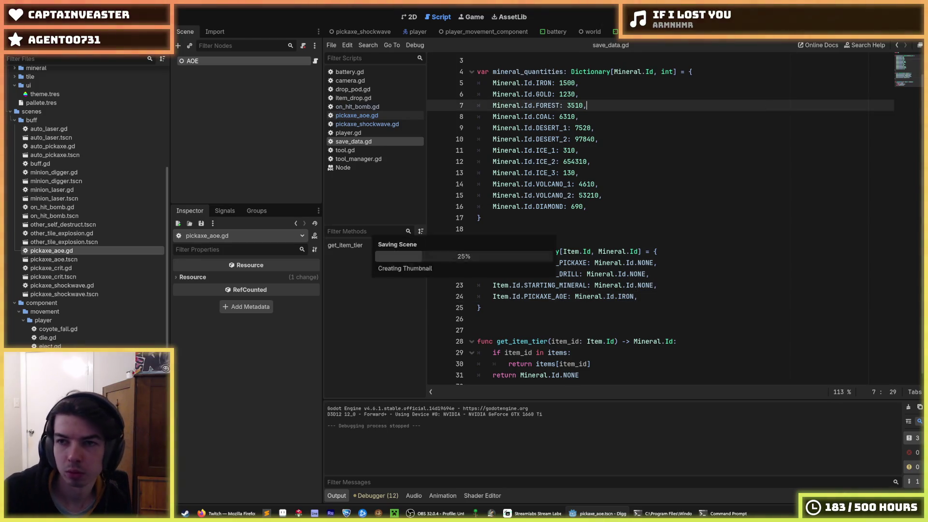
pyautogui.press('F5')
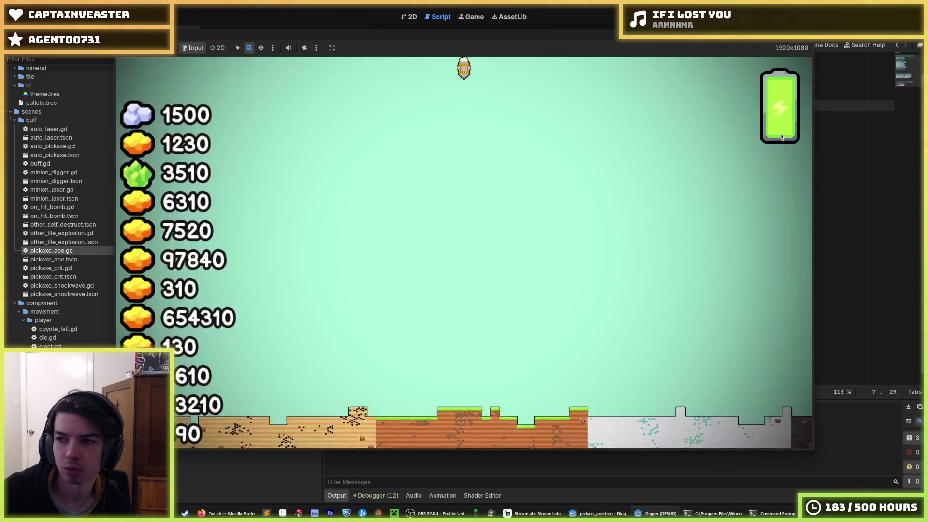
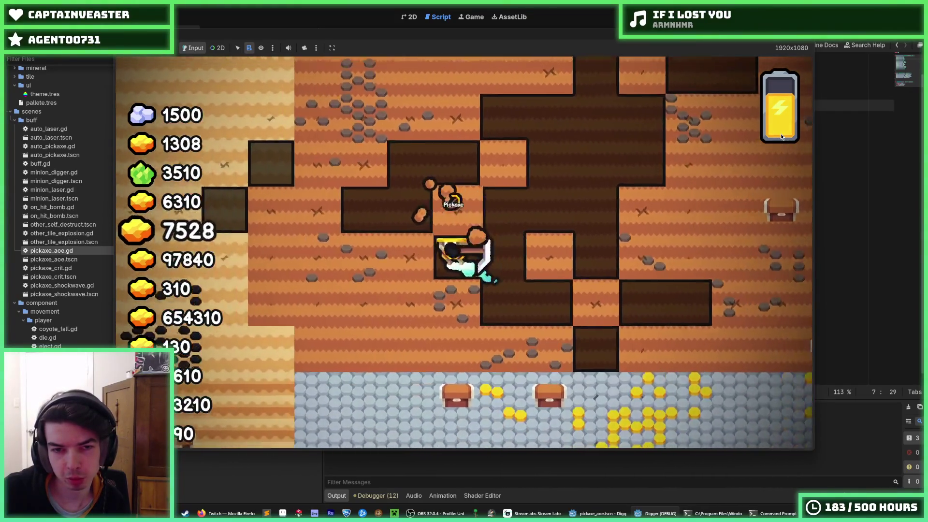
# Step: Stop the game and change the first add_shockwave damage in pickaxe_aoe.gd from 32 to 1
pyautogui.press('F8')
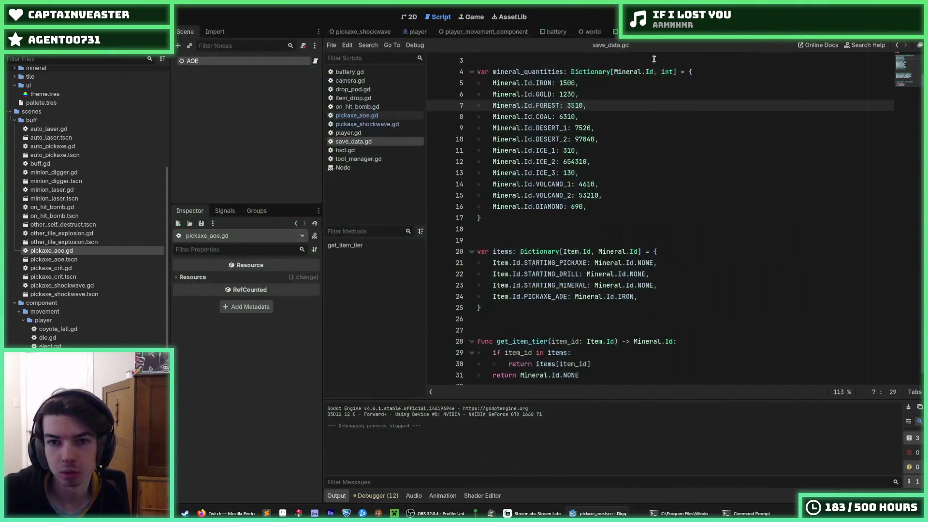
pyautogui.click(353, 118)
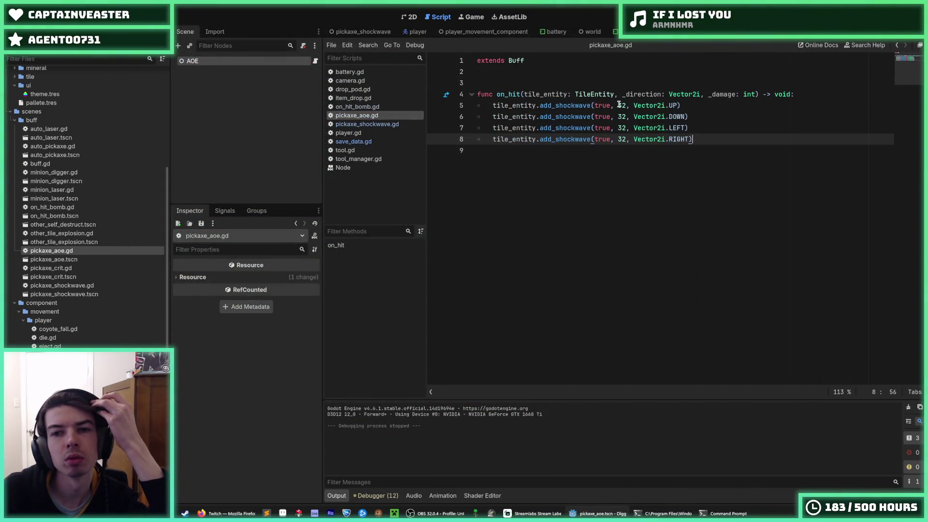
pyautogui.doubleClick(620, 105)
pyautogui.write('11')
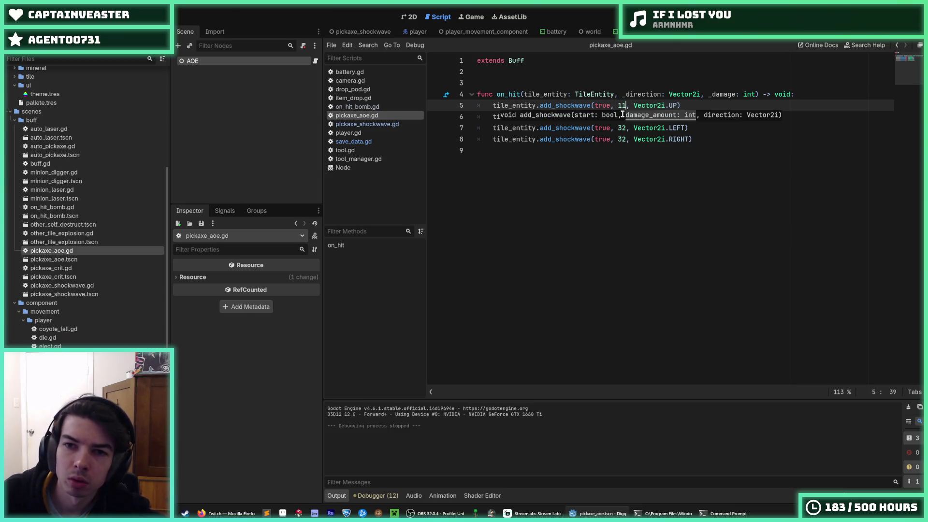
pyautogui.press('BackSpace')
# Step: Set the remaining three add_shockwave damages to 1, then test-run the game and stop it
pyautogui.press('Down')
pyautogui.press('Right')
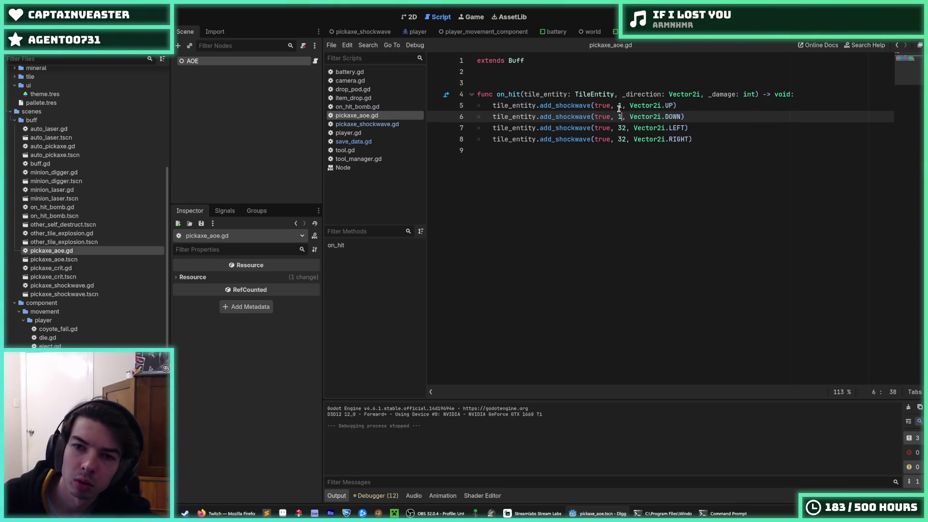
pyautogui.press('Down')
pyautogui.press('Right')
pyautogui.press('Down')
pyautogui.press('Right')
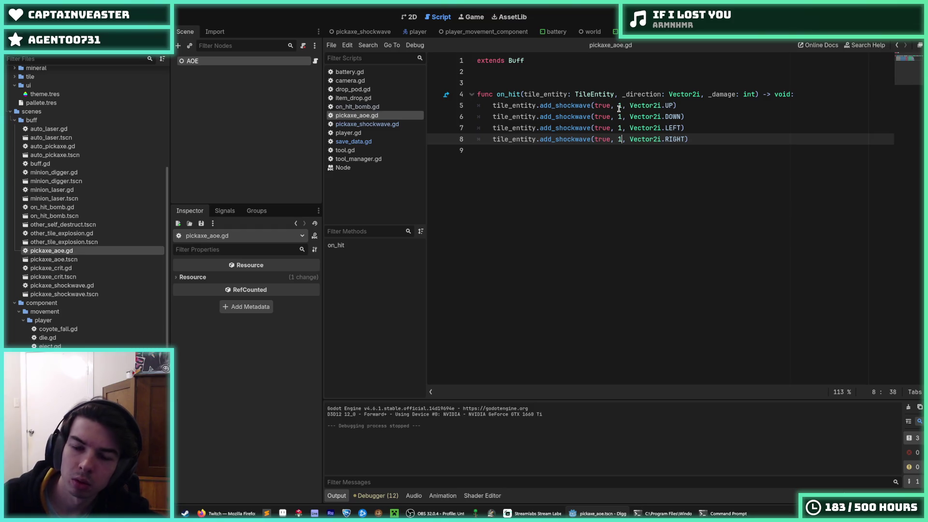
pyautogui.click(724, 109)
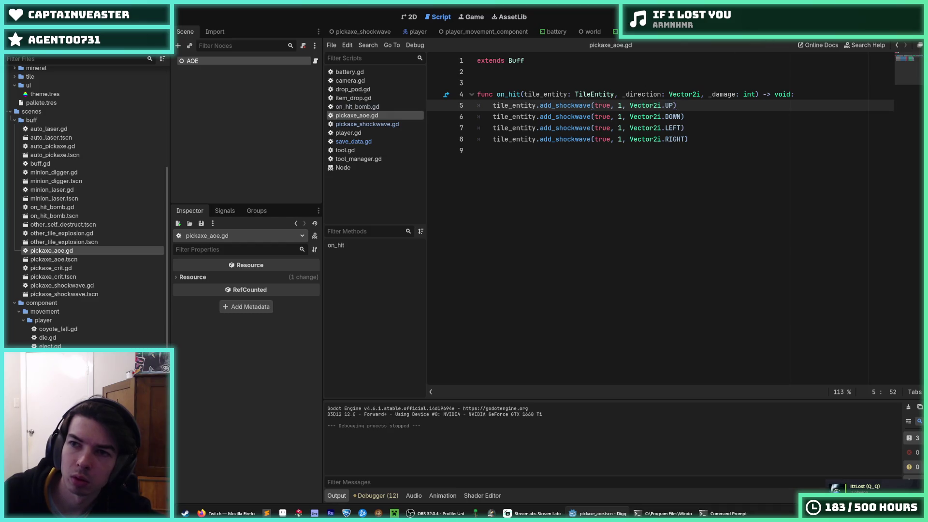
pyautogui.press('F5')
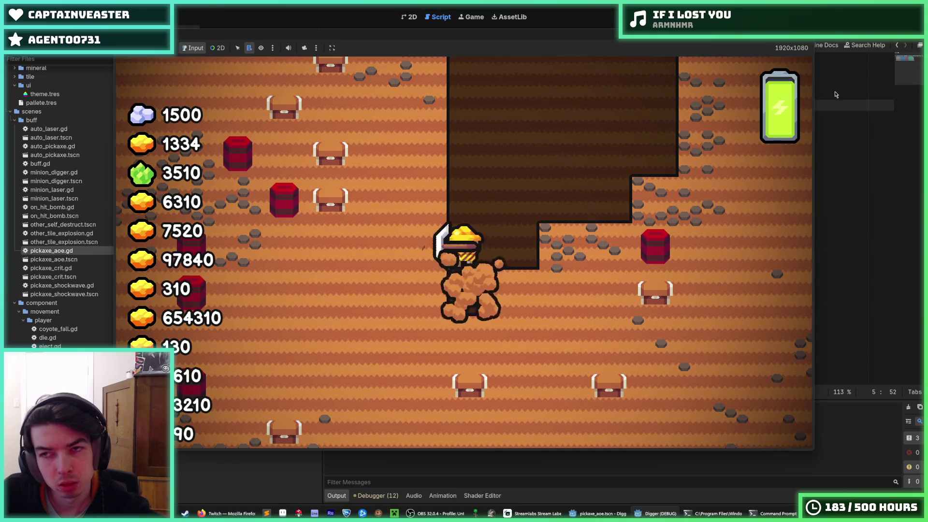
pyautogui.press('F8')
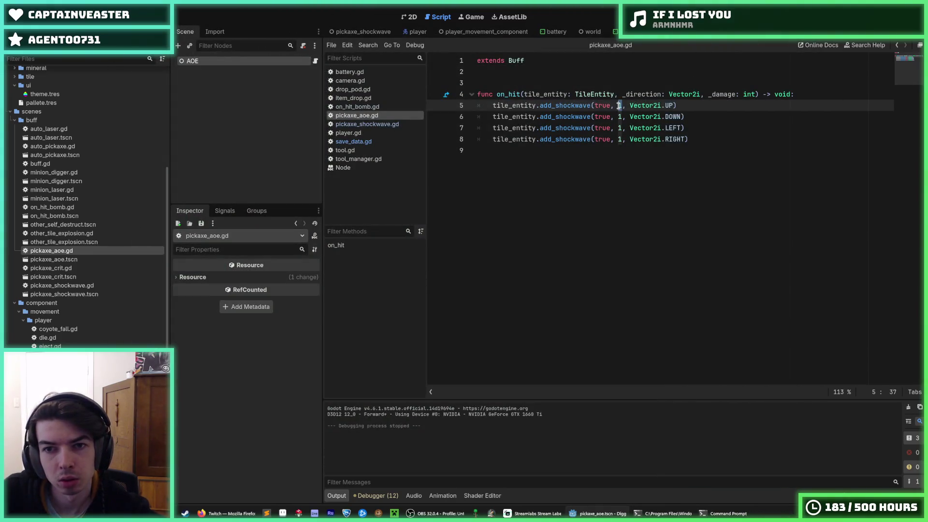
# Step: Switch all four add_shockwave start arguments to false and set the damage values to 2
pyautogui.click(619, 116)
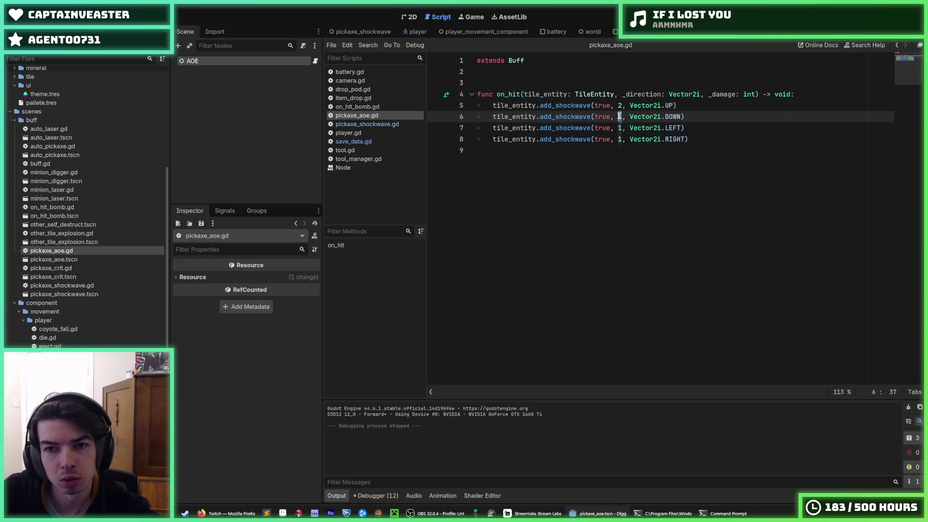
pyautogui.write('2')
pyautogui.doubleClick(604, 106)
pyautogui.hotkey('ctrl', 'd')
pyautogui.hotkey('ctrl', 'd')
pyautogui.hotkey('ctrl', 'd')
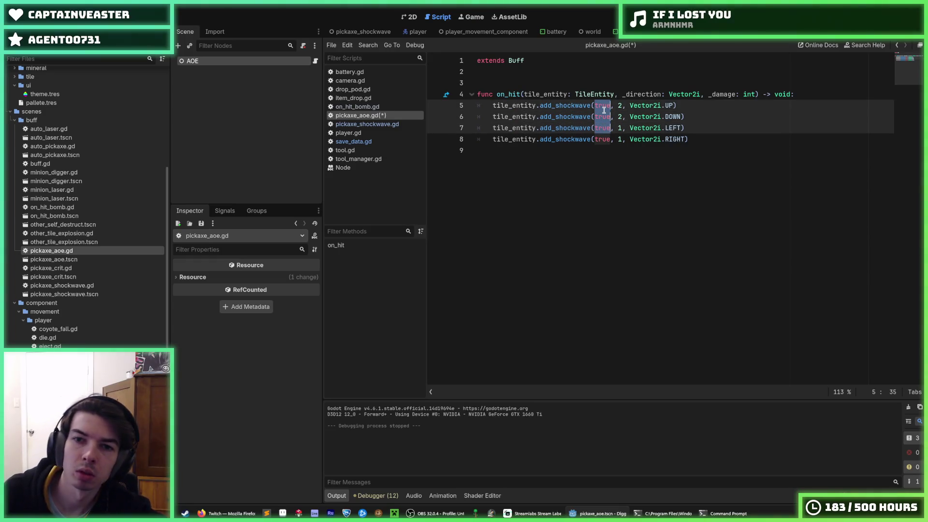
pyautogui.write('sfs')
pyautogui.write('alse')
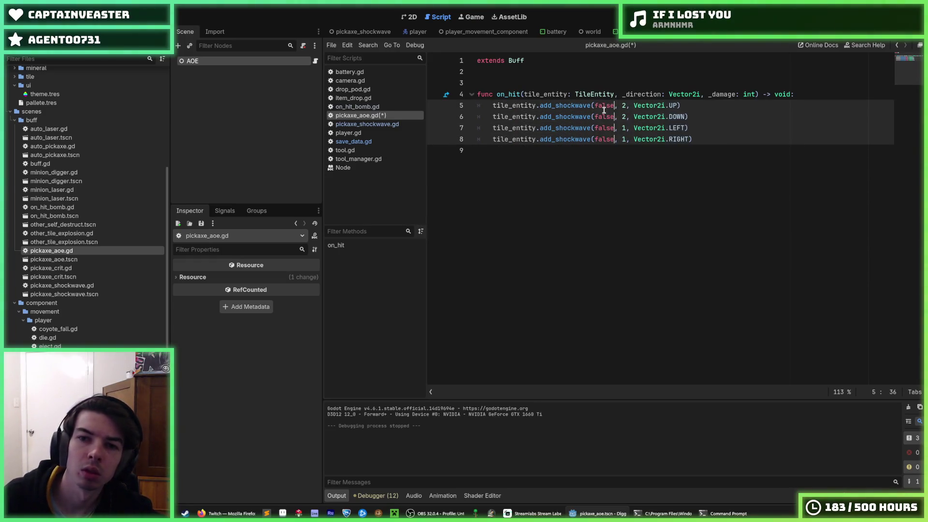
pyautogui.click(626, 104)
pyautogui.click(626, 128)
pyautogui.press('BackSpace')
pyautogui.write('2')
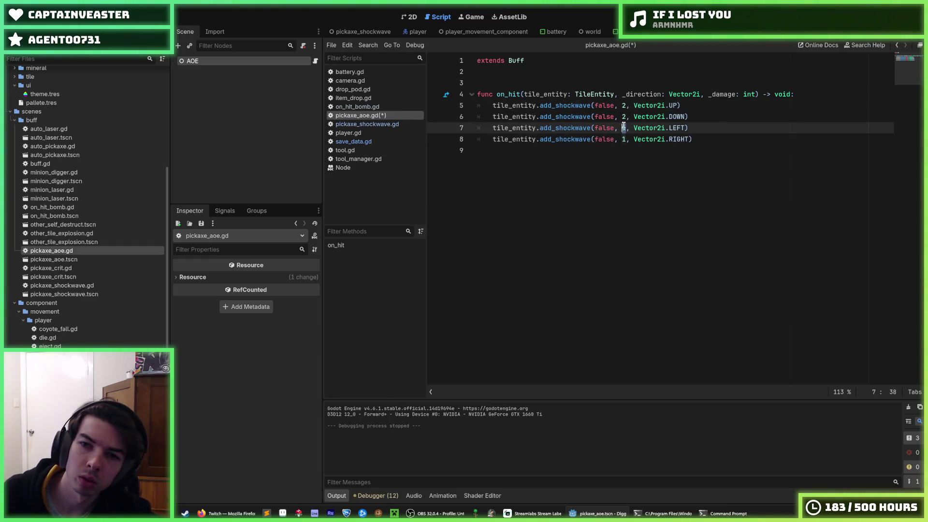
pyautogui.click(626, 139)
pyautogui.click(697, 105)
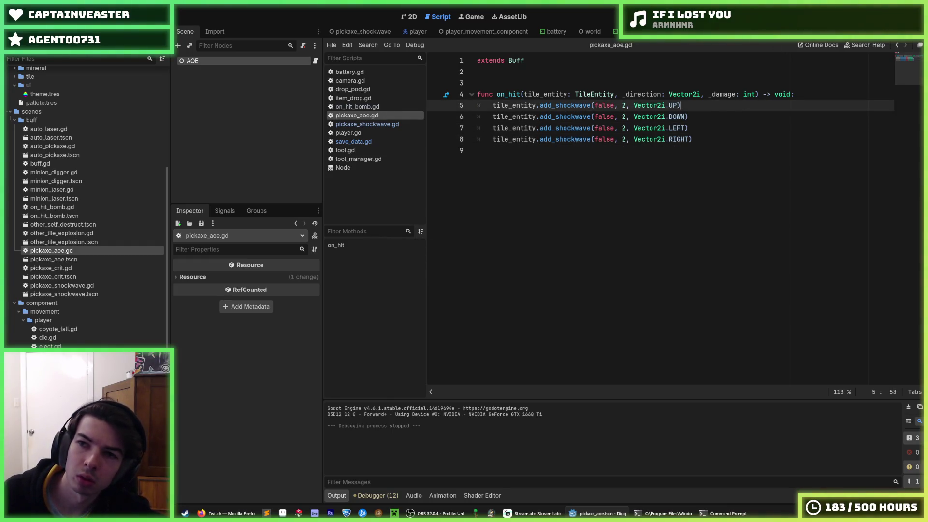
# Step: Run the game to test the false-start shockwaves, then stop it
pyautogui.press('F5')
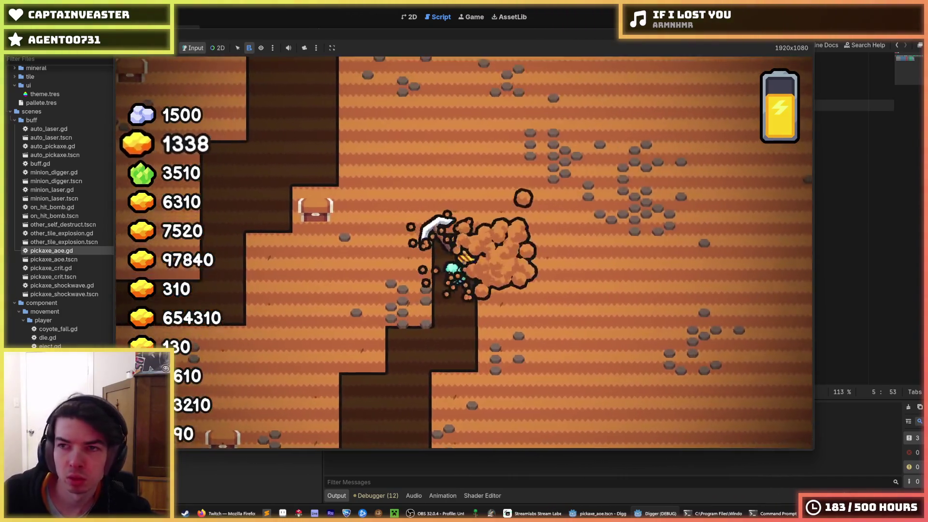
pyautogui.press('Escape')
pyautogui.click(709, 95)
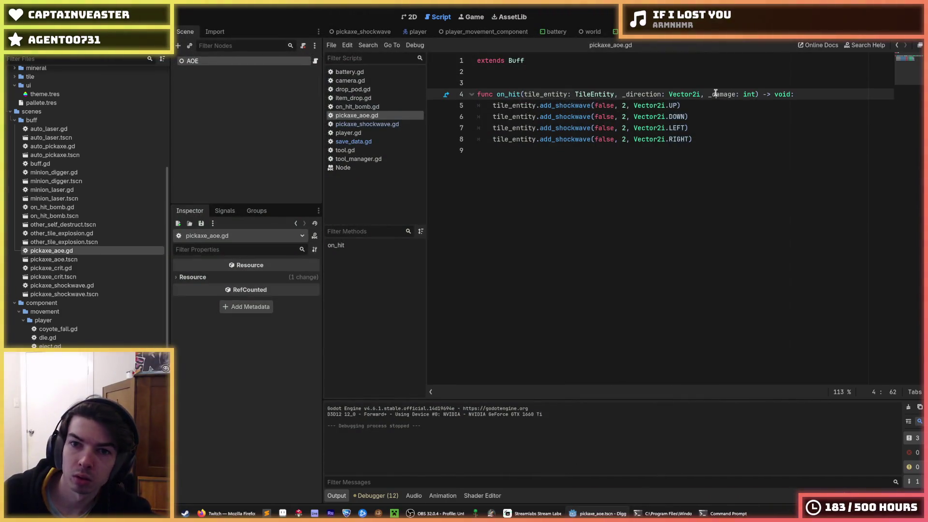
pyautogui.click(714, 103)
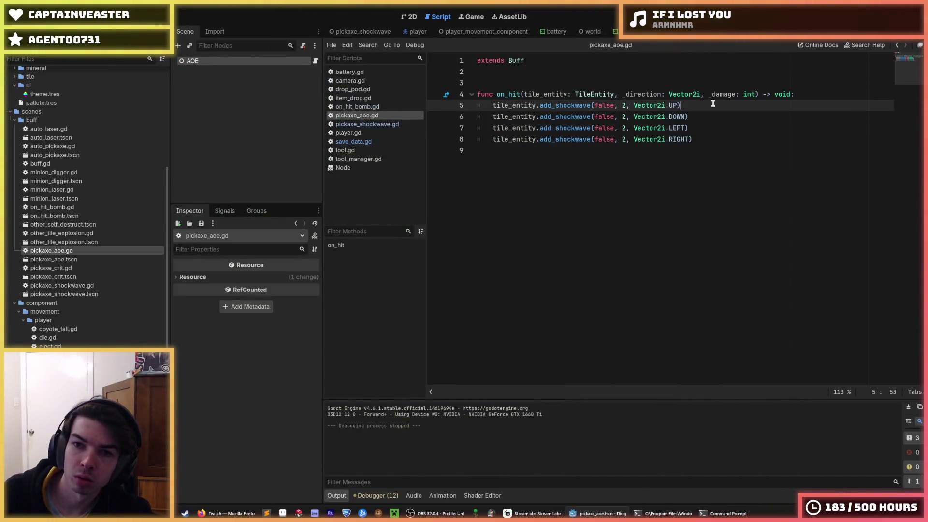
# Step: Change all four start arguments back to true, test-run the game again, and save
pyautogui.doubleClick(604, 105)
pyautogui.hotkey('ctrl', 'd')
pyautogui.hotkey('ctrl', 'd')
pyautogui.hotkey('ctrl', 'd')
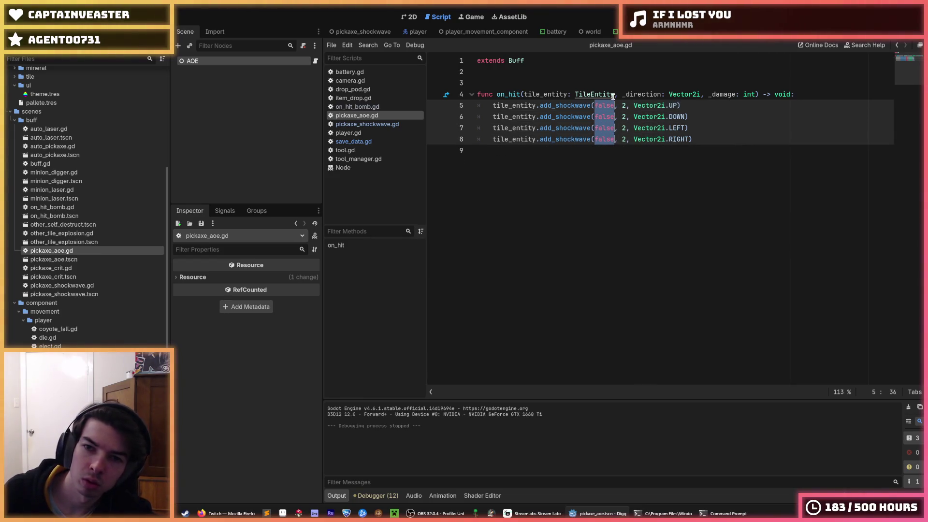
pyautogui.write('true')
pyautogui.click(709, 103)
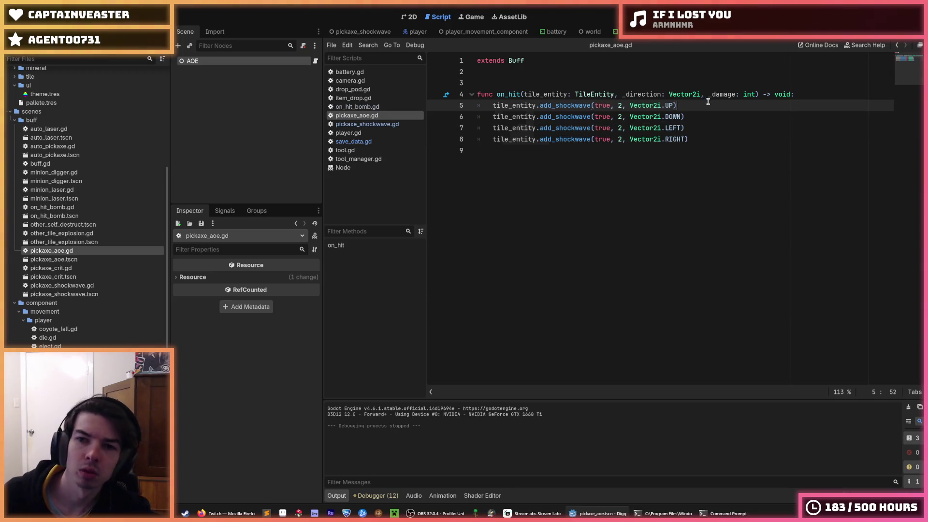
pyautogui.press('F5')
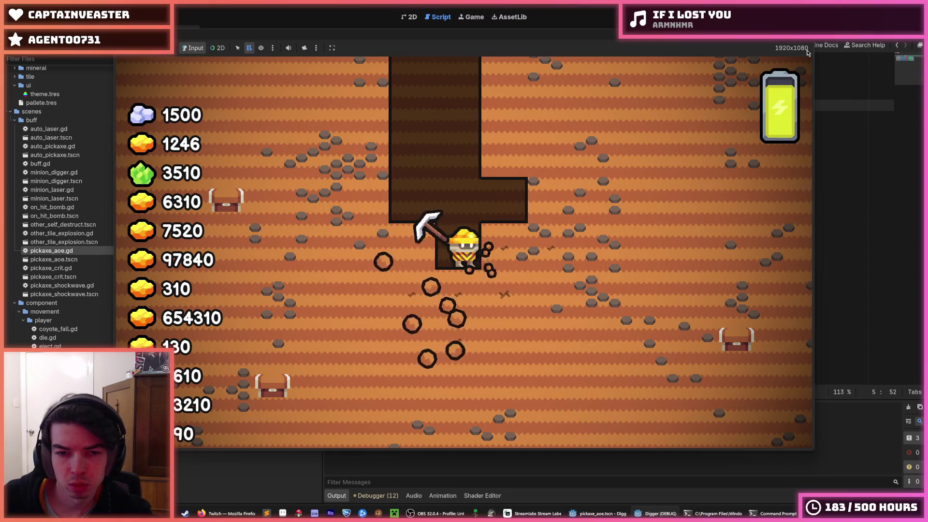
pyautogui.press('F8')
pyautogui.hotkey('ctrl', 's')
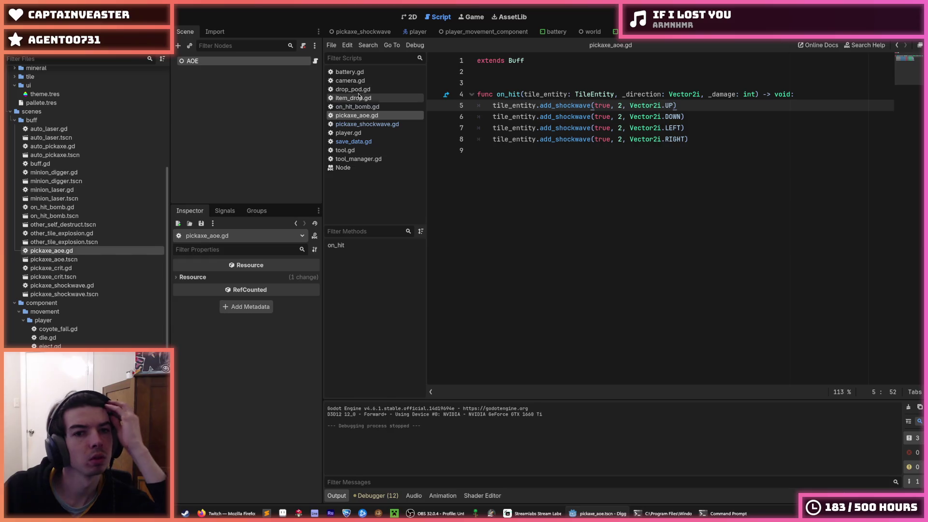
pyautogui.scroll(-10, 42, 309)
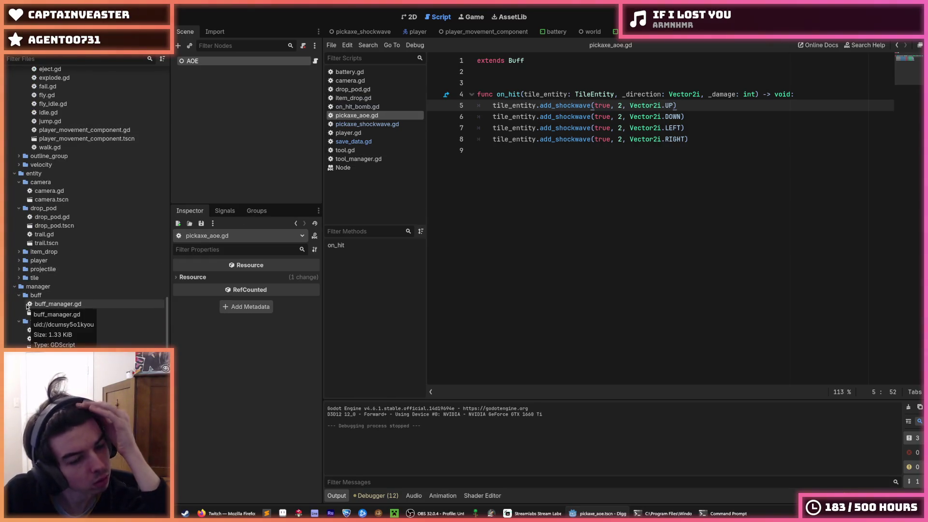
pyautogui.click(19, 277)
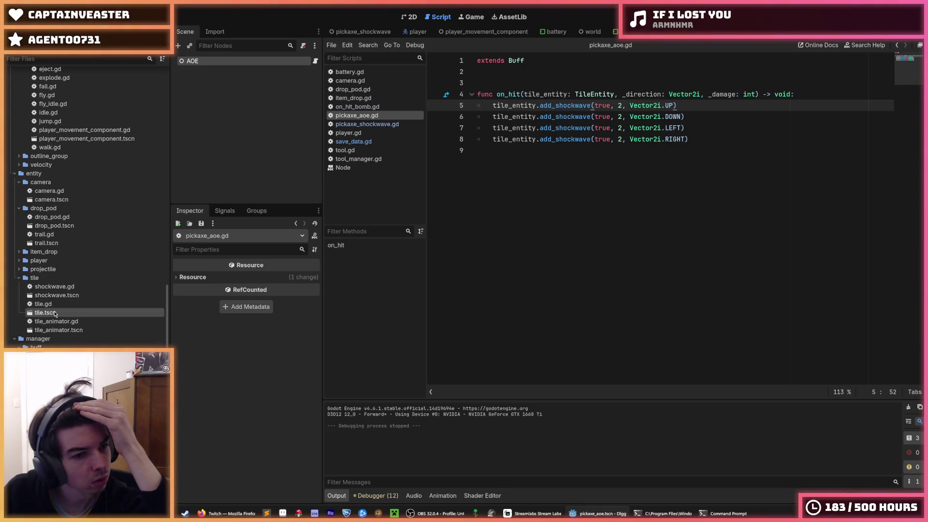
pyautogui.doubleClick(55, 314)
pyautogui.click(578, 272)
pyautogui.scroll(-5, 578, 261)
pyautogui.scroll(-10, 571, 247)
pyautogui.scroll(12, 579, 224)
pyautogui.scroll(12, 578, 224)
pyautogui.scroll(12, 578, 223)
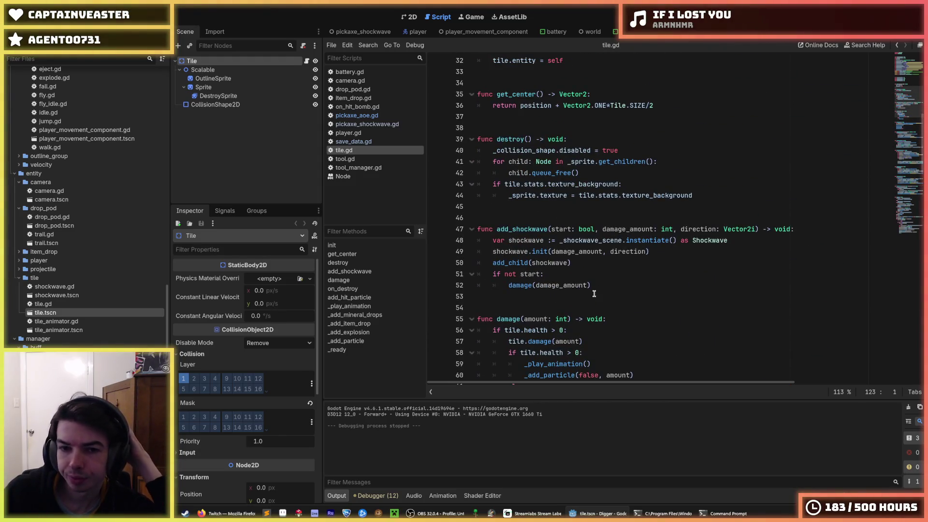
pyautogui.click(594, 286)
pyautogui.click(588, 270)
pyautogui.click(606, 285)
pyautogui.click(602, 272)
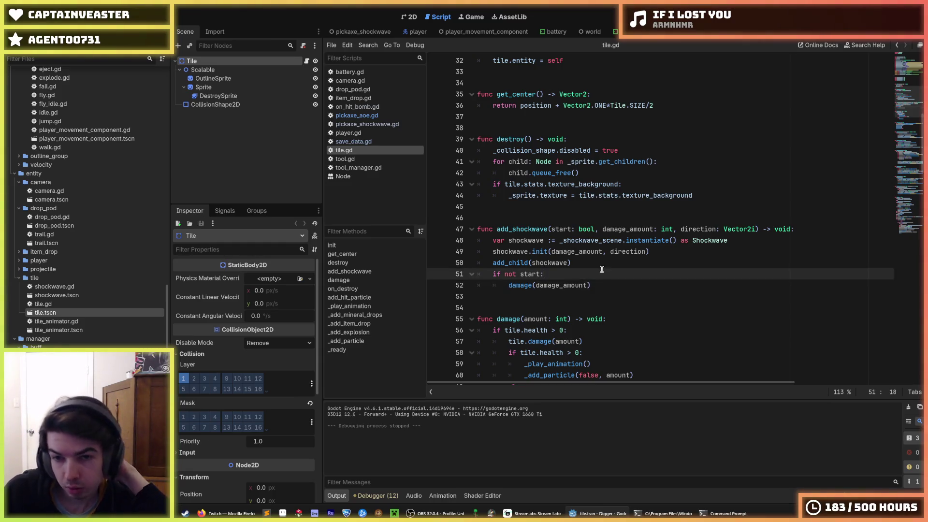
pyautogui.click(600, 262)
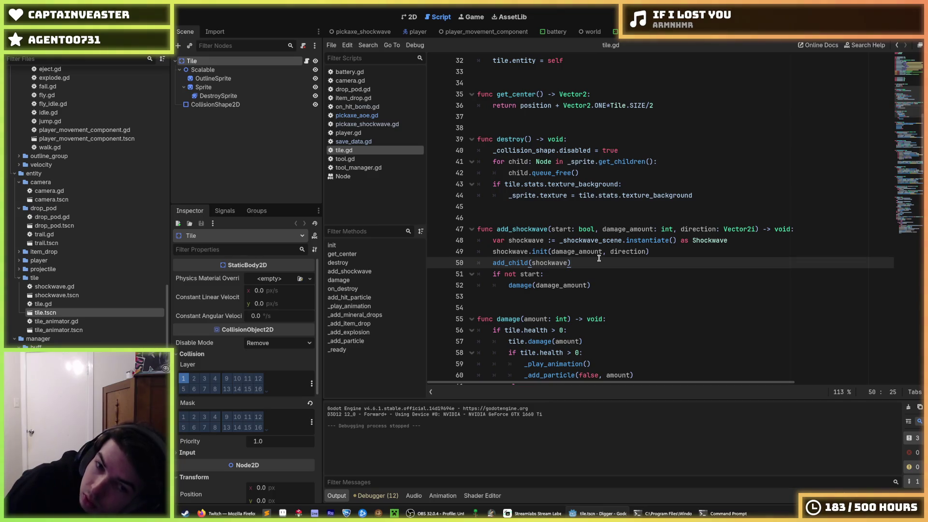
pyautogui.click(594, 251)
pyautogui.doubleClick(594, 251)
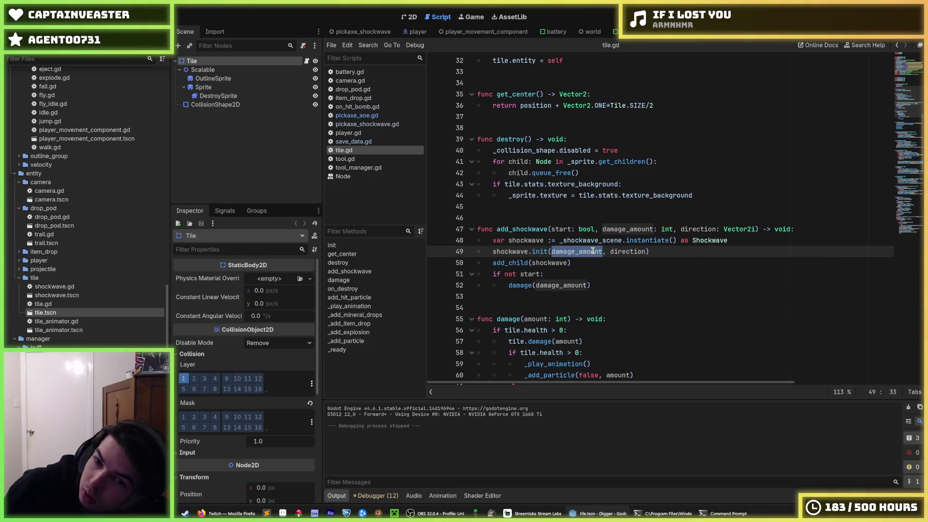
pyautogui.doubleClick(552, 264)
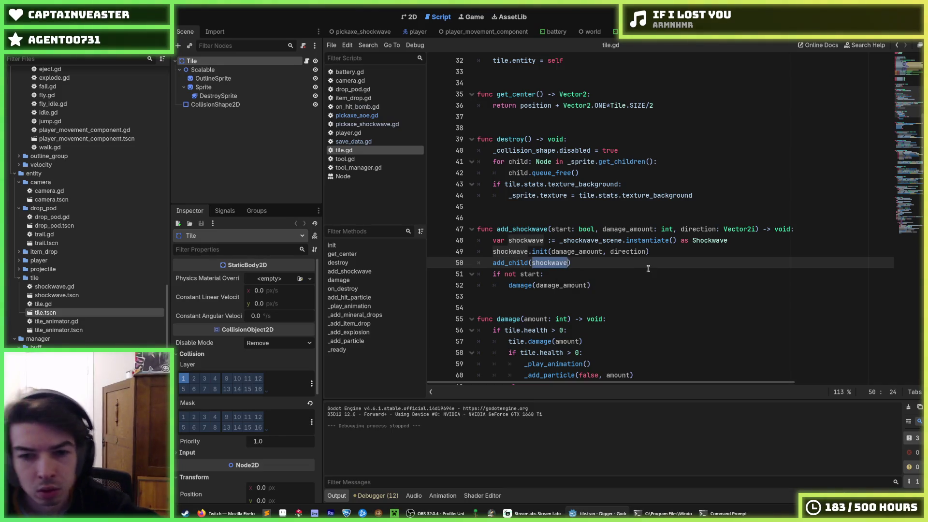
pyautogui.hotkey('ctrl', 'f')
pyautogui.press('Return')
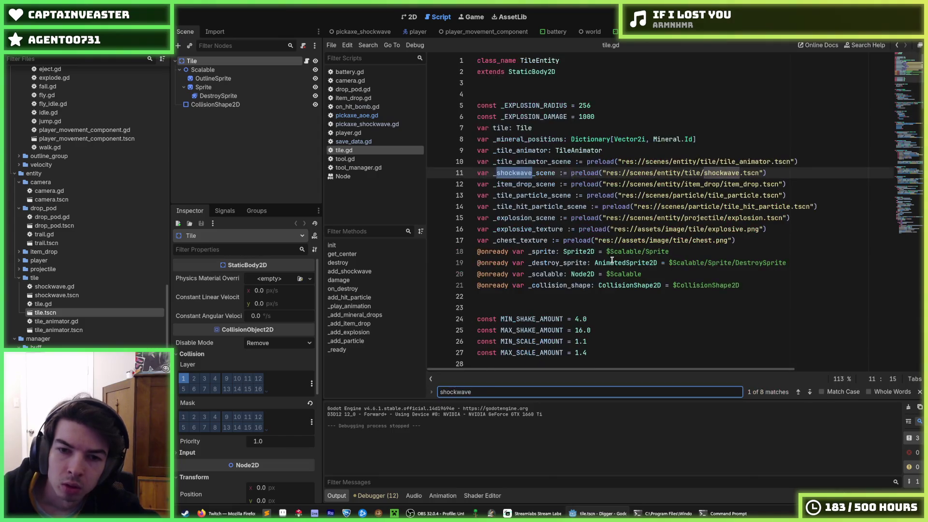
pyautogui.press('Return')
pyautogui.press('Return')
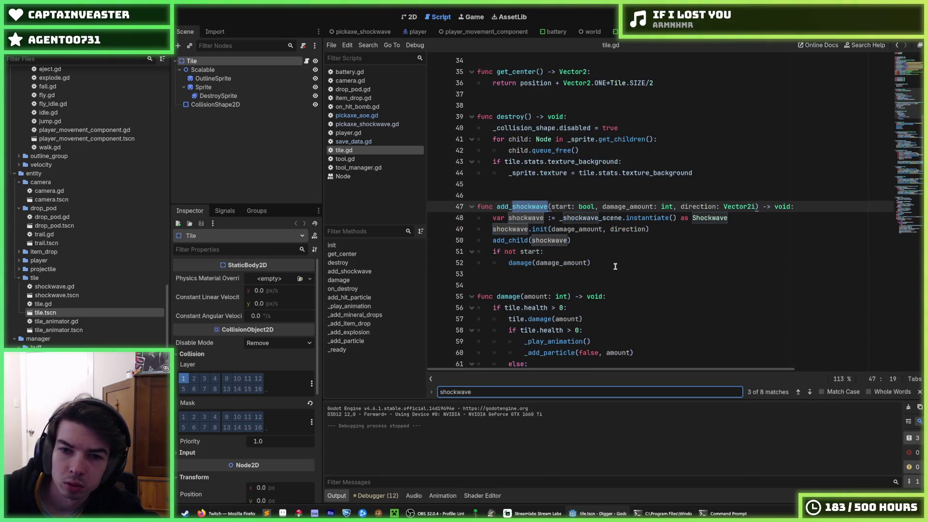
pyautogui.press('Return')
pyautogui.press('Return')
pyautogui.press('Return')
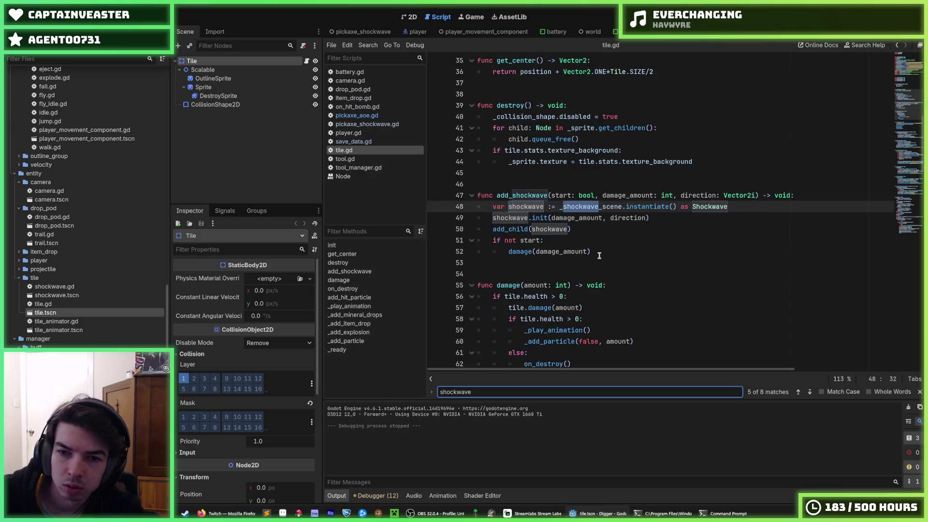
pyautogui.press('Return')
pyautogui.click(614, 218)
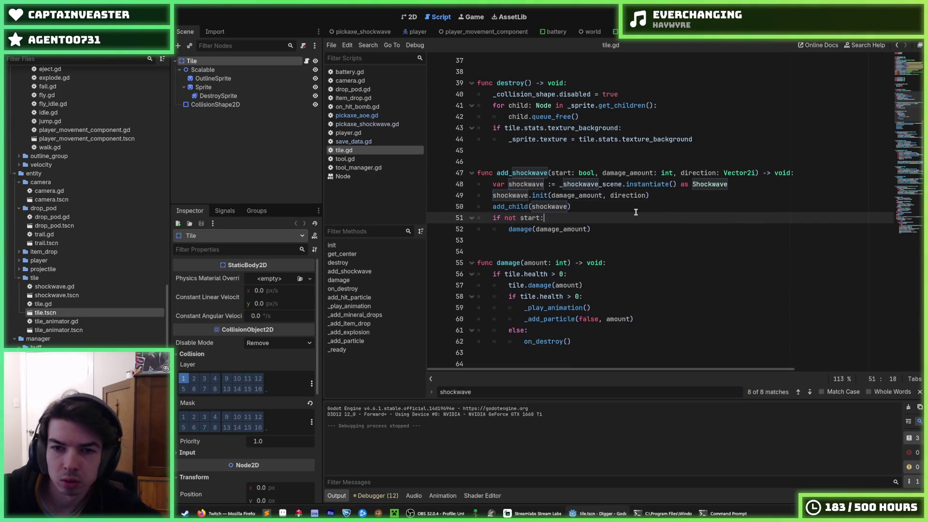
pyautogui.click(627, 195)
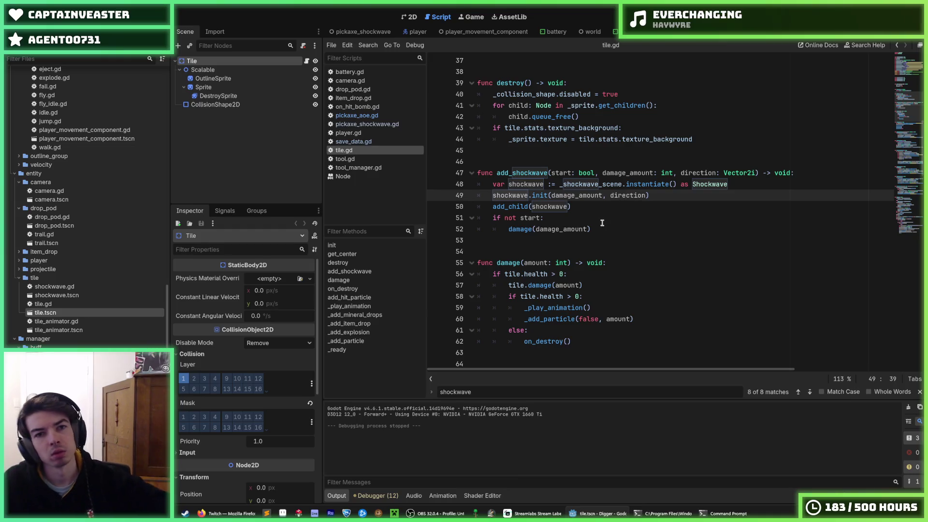
pyautogui.doubleClick(579, 196)
pyautogui.doubleClick(558, 207)
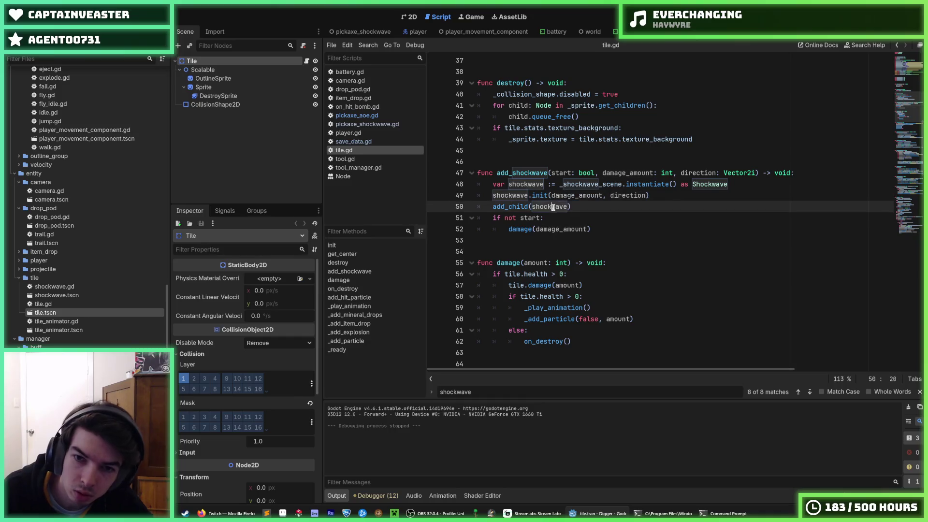
pyautogui.doubleClick(584, 196)
pyautogui.click(584, 196)
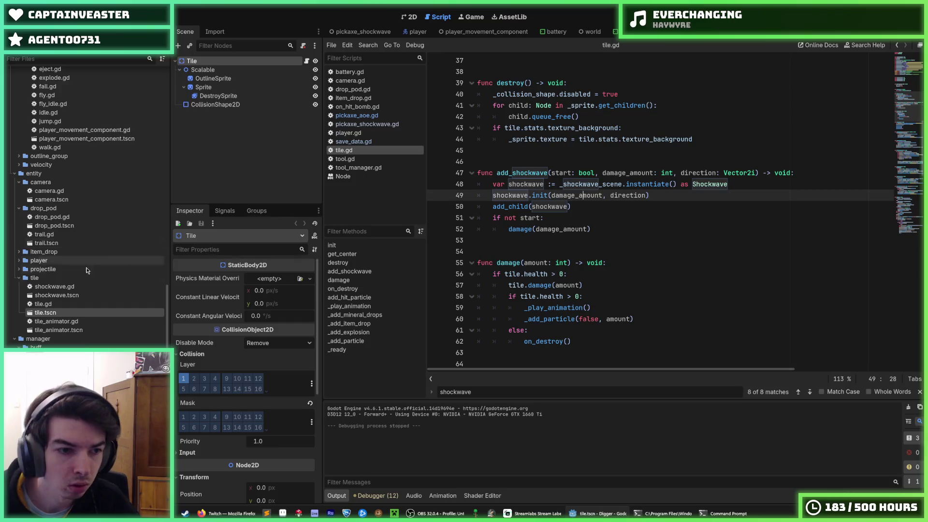
pyautogui.scroll(-2, 63, 286)
# Step: Open shockwave.tscn, delete the '/1.5' divisor on line 11 of shockwave.gd, and save
pyautogui.doubleClick(56, 243)
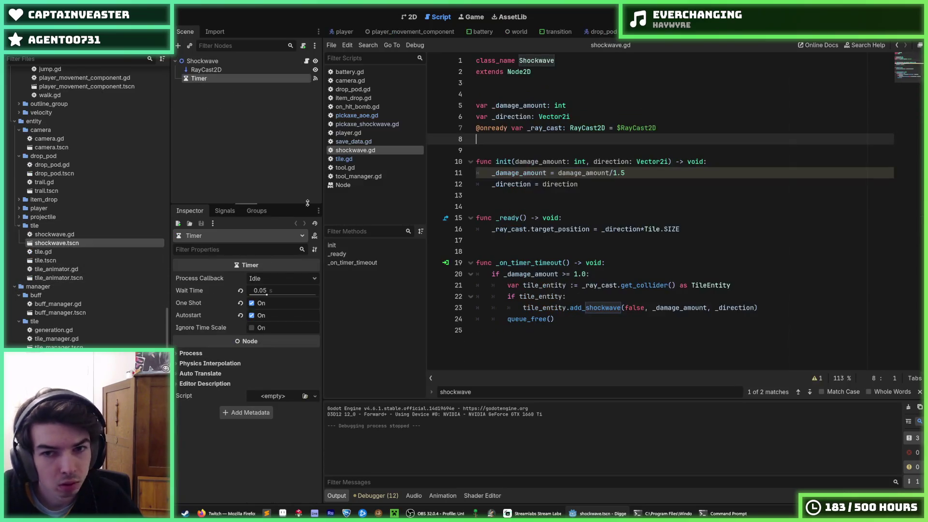
pyautogui.click(672, 175)
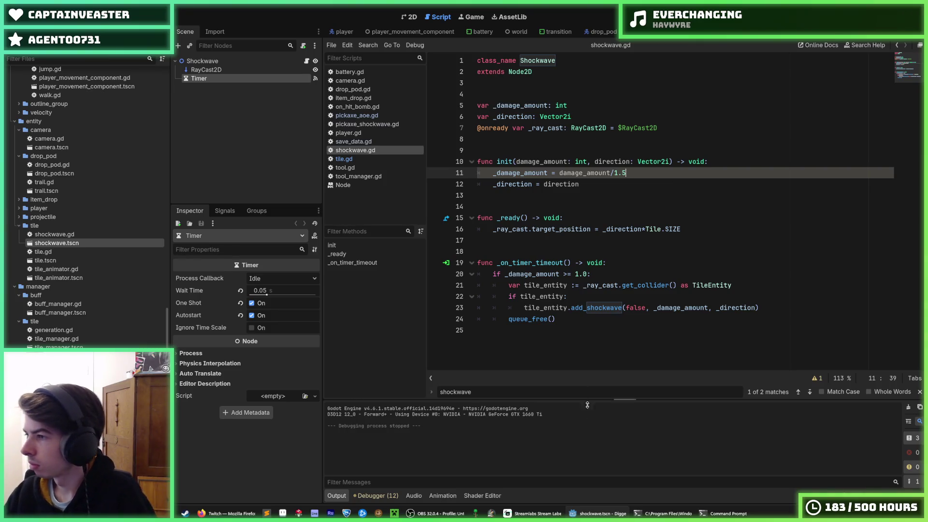
pyautogui.moveTo(638, 172); pyautogui.dragTo(611, 169)
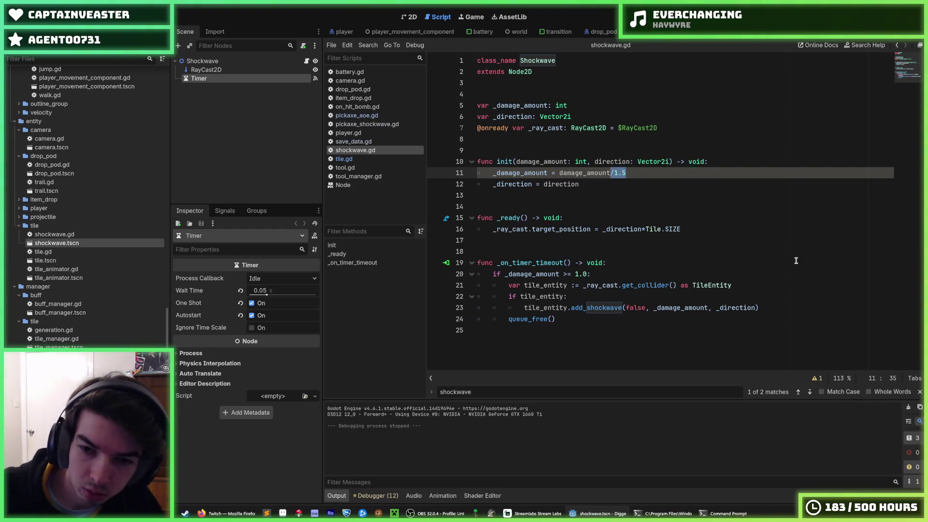
pyautogui.moveTo(627, 172); pyautogui.dragTo(611, 176)
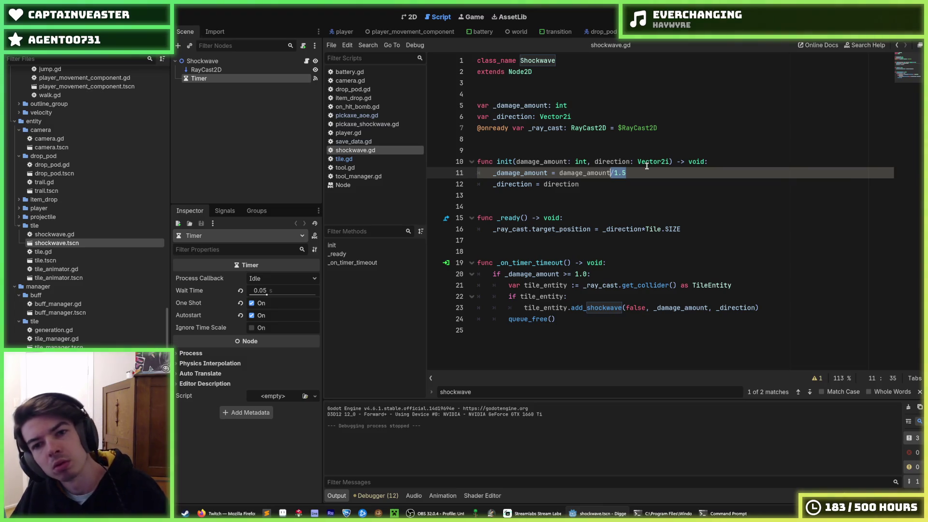
pyautogui.press('BackSpace')
pyautogui.hotkey('ctrl', 's')
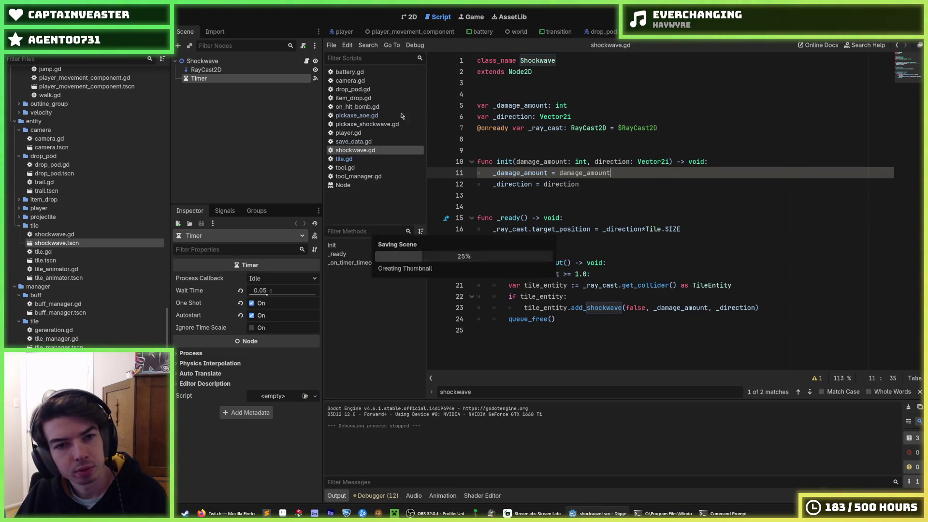
# Step: Add a 'var damage_amount' line inside tile.gd's add_shockwave function
pyautogui.click(344, 158)
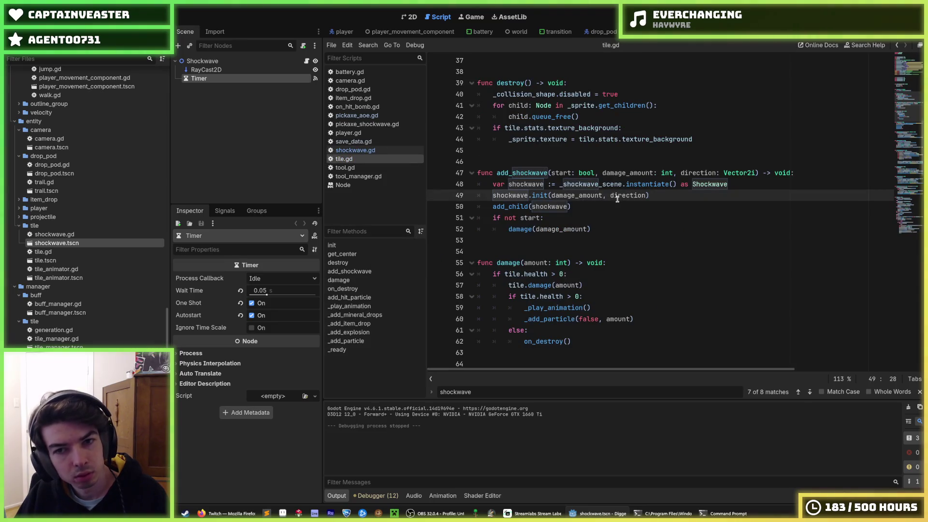
pyautogui.click(594, 217)
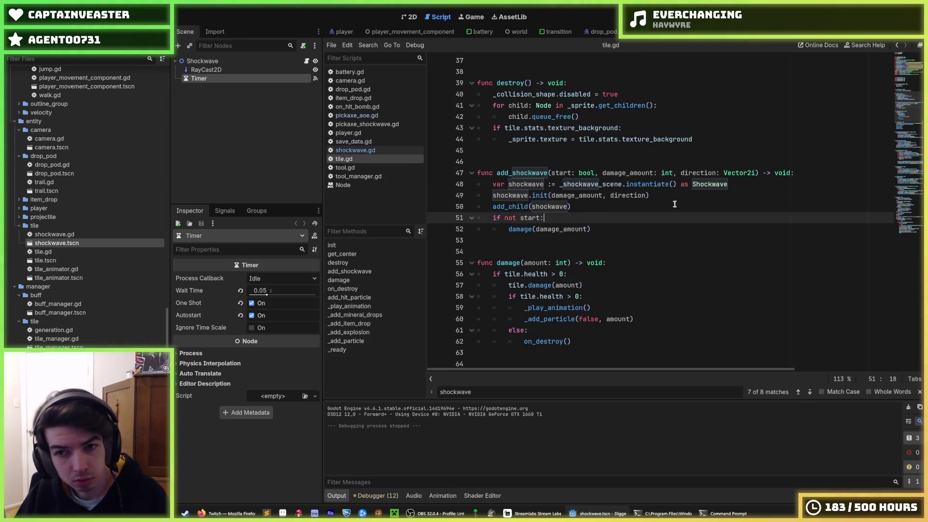
pyautogui.click(752, 183)
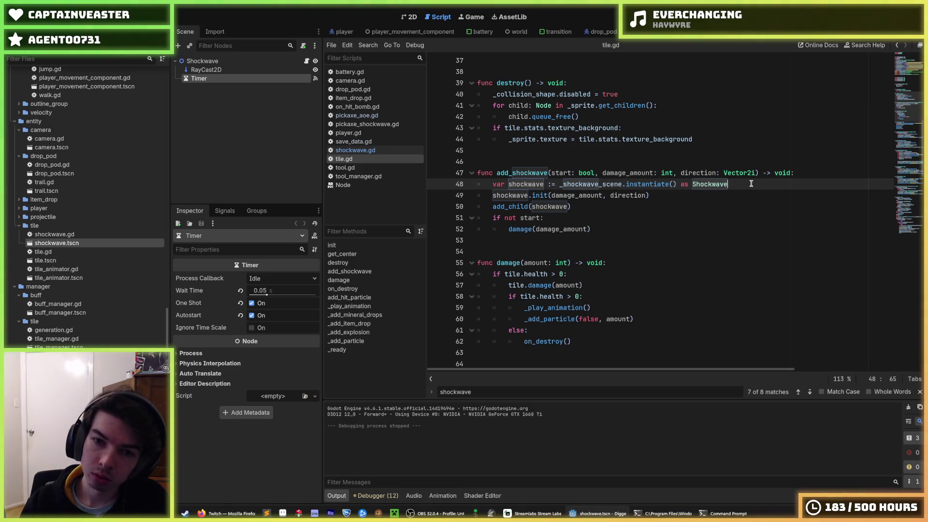
pyautogui.press('Return')
pyautogui.write('var damage')
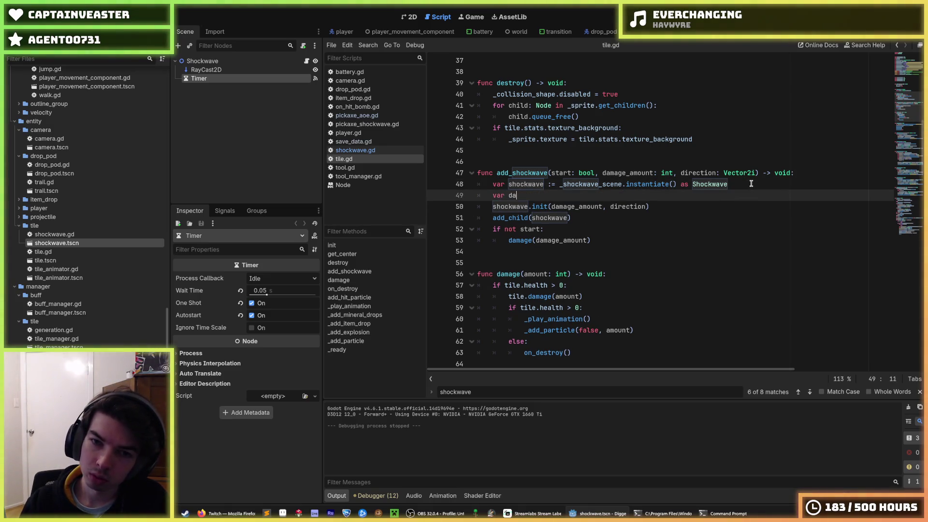
pyautogui.press('BackSpace')
pyautogui.write('_amount')
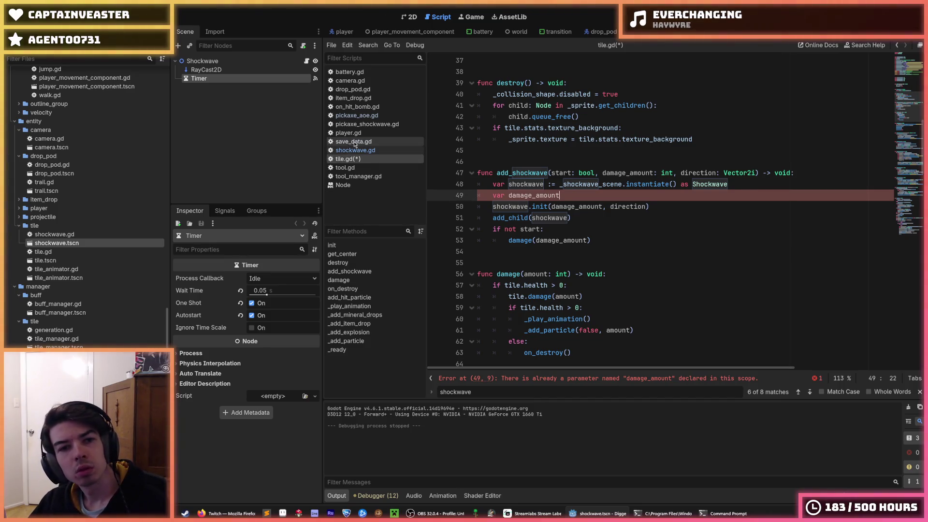
# Step: Append '/1.5' to _damage_amount in shockwave.gd line 23's add_shockwave call and save
pyautogui.click(367, 150)
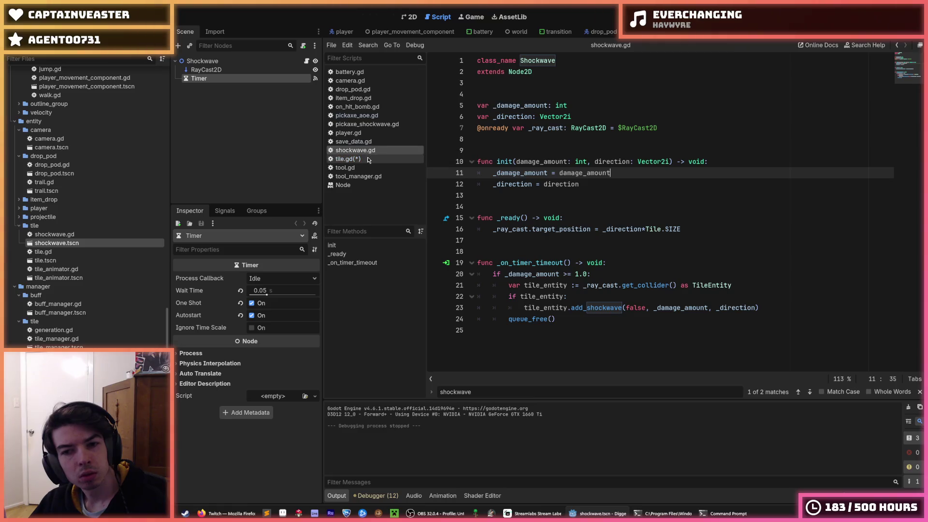
pyautogui.click(707, 308)
pyautogui.write('/1.5')
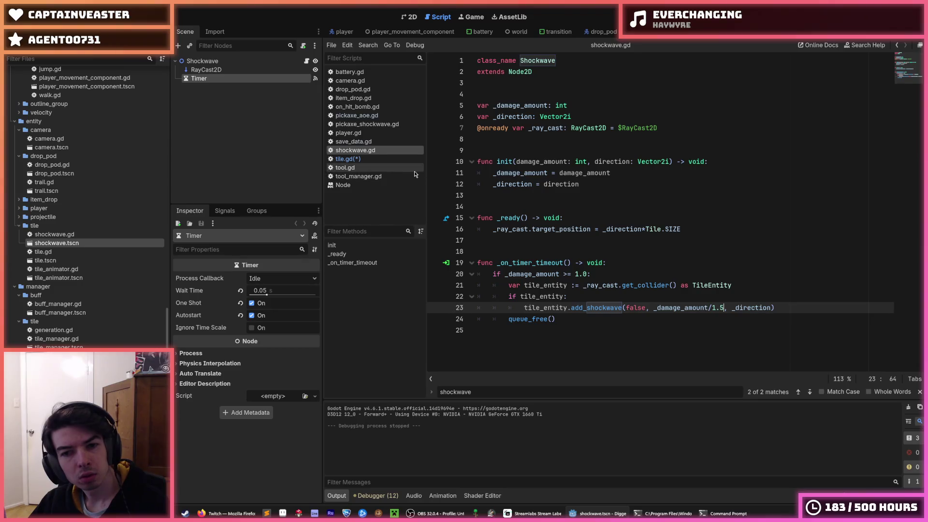
pyautogui.hotkey('ctrl', 's')
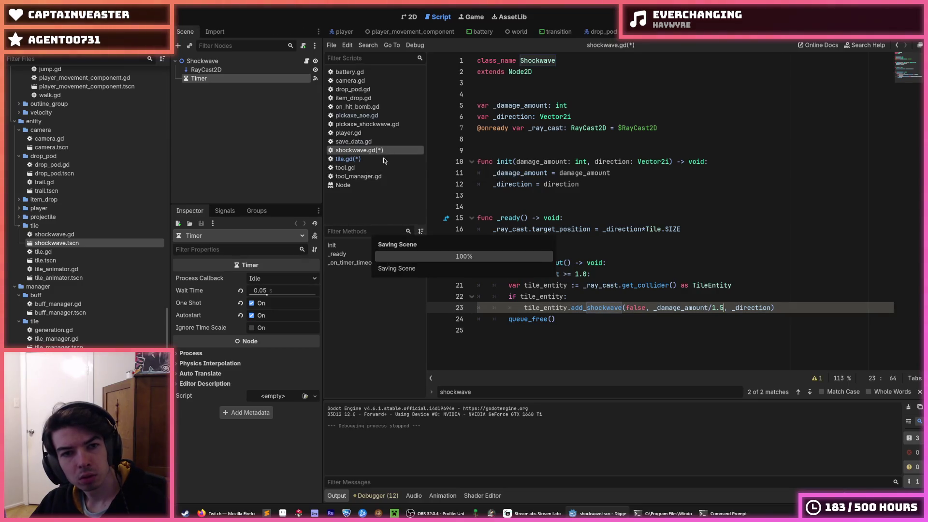
# Step: Delete the stray 'var damage_amount' line from tile.gd
pyautogui.click(343, 159)
pyautogui.moveTo(560, 195); pyautogui.dragTo(440, 197)
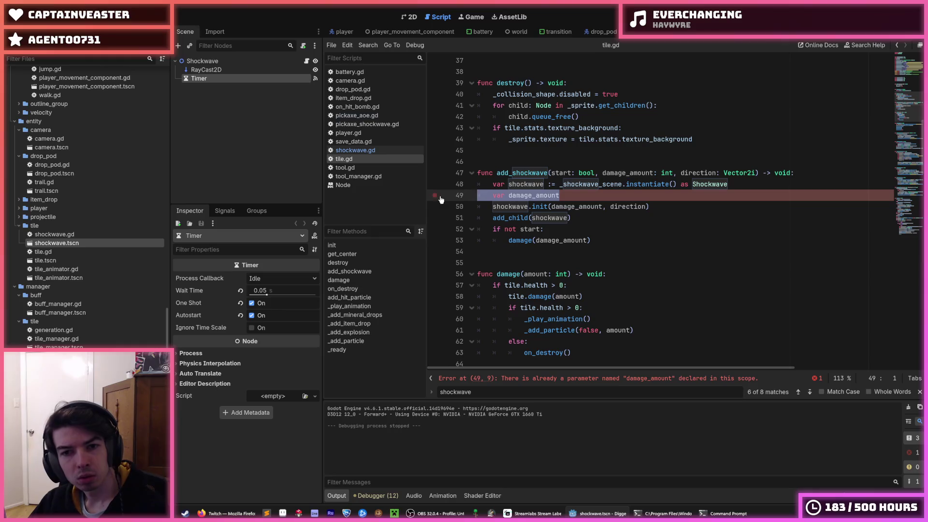
pyautogui.press('BackSpace')
pyautogui.press('BackSpace')
pyautogui.click(599, 218)
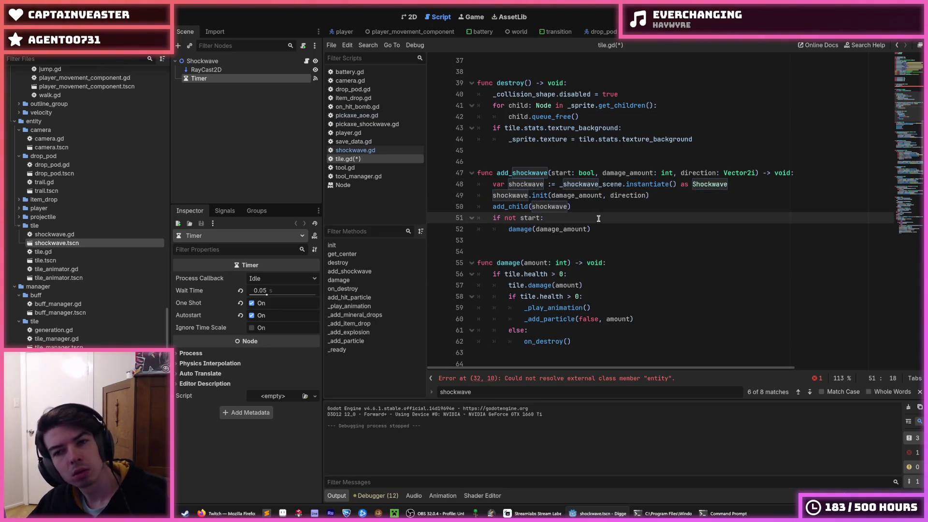
# Step: Save tile.gd, then switch back to the shockwave.gd script
pyautogui.hotkey('ctrl', 's')
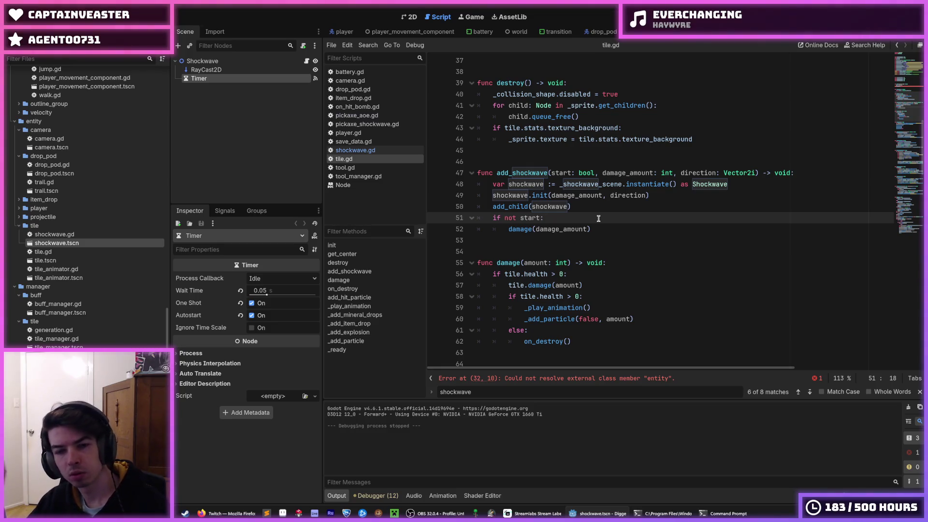
pyautogui.hotkey('ctrl', 's')
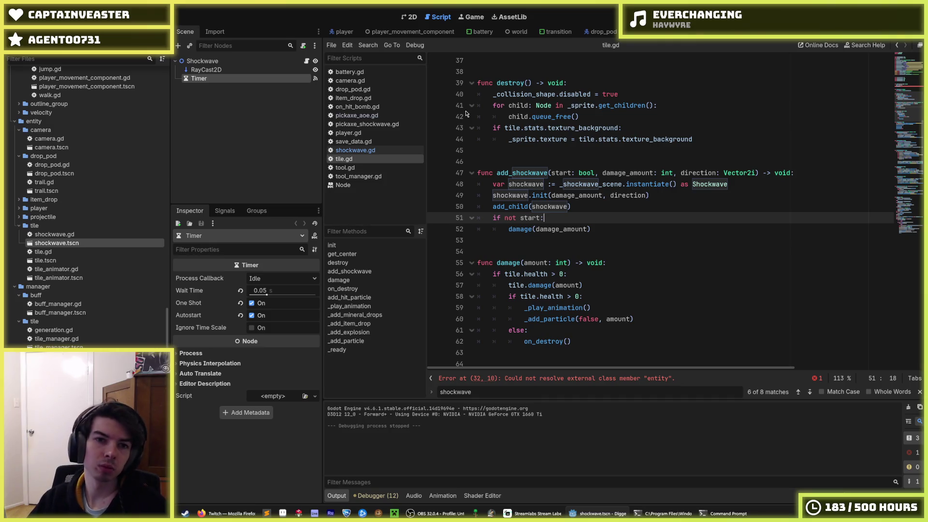
pyautogui.click(358, 150)
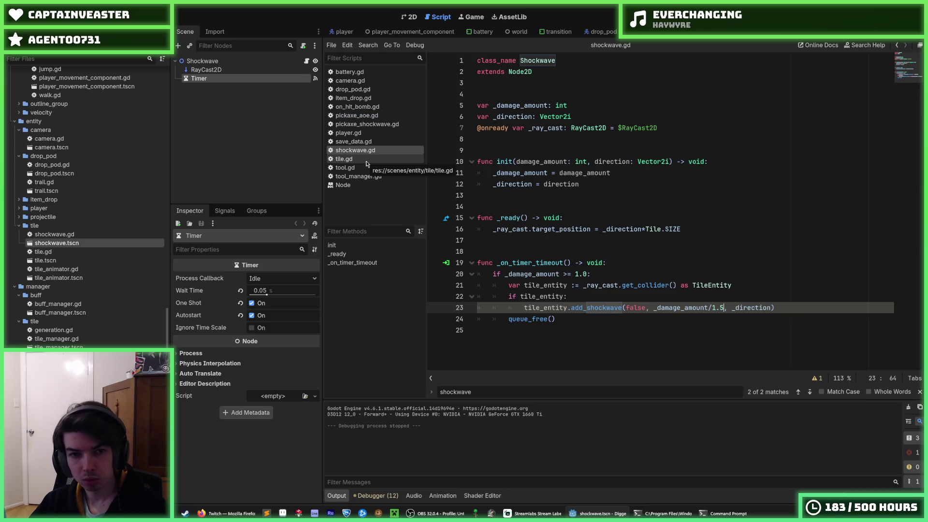
pyautogui.click(366, 160)
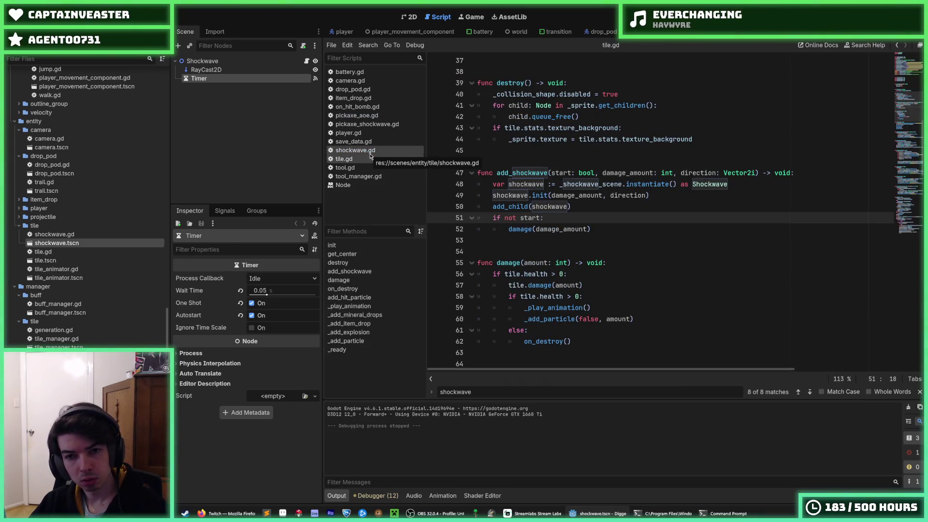
pyautogui.click(370, 154)
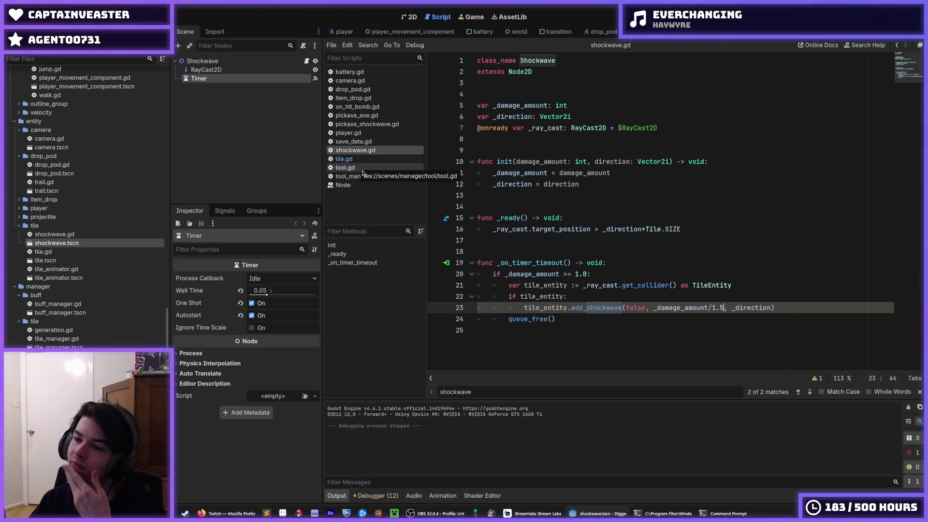
pyautogui.click(696, 161)
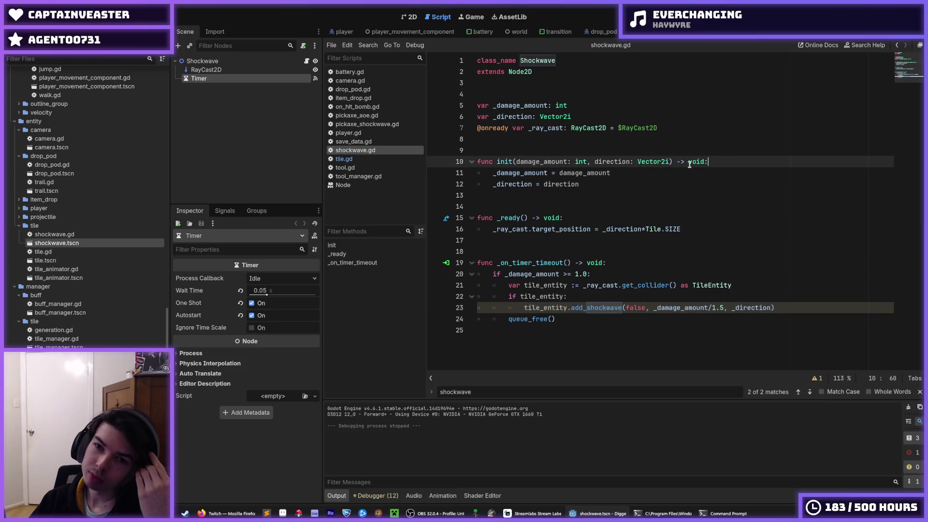
# Step: Insert a new parameter before direction in init, first as reduction_amount, then renamed persistence
pyautogui.click(596, 162)
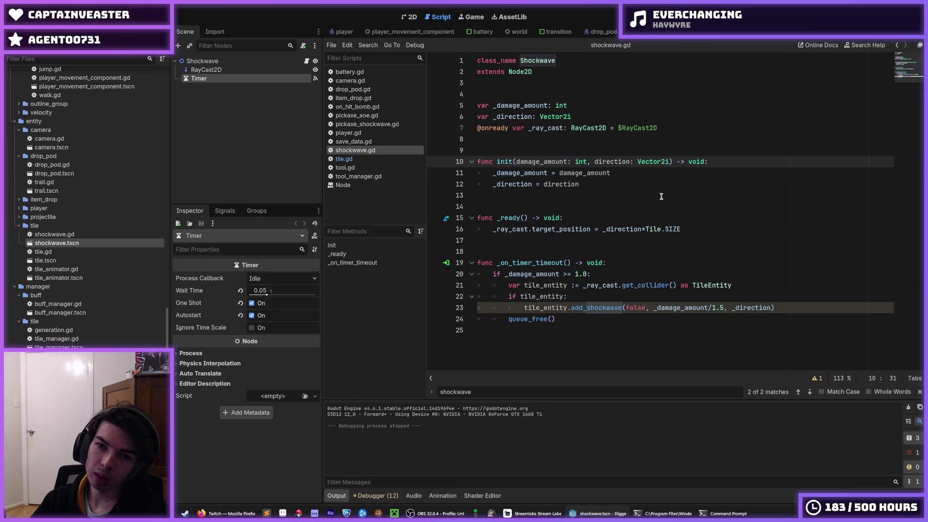
pyautogui.write('reduction_')
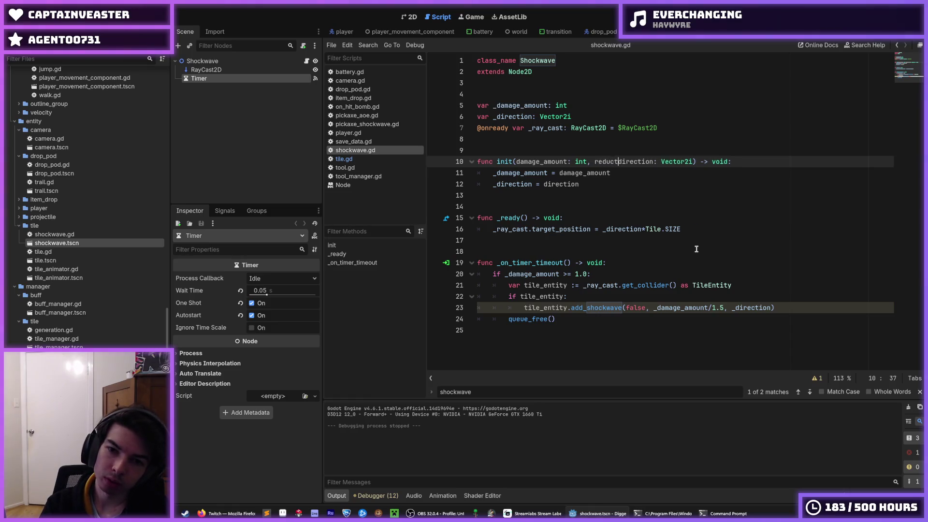
pyautogui.write('ratio')
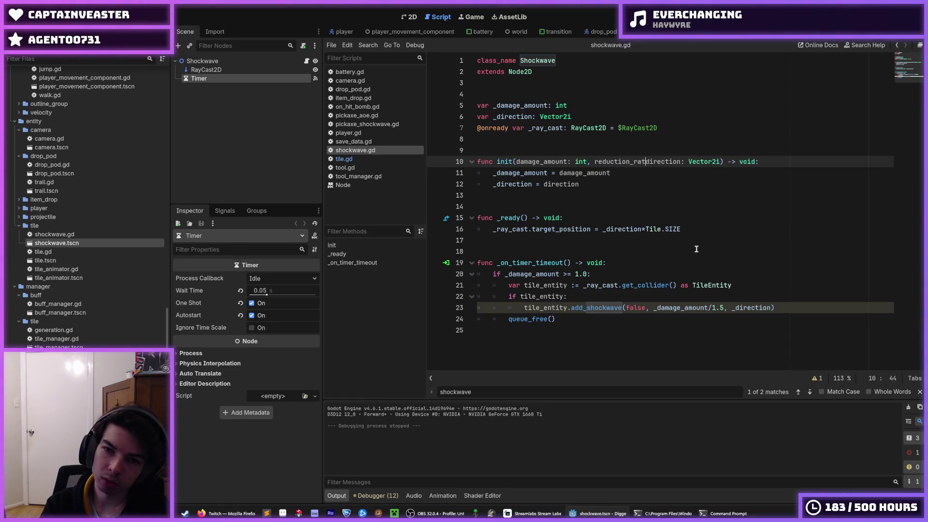
pyautogui.press('BackSpace')
pyautogui.press('BackSpace')
pyautogui.press('BackSpace')
pyautogui.write('amount')
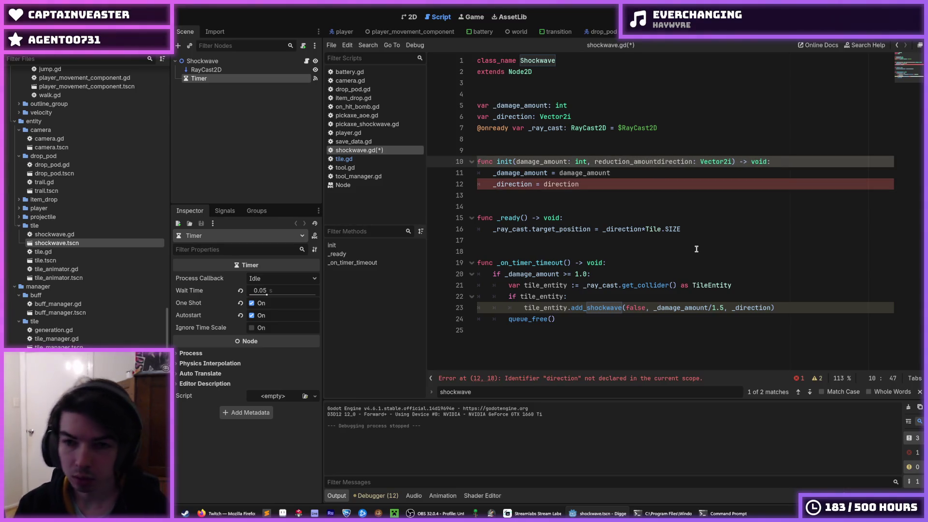
pyautogui.write(':')
pyautogui.hotkey('ctrl', 'shift', 'Left')
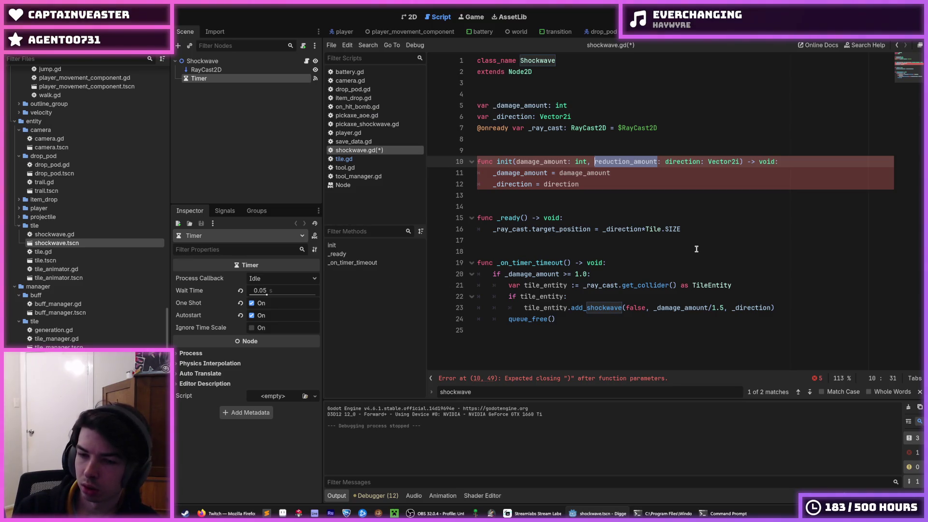
pyautogui.write('persistence')
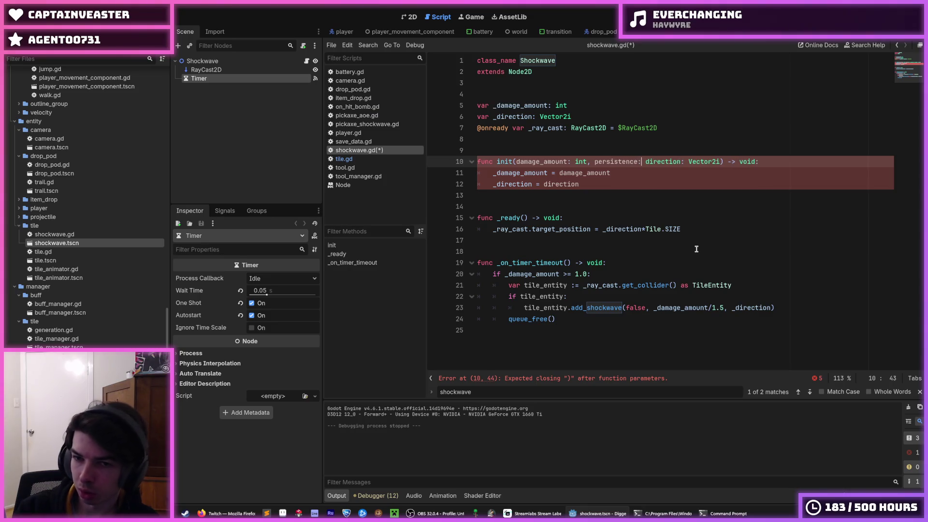
# Step: Fix the parameter to read 'persistence: float,' clearing the parse error
pyautogui.hotkey('shift', 'Left')
pyautogui.hotkey('shift', 'Left')
pyautogui.hotkey('shift', 'Left')
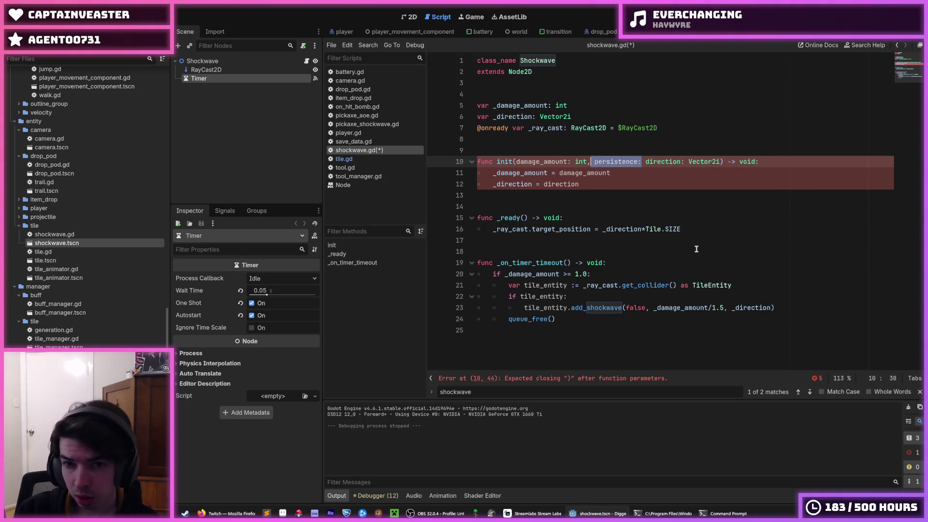
pyautogui.press('Right')
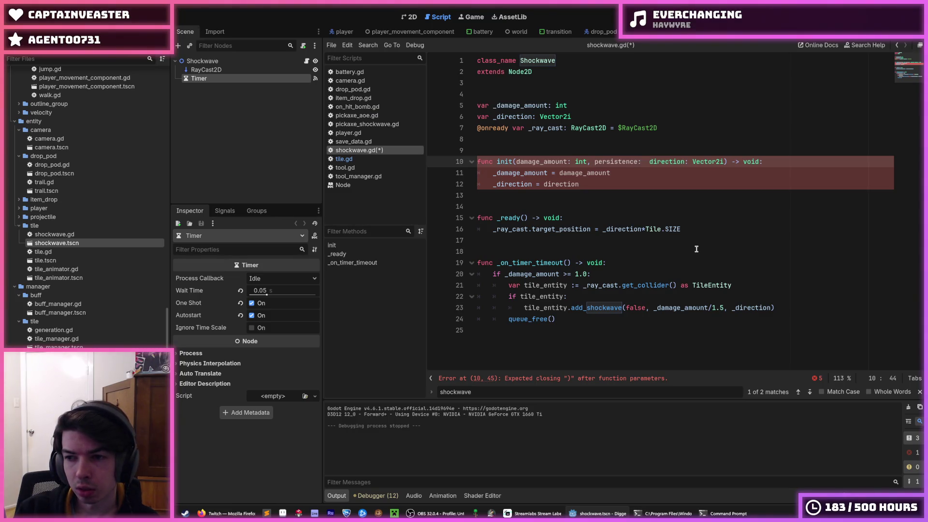
pyautogui.press('BackSpace')
pyautogui.press('BackSpace')
pyautogui.write(':')
pyautogui.press('BackSpace')
pyautogui.press('BackSpace')
pyautogui.write(':')
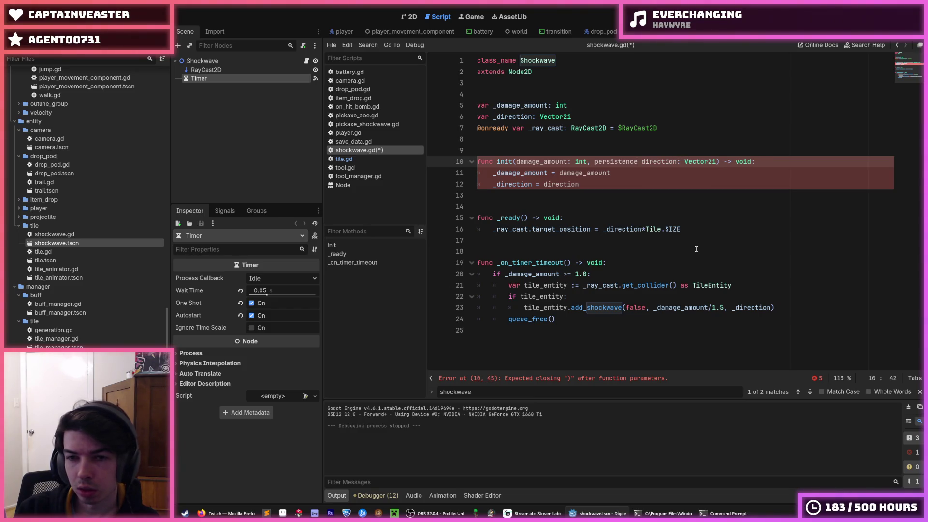
pyautogui.write(' float,')
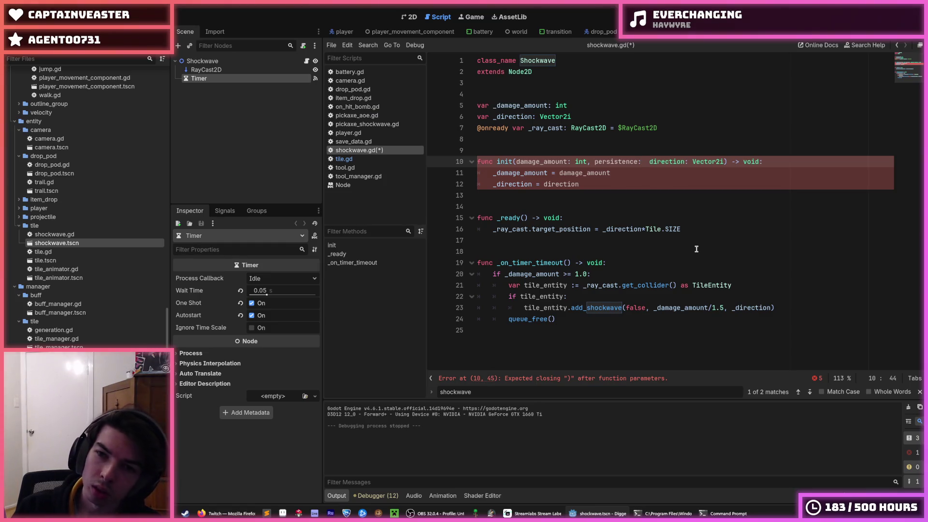
pyautogui.press('Escape')
pyautogui.press('Down')
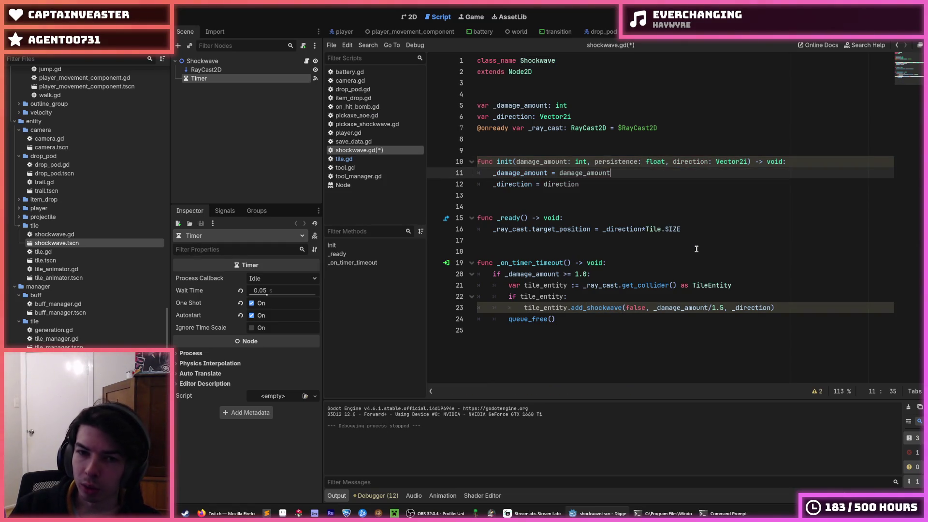
# Step: Add '_persistence = persistence' in init and declare 'var _persistence: float'
pyautogui.press('Return')
pyautogui.write('_persisten')
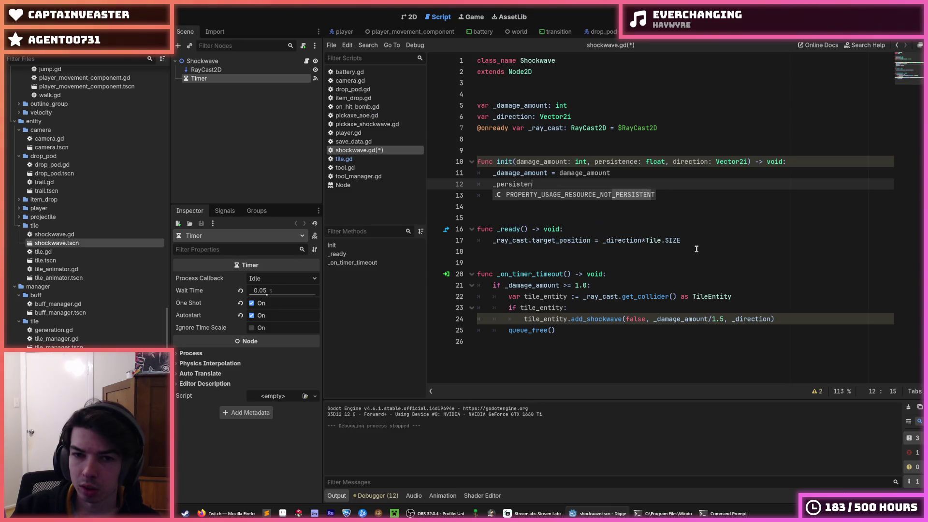
pyautogui.write('ce = persistence')
pyautogui.press('Escape')
pyautogui.press('Up')
pyautogui.press('Up')
pyautogui.press('Up')
pyautogui.press('Up')
pyautogui.press('Return')
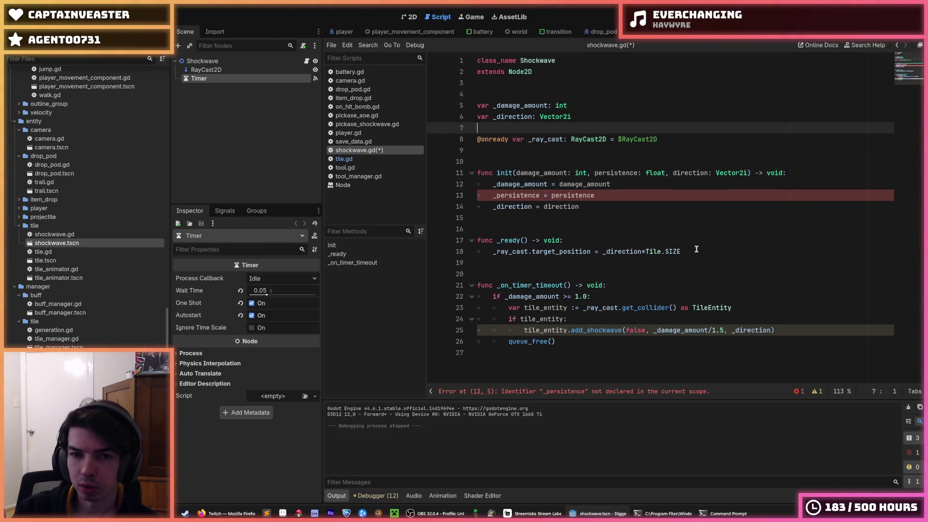
pyautogui.hotkey('alt', 'Up')
pyautogui.write('var _persistence: ')
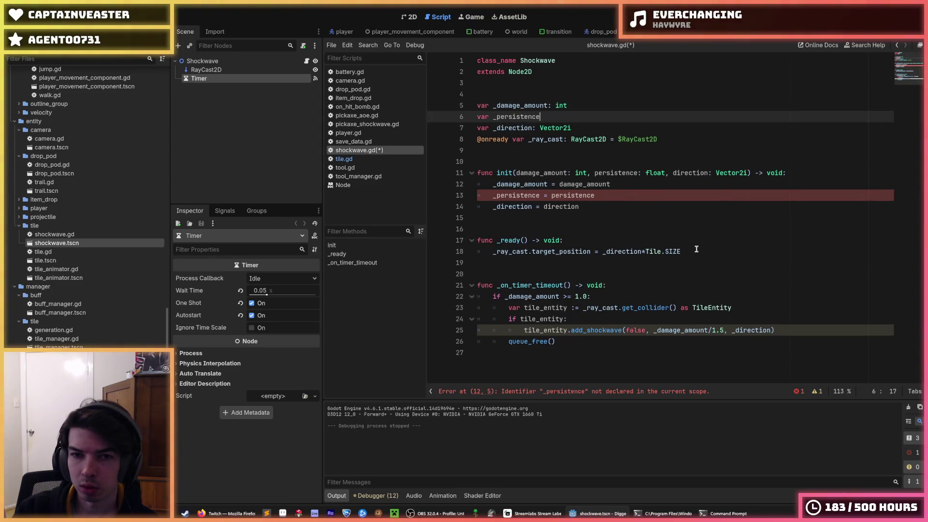
pyautogui.write('float')
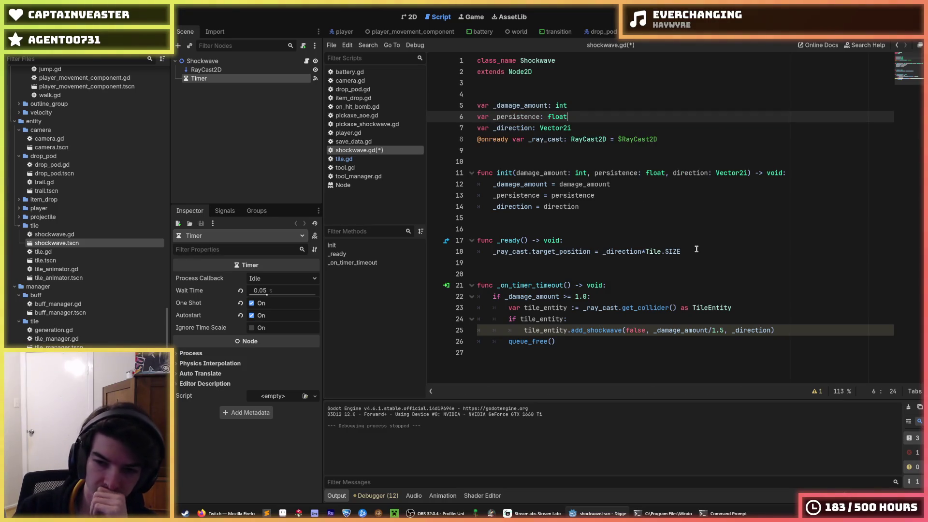
pyautogui.press('Down')
pyautogui.press('Down')
pyautogui.press('Down')
# Step: Replace '/1.5' with '*_persistence' in the chained add_shockwave call on line 25 and save
pyautogui.moveTo(725, 329); pyautogui.dragTo(708, 329)
pyautogui.write('*persi')
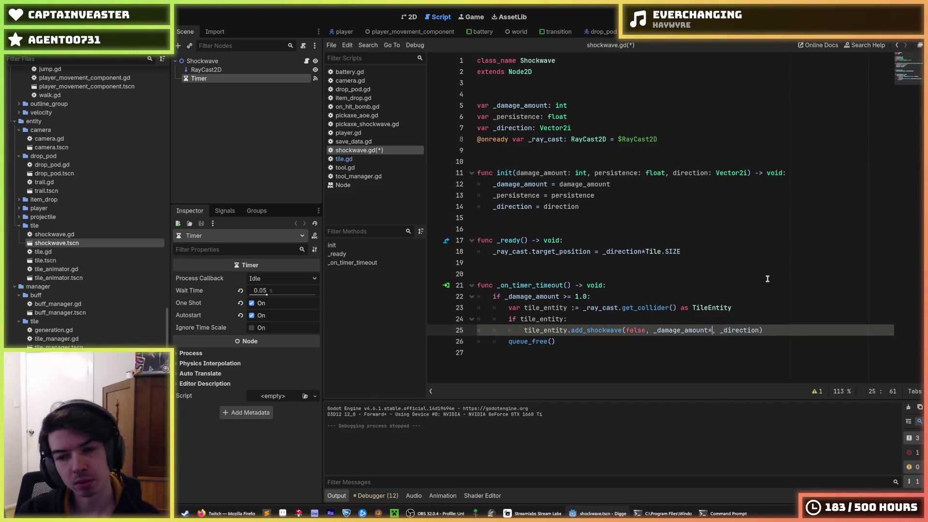
pyautogui.write('stence')
pyautogui.hotkey('ctrl', 's')
pyautogui.press('Up')
pyautogui.press('Down')
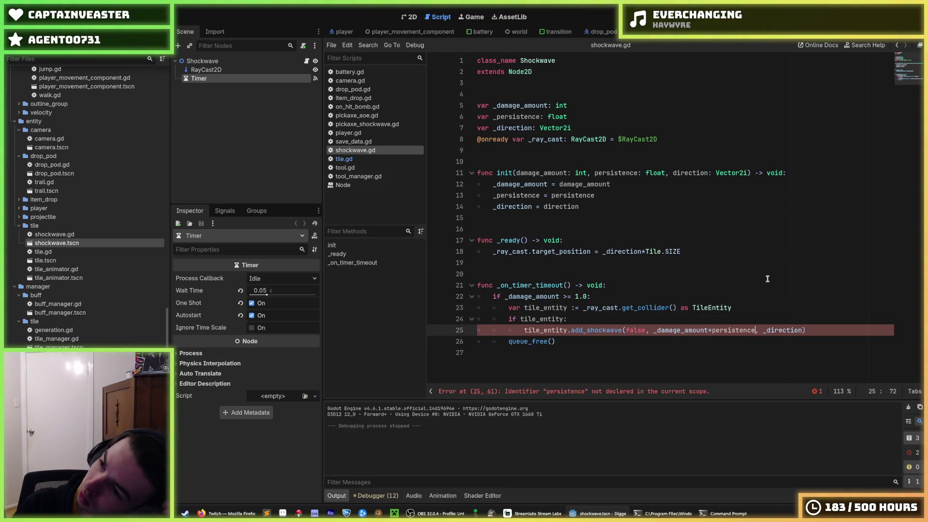
pyautogui.hotkey('ctrl', 'Left')
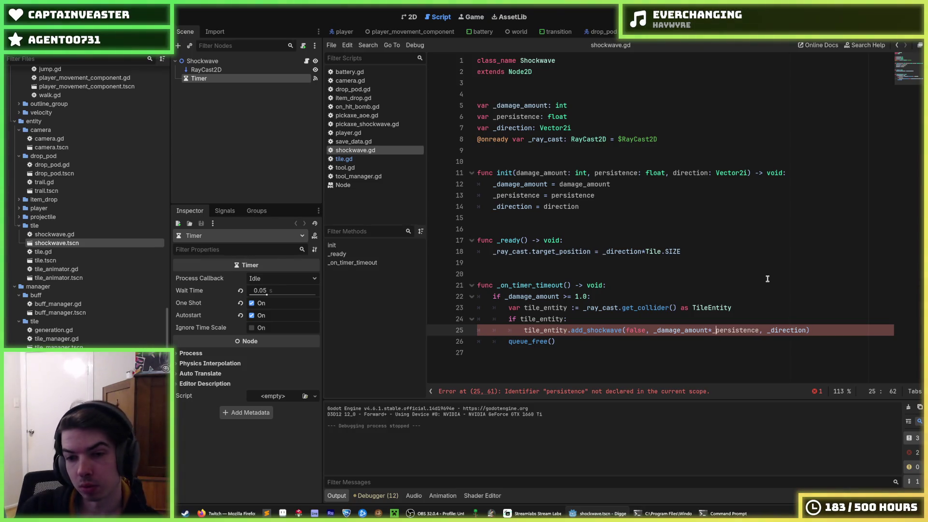
pyautogui.write('_')
pyautogui.click(651, 300)
pyautogui.doubleClick(648, 308)
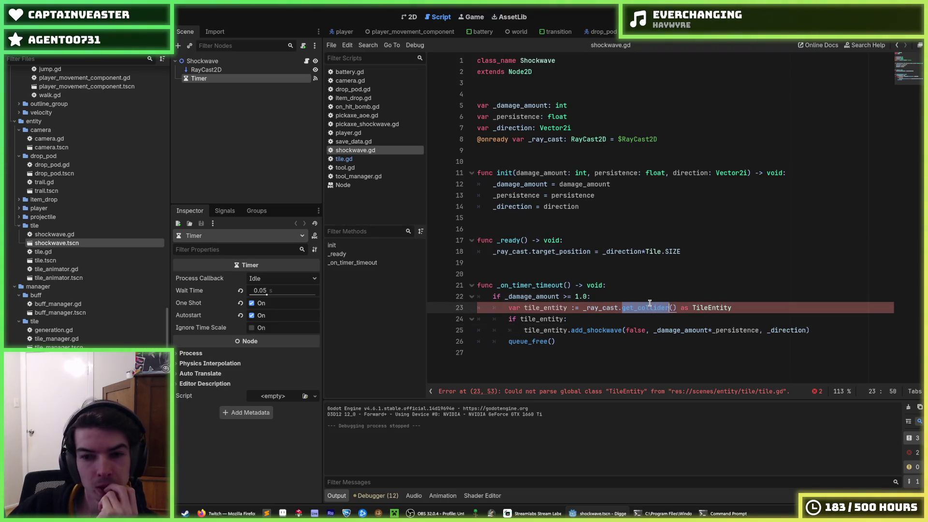
# Step: In tile.gd, add 0.5 as a placeholder second argument to the shockwave.init call
pyautogui.doubleClick(614, 306)
pyautogui.click(636, 308)
pyautogui.click(344, 160)
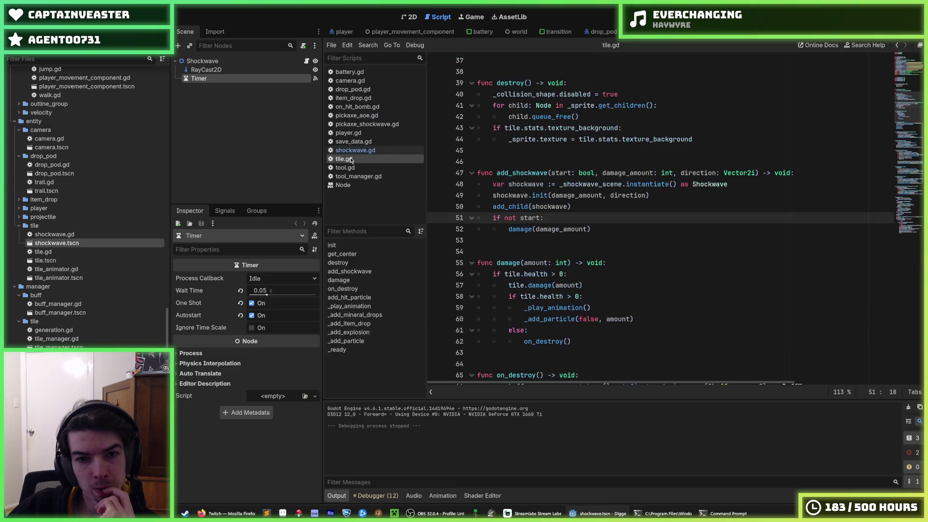
pyautogui.click(665, 193)
pyautogui.click(605, 196)
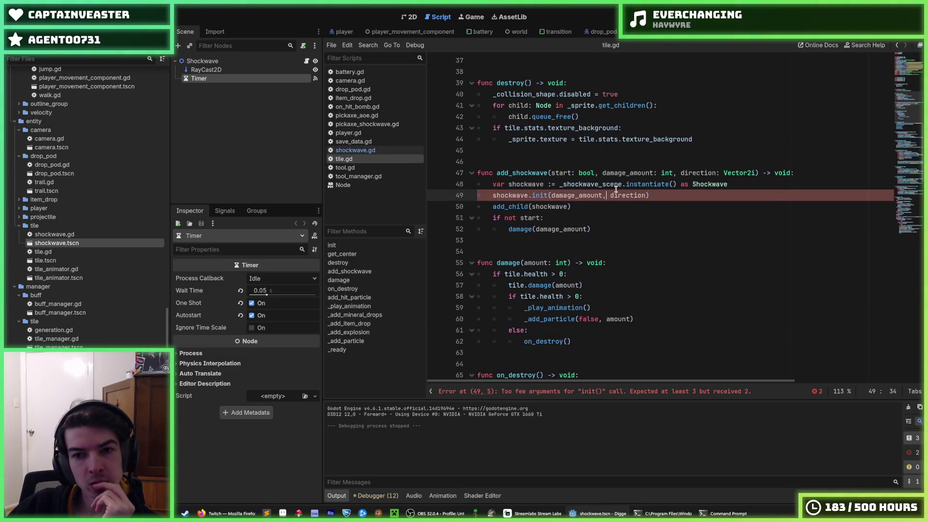
pyautogui.write('0.5')
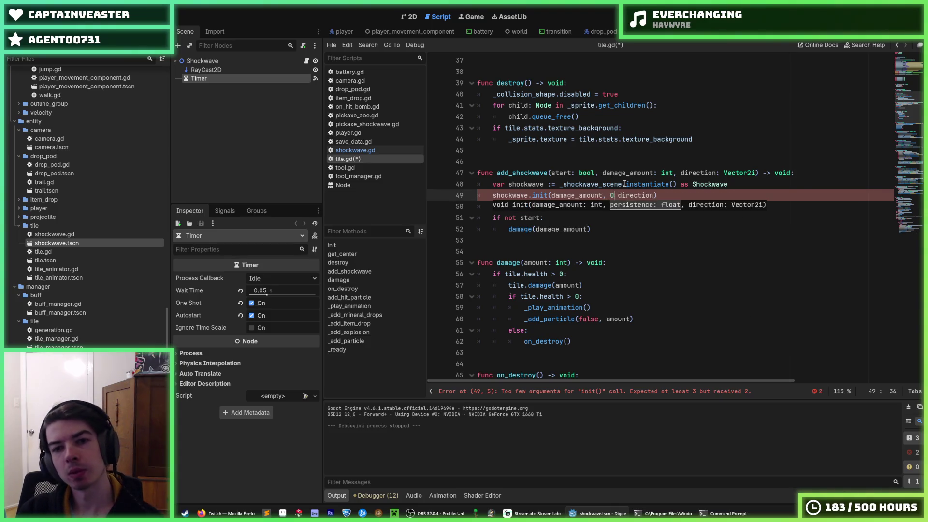
pyautogui.press('Down')
pyautogui.press('Down')
pyautogui.press('Down')
pyautogui.hotkey('shift', 'Up')
pyautogui.hotkey('shift', 'Up')
pyautogui.hotkey('shift', 'Up')
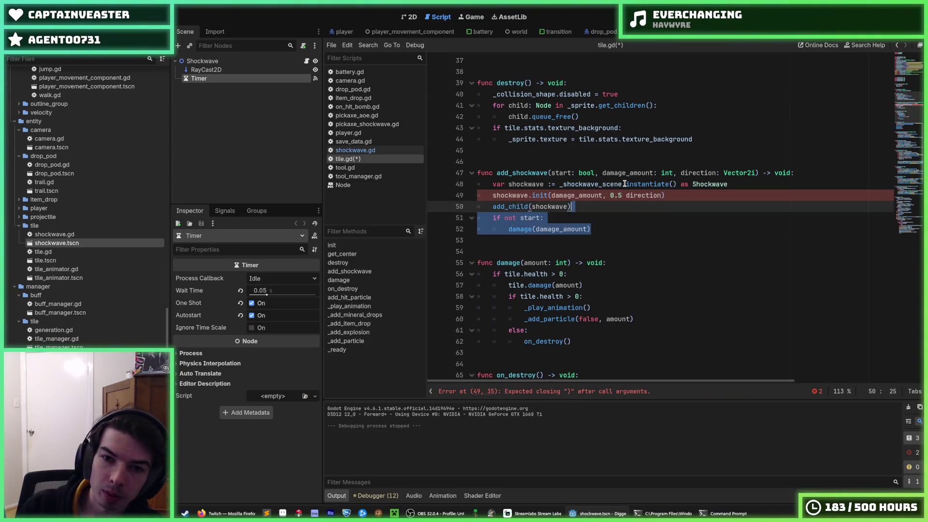
pyautogui.hotkey('shift', 'Down')
pyautogui.hotkey('shift', 'Home')
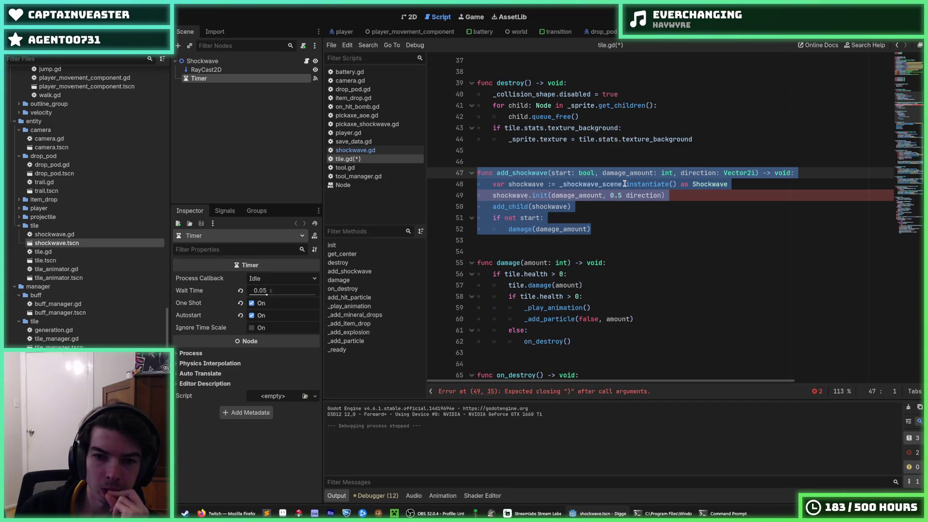
pyautogui.press('Down')
pyautogui.press('Down')
pyautogui.press('Down')
pyautogui.press('Up')
pyautogui.press('End')
pyautogui.write(',')
# Step: Add 'persistence: float,' to add_shockwave's signature, pass persistence instead of 0.5, and save
pyautogui.press('Up')
pyautogui.press('Up')
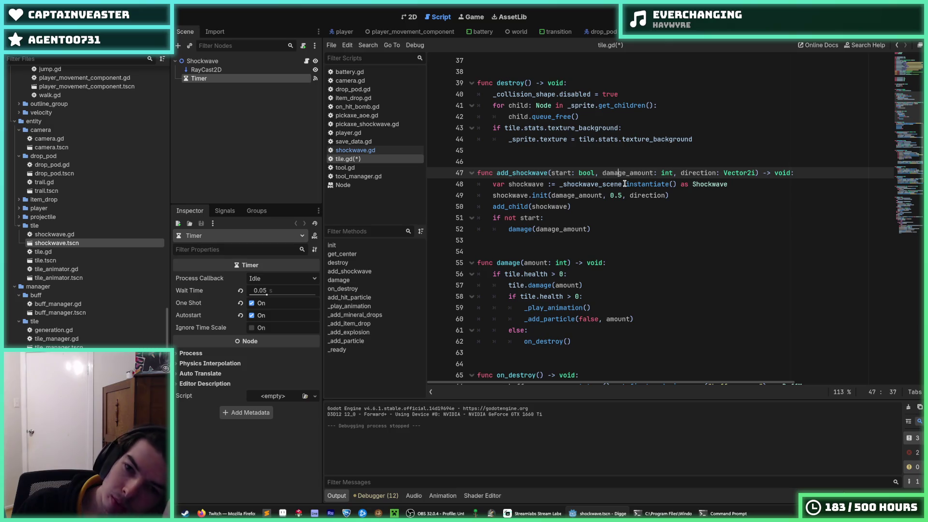
pyautogui.hotkey('ctrl', 'Right')
pyautogui.hotkey('ctrl', 'Right')
pyautogui.hotkey('ctrl', 'Right')
pyautogui.write('persistence:')
pyautogui.write(' 0')
pyautogui.press('BackSpace')
pyautogui.write('float,')
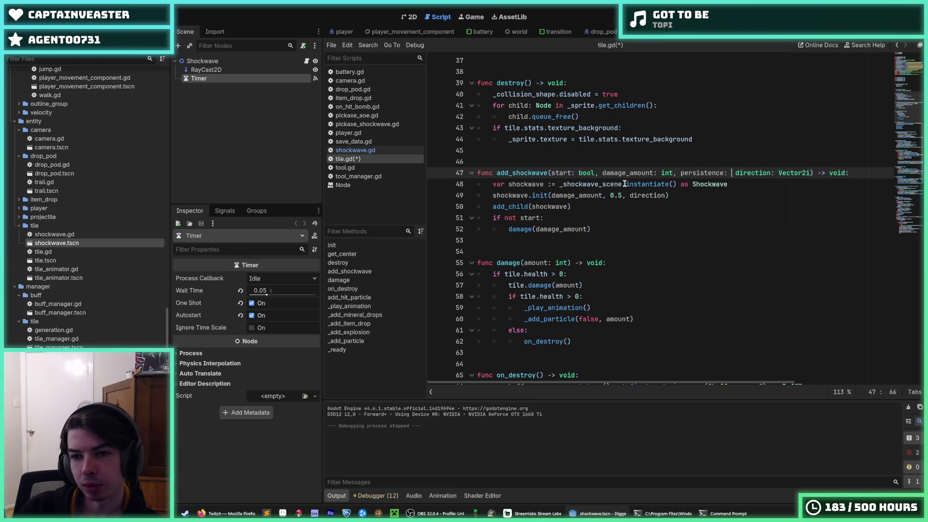
pyautogui.press('Down')
pyautogui.press('Down')
pyautogui.press('Left')
pyautogui.press('Left')
pyautogui.press('Left')
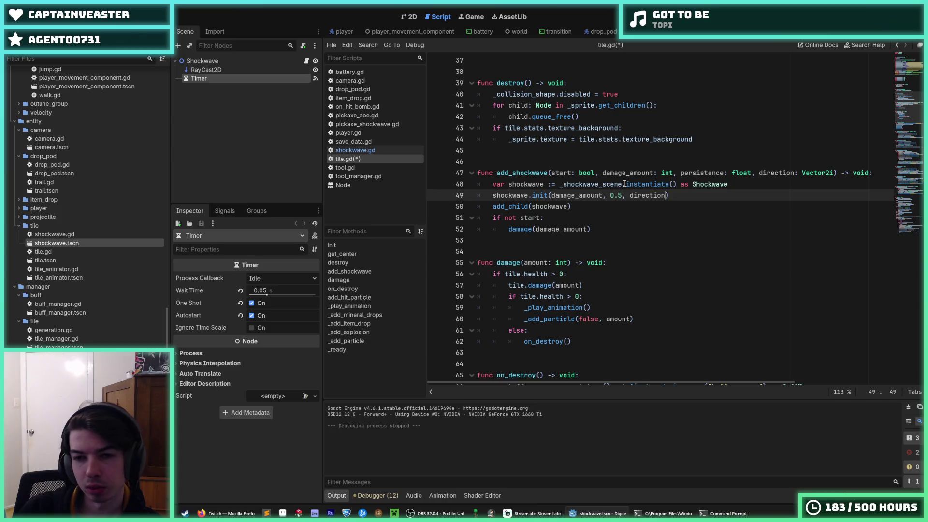
pyautogui.hotkey('shift', 'Left')
pyautogui.hotkey('shift', 'Left')
pyautogui.hotkey('shift', 'Left')
pyautogui.write('persistence')
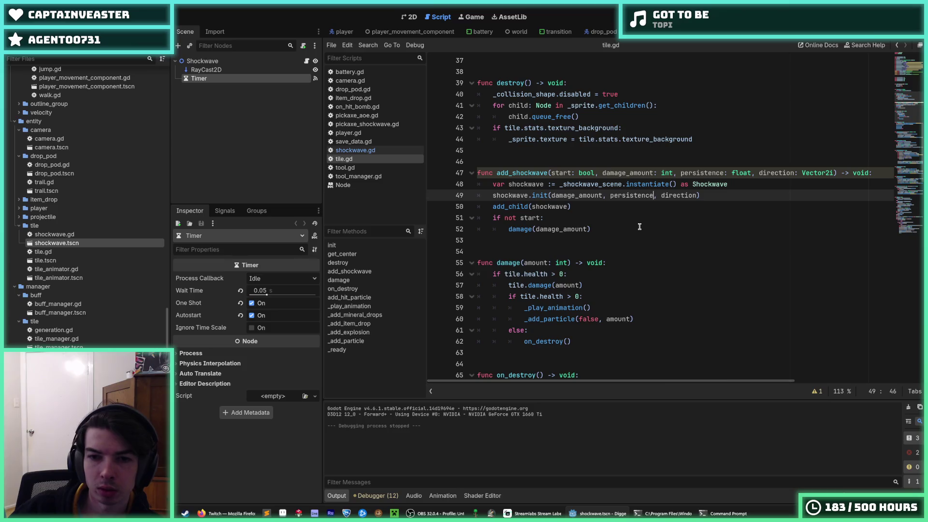
pyautogui.hotkey('ctrl', 's')
# Step: Insert '_persistence,' as the third argument of the chained add_shockwave call on line 25
pyautogui.click(357, 151)
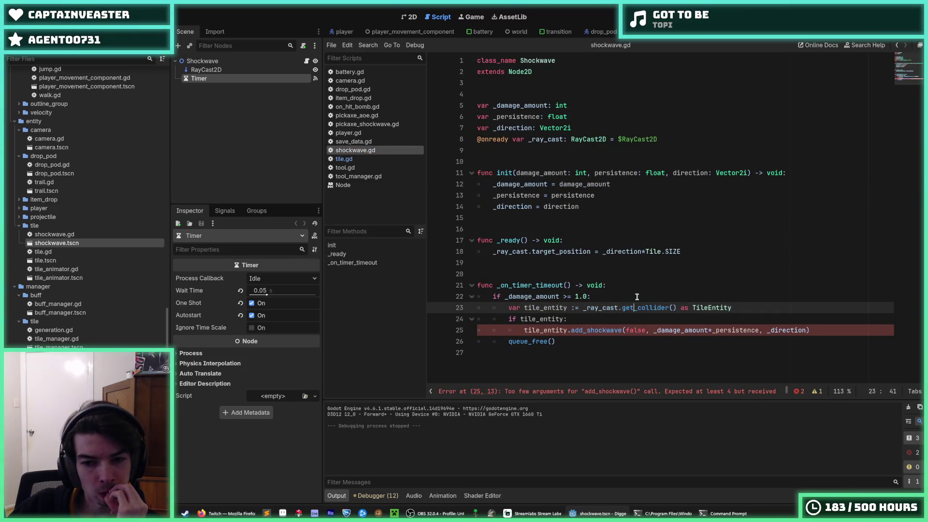
pyautogui.doubleClick(724, 333)
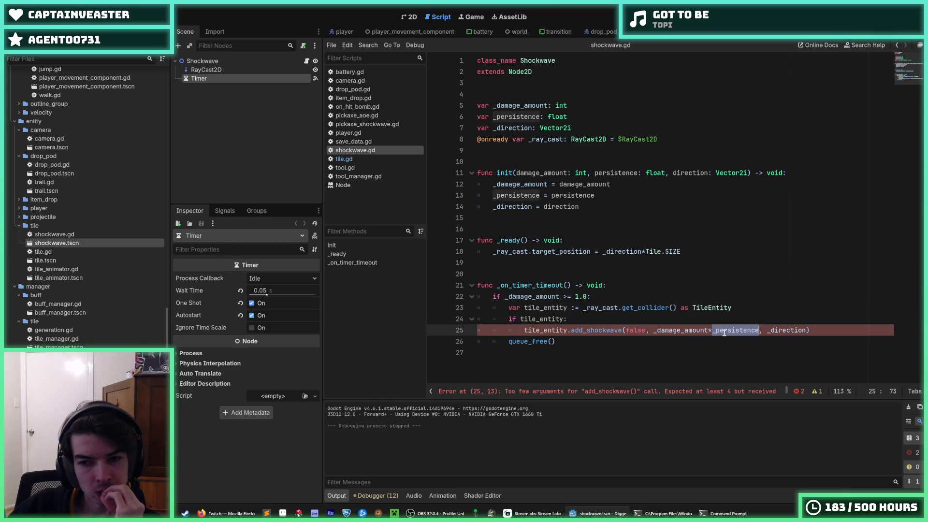
pyautogui.click(765, 330)
pyautogui.write('_persistence,')
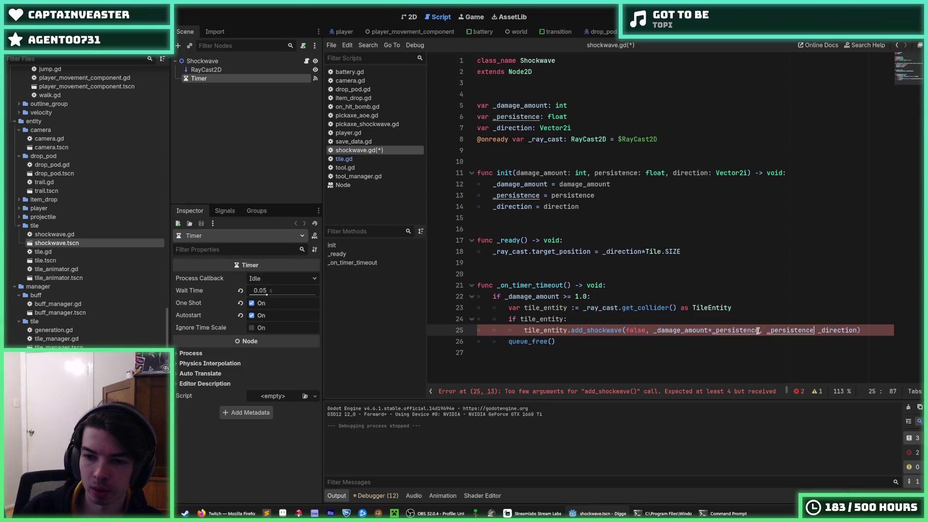
pyautogui.click(690, 218)
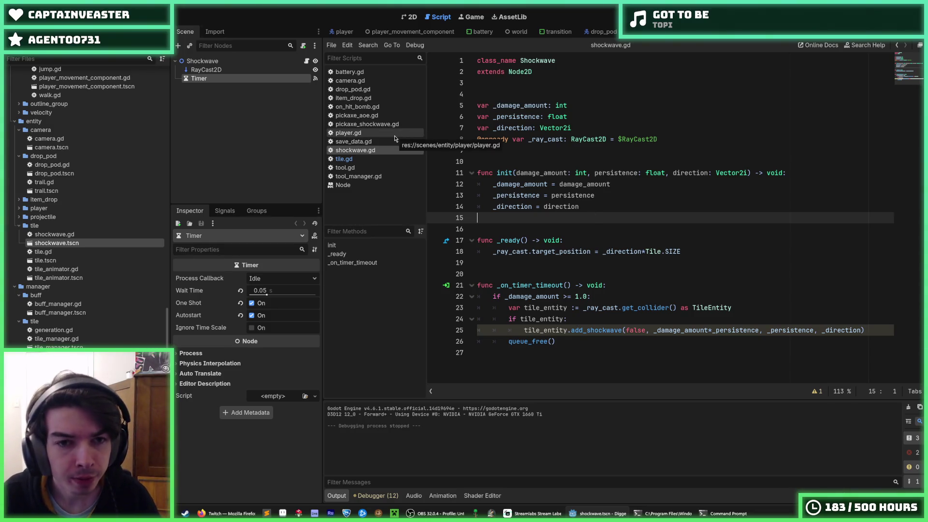
# Step: In pickaxe_shockwave.gd, add a 0.5 persistence argument after damage 32, save, then adjust that value
pyautogui.click(370, 124)
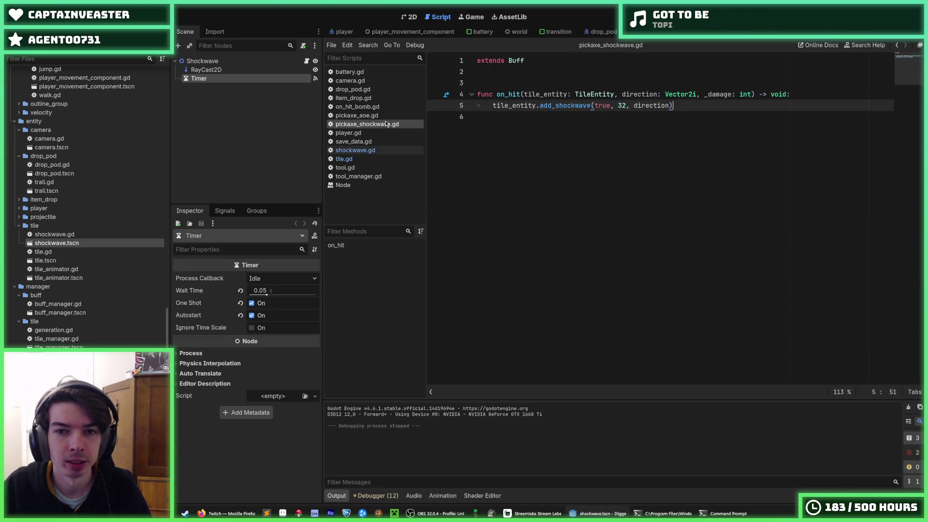
pyautogui.click(629, 107)
pyautogui.write('0.5,')
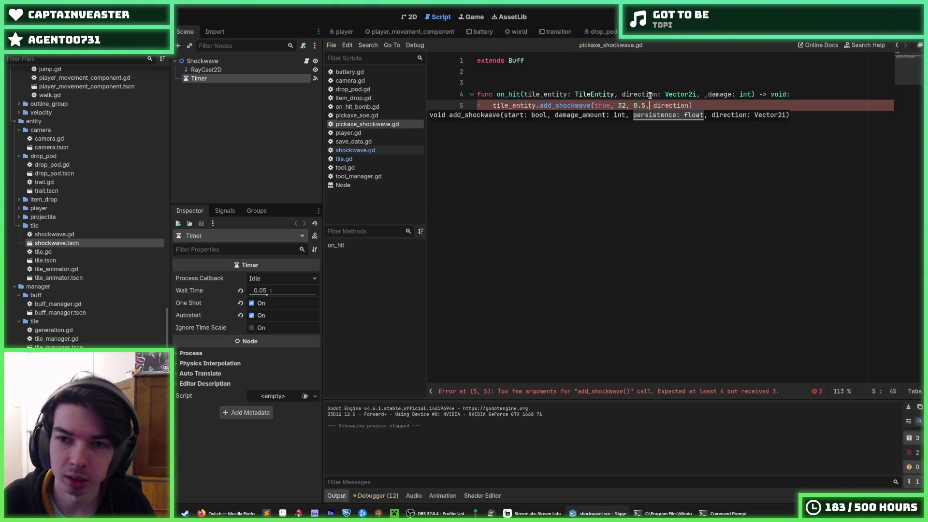
pyautogui.hotkey('ctrl', 's')
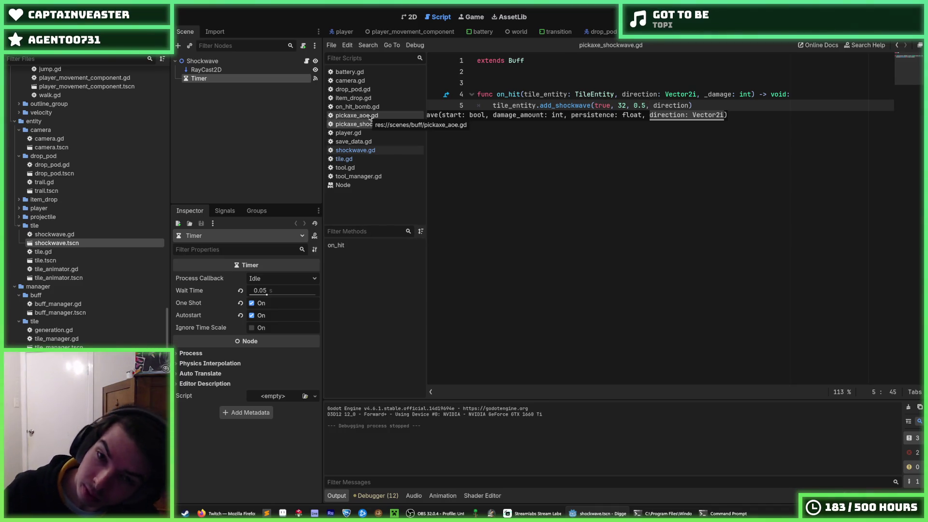
pyautogui.click(370, 116)
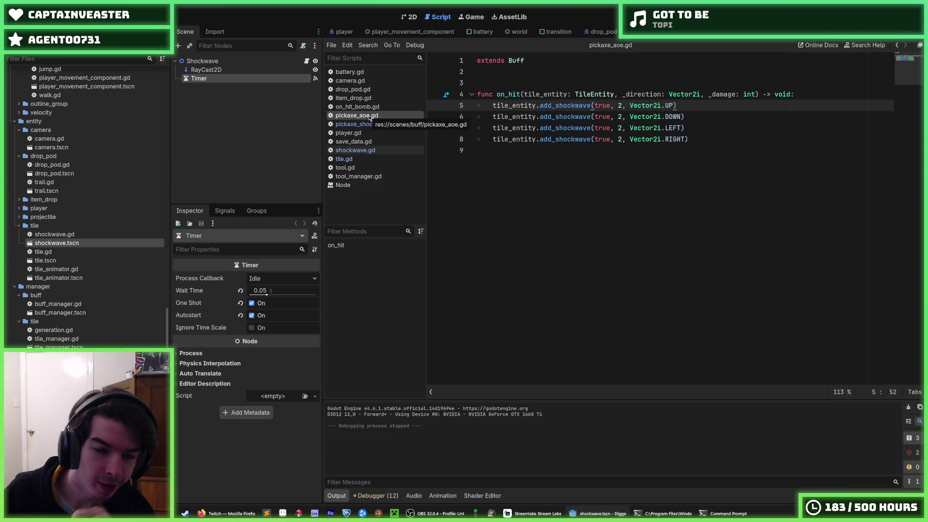
pyautogui.click(373, 122)
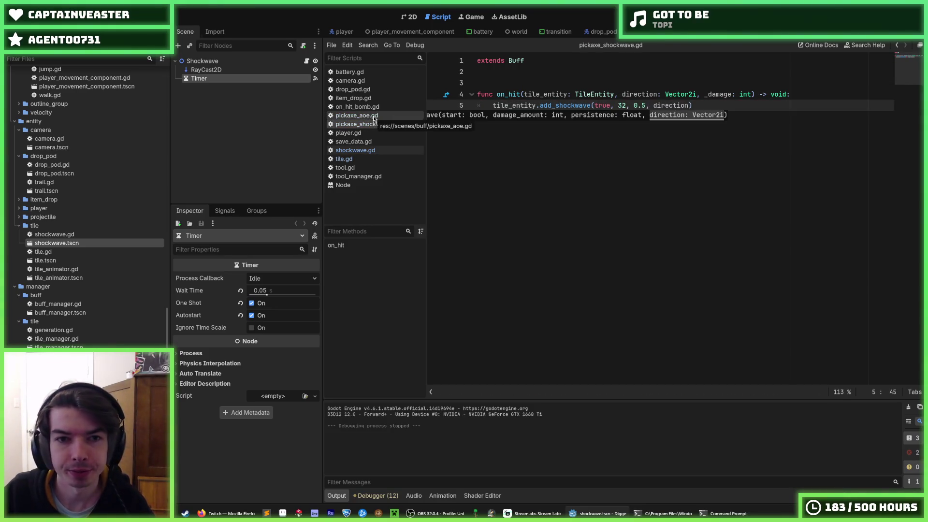
pyautogui.click(643, 105)
pyautogui.write('2')
# Step: Pass 0.0 persistence to all four add_shockwave calls in pickaxe_aoe.gd and save it
pyautogui.click(367, 115)
pyautogui.click(627, 106)
pyautogui.write('0.0 Vector2i.UP')
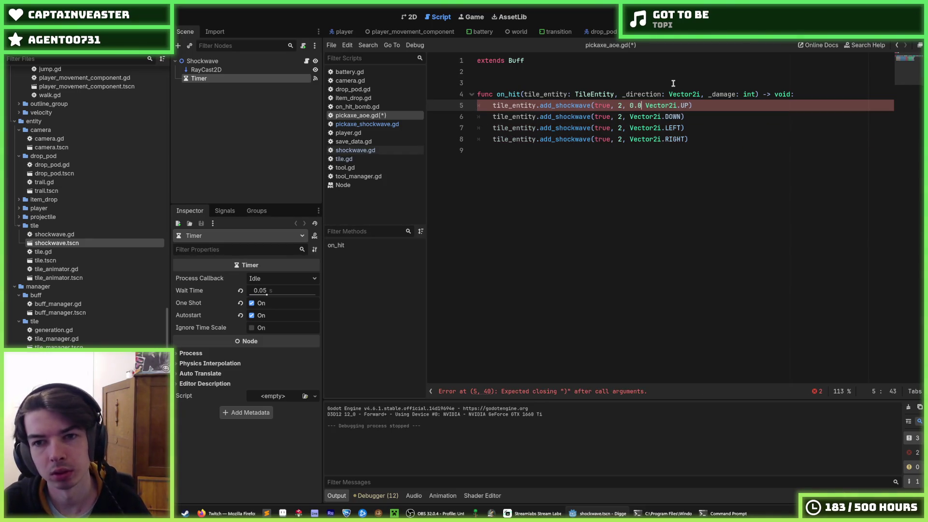
pyautogui.write(',')
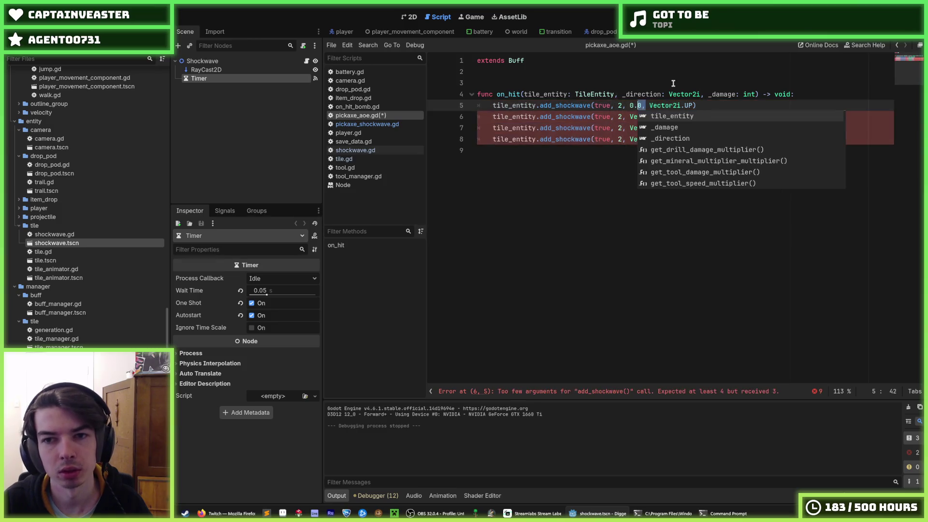
pyautogui.hotkey('ctrl', 'shift', 'Left')
pyautogui.press('Escape')
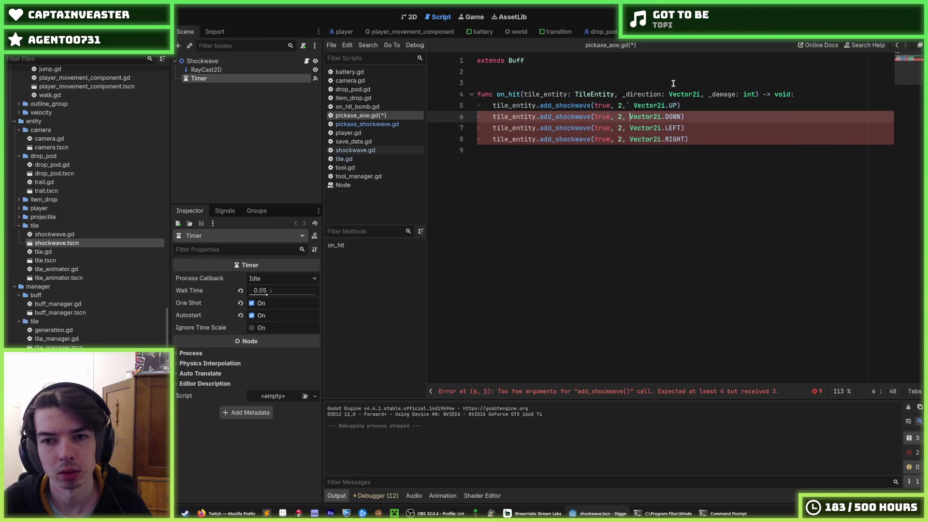
pyautogui.hotkey('ctrl', 'c')
pyautogui.press('Down')
pyautogui.hotkey('ctrl', 'v')
pyautogui.press('Down')
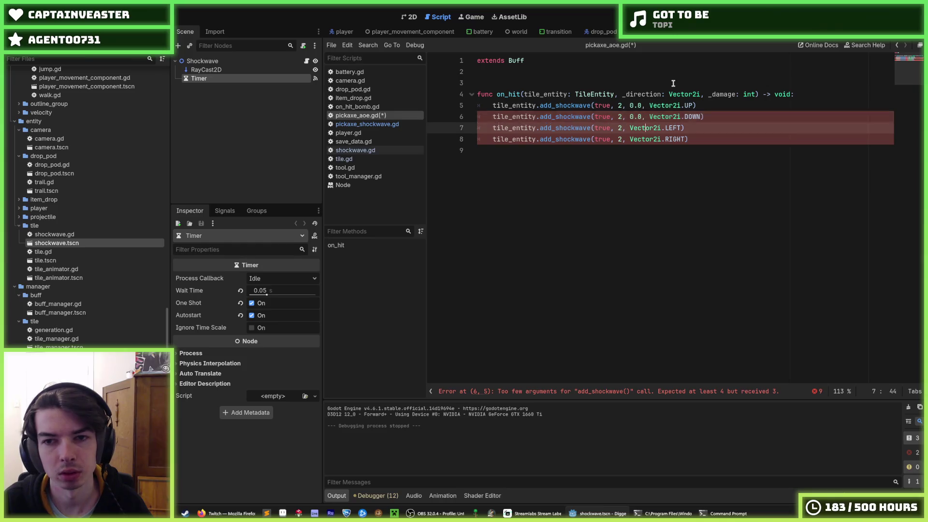
pyautogui.hotkey('ctrl', 'v')
pyautogui.press('Down')
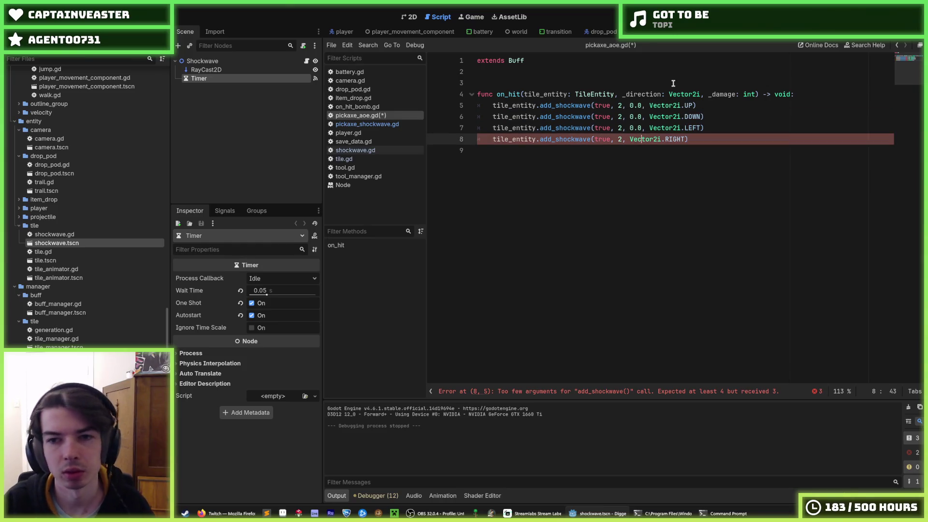
pyautogui.hotkey('ctrl', 'v')
pyautogui.hotkey('ctrl', 's')
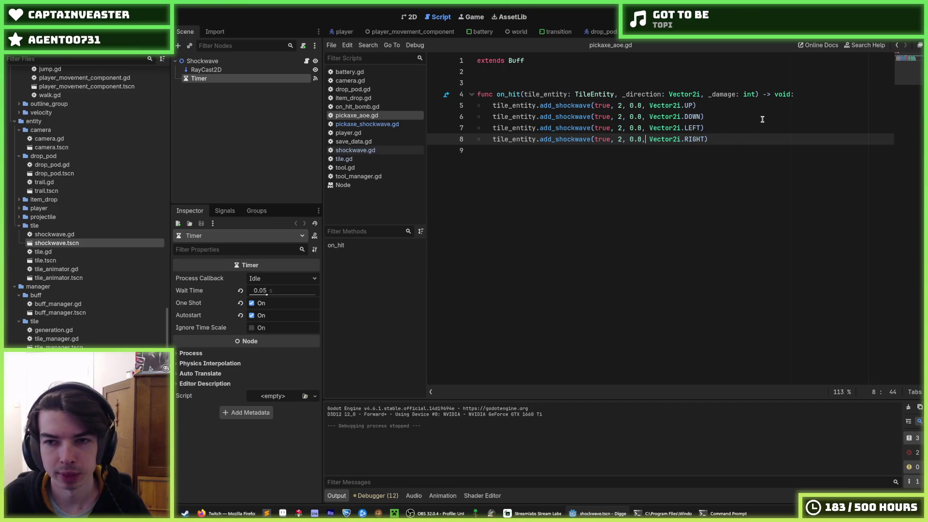
pyautogui.click(763, 117)
pyautogui.press('F5')
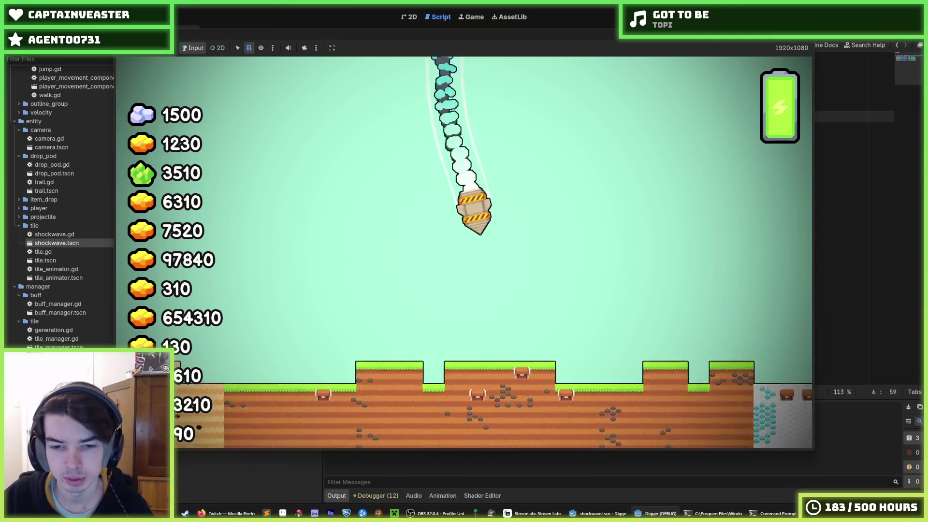
pyautogui.press('a')
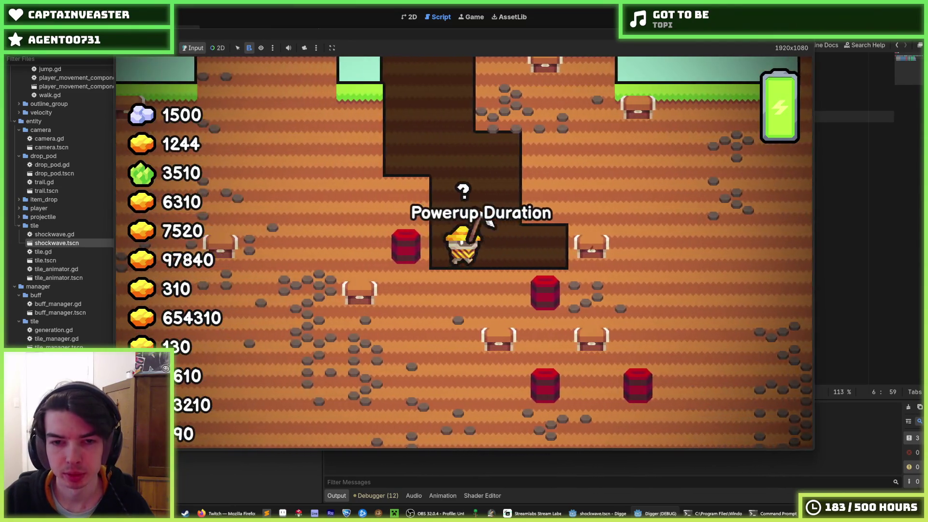
pyautogui.press('a')
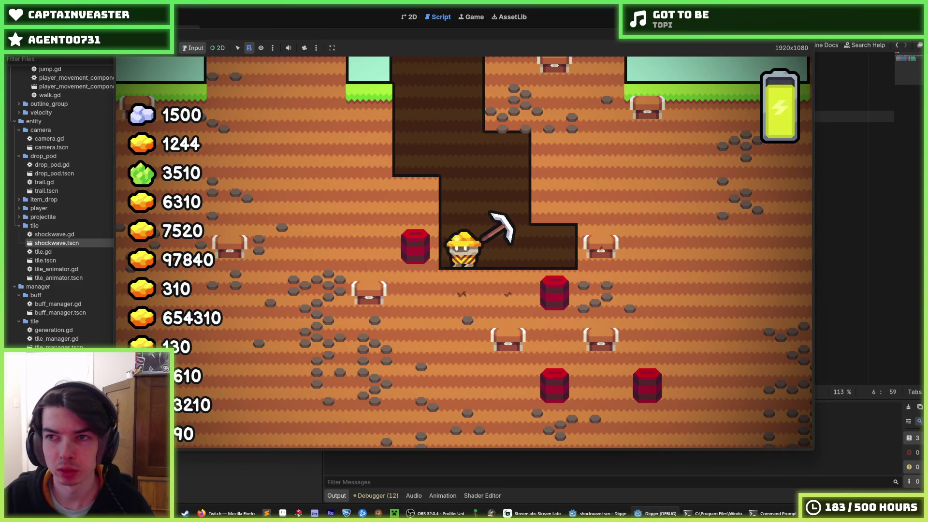
pyautogui.press('F8')
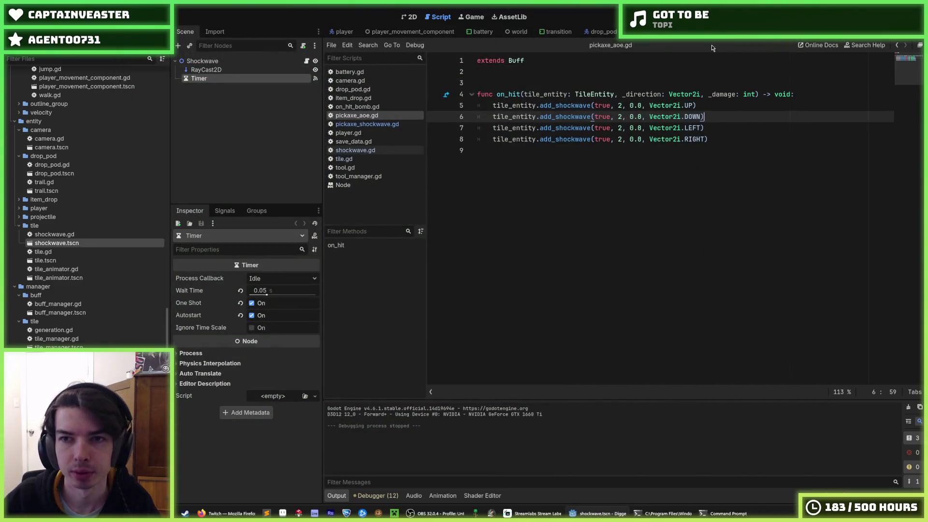
pyautogui.hotkey('ctrl', 'Tab')
pyautogui.hotkey('ctrl', 'Tab')
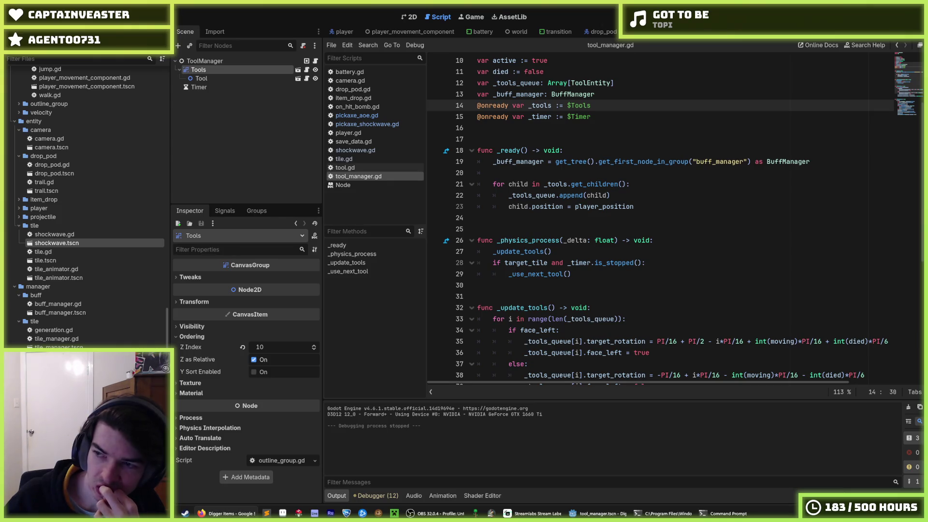
# Step: Move from tool_manager.gd to tile.gd, showing add_shockwave with its persistence parameter
pyautogui.click(653, 117)
pyautogui.click(621, 105)
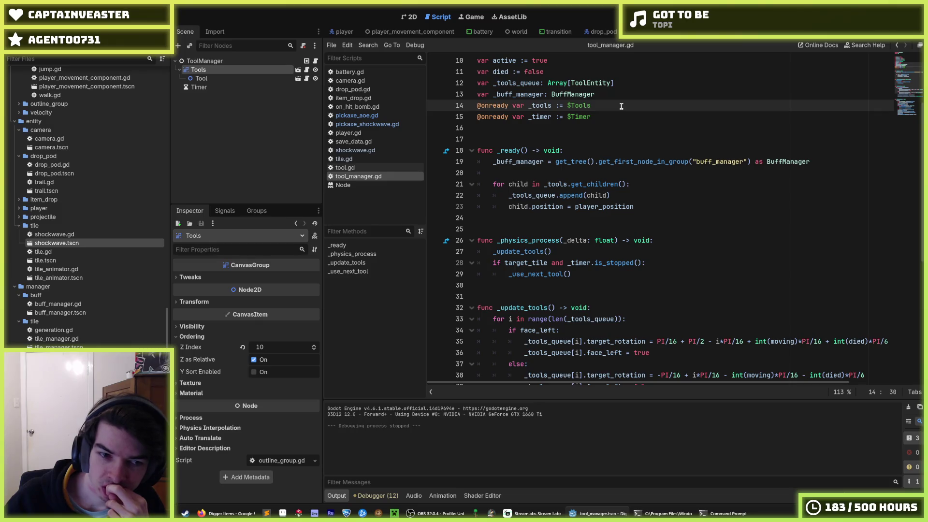
pyautogui.click(621, 116)
pyautogui.click(622, 107)
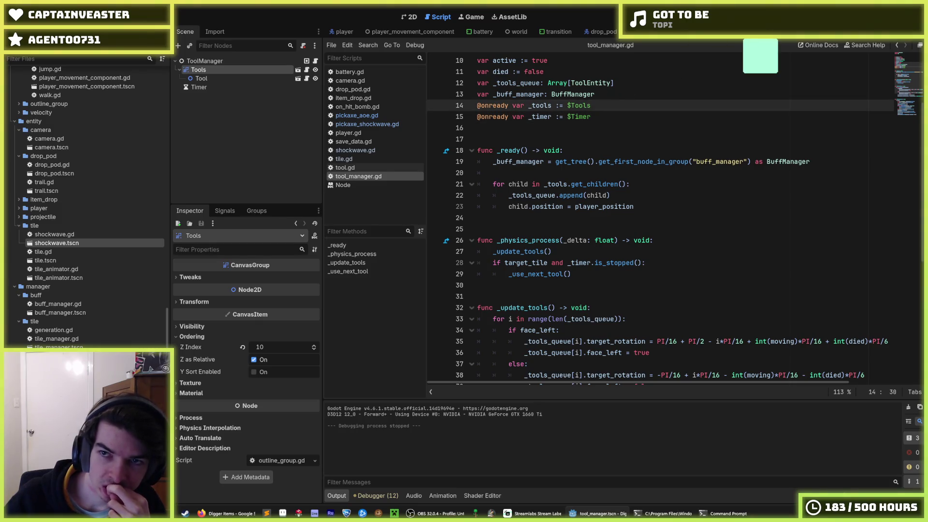
pyautogui.hotkey('ctrl', 'Tab')
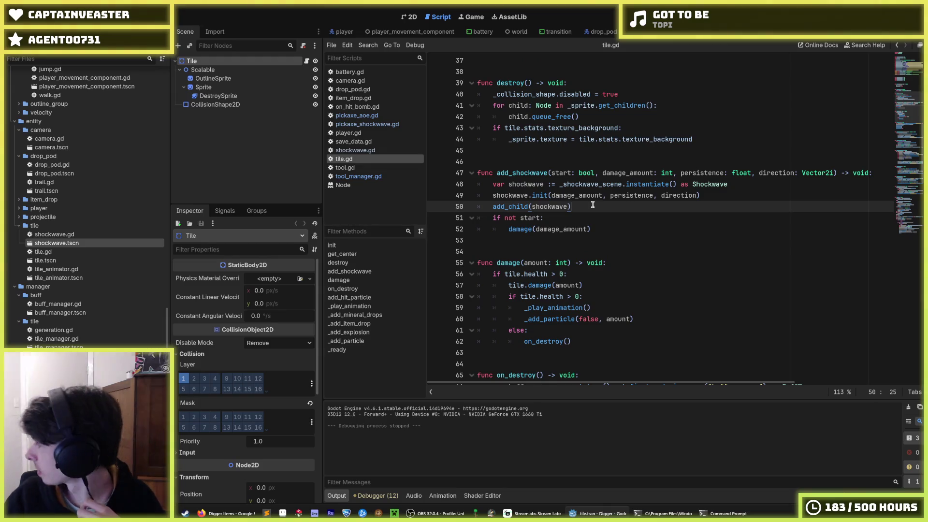
pyautogui.moveTo(639, 194)
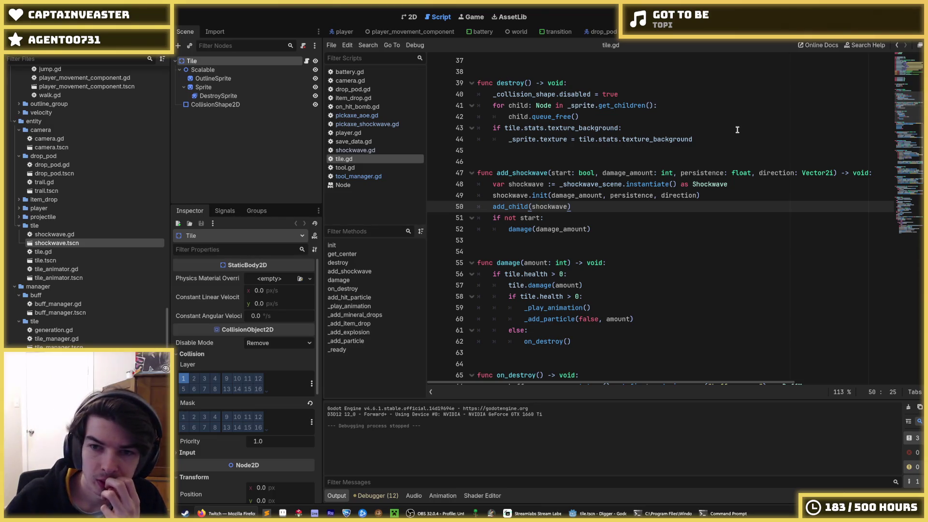
pyautogui.click(628, 195)
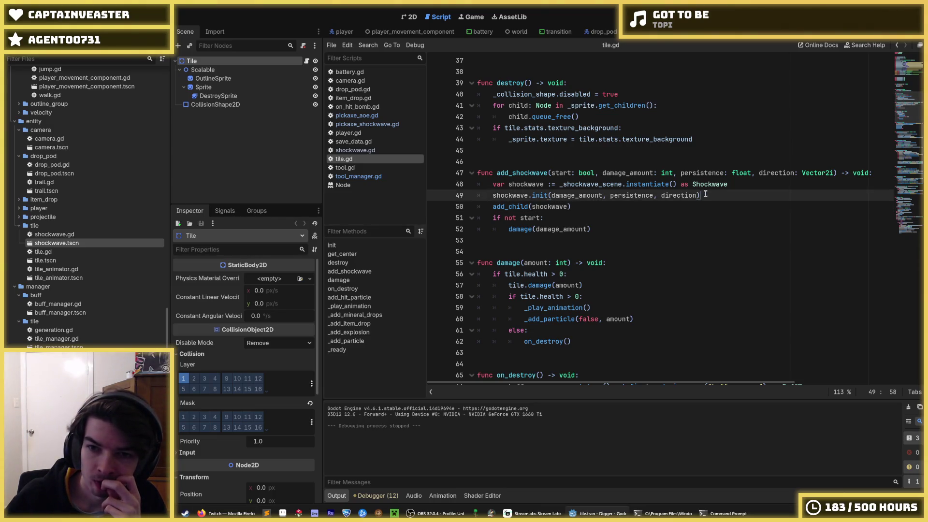
pyautogui.doubleClick(628, 195)
pyautogui.rightClick(628, 195)
pyautogui.click(626, 205)
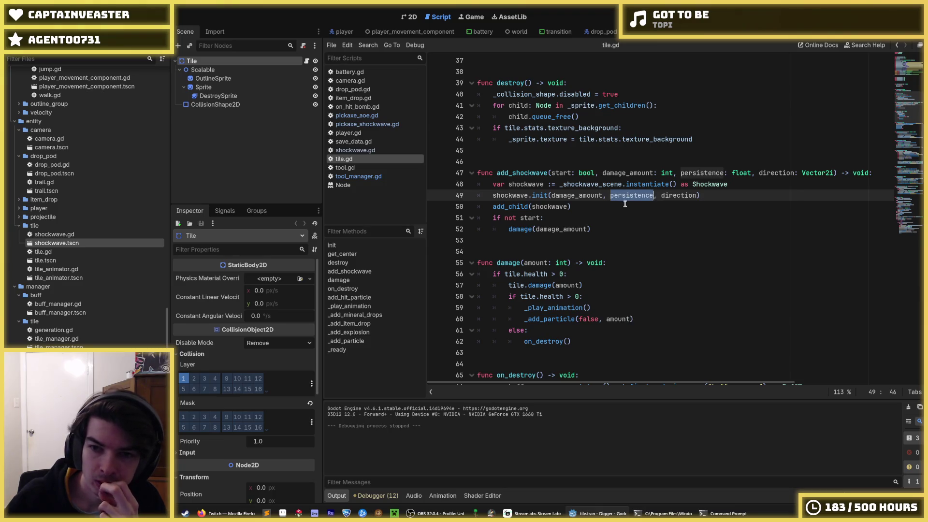
pyautogui.rightClick(624, 196)
pyautogui.click(651, 244)
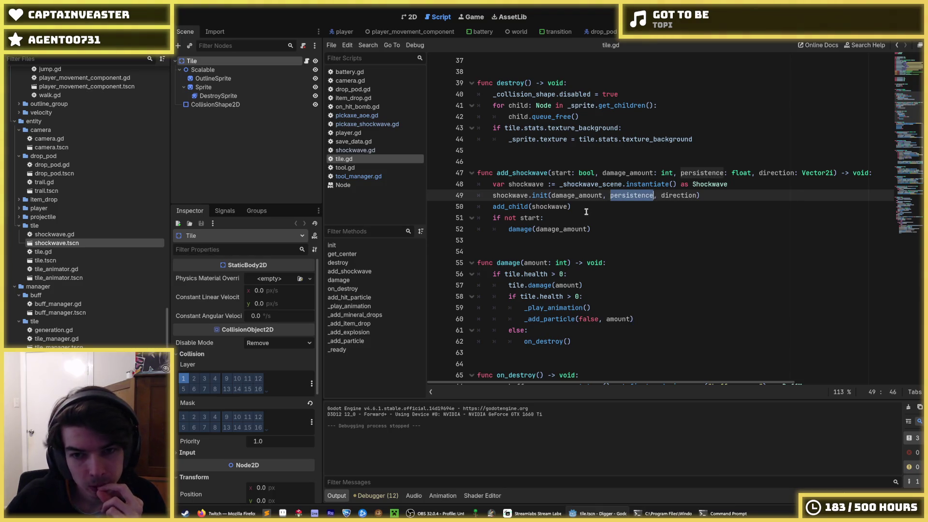
pyautogui.click(579, 208)
pyautogui.click(603, 195)
pyautogui.doubleClick(589, 195)
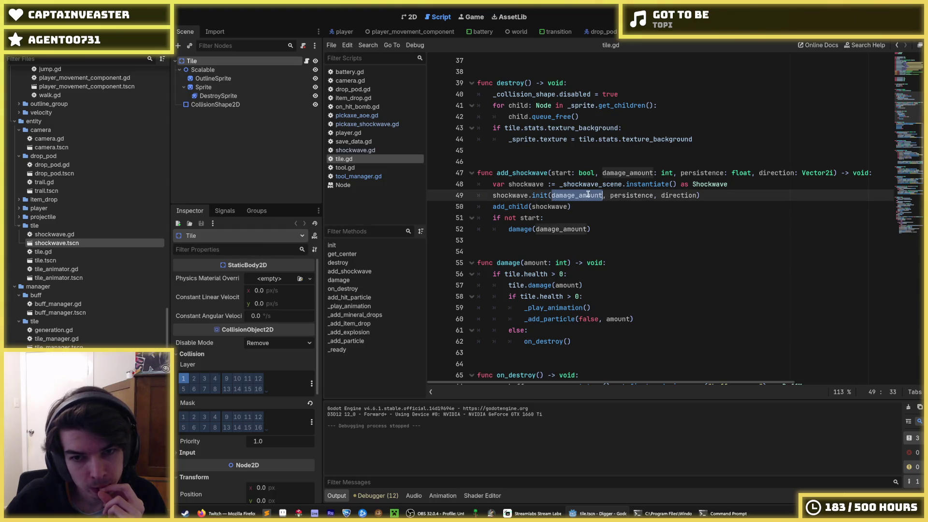
pyautogui.click(567, 207)
pyautogui.click(567, 216)
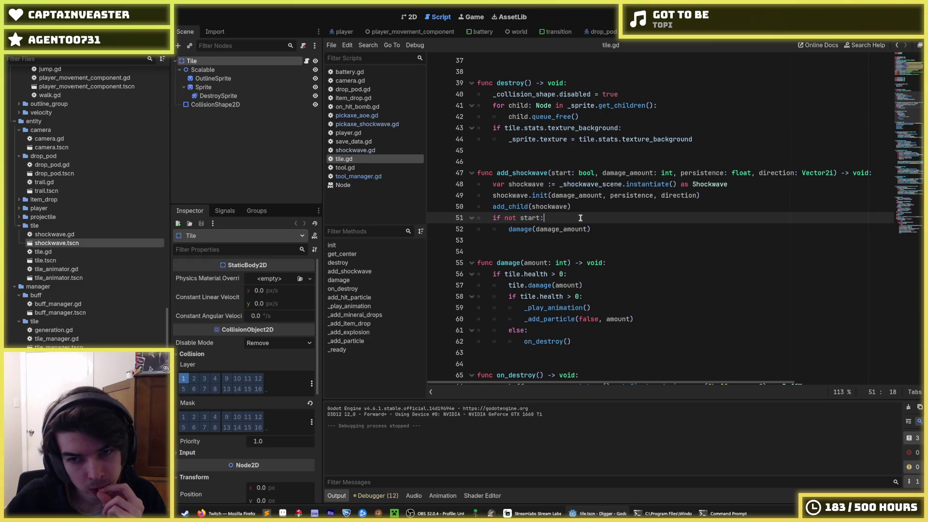
pyautogui.doubleClick(561, 173)
pyautogui.rightClick(561, 175)
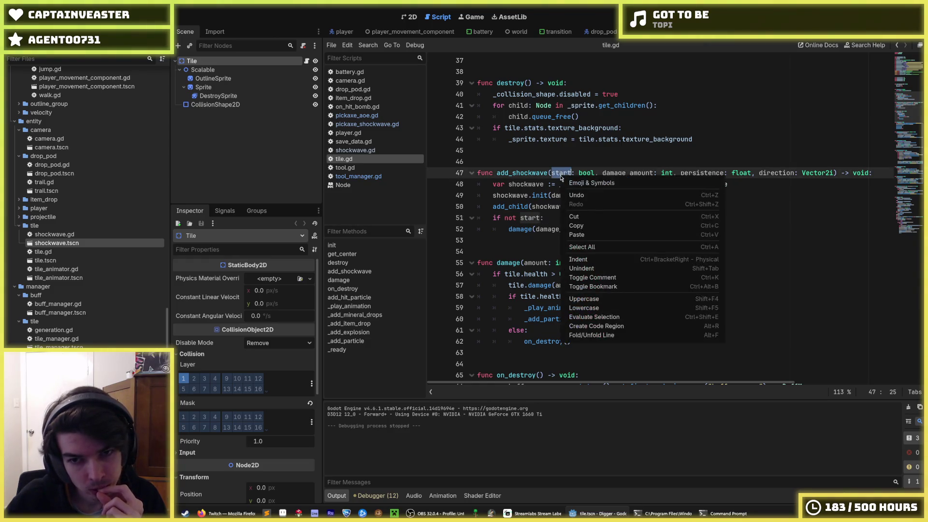
pyautogui.click(577, 225)
pyautogui.click(552, 196)
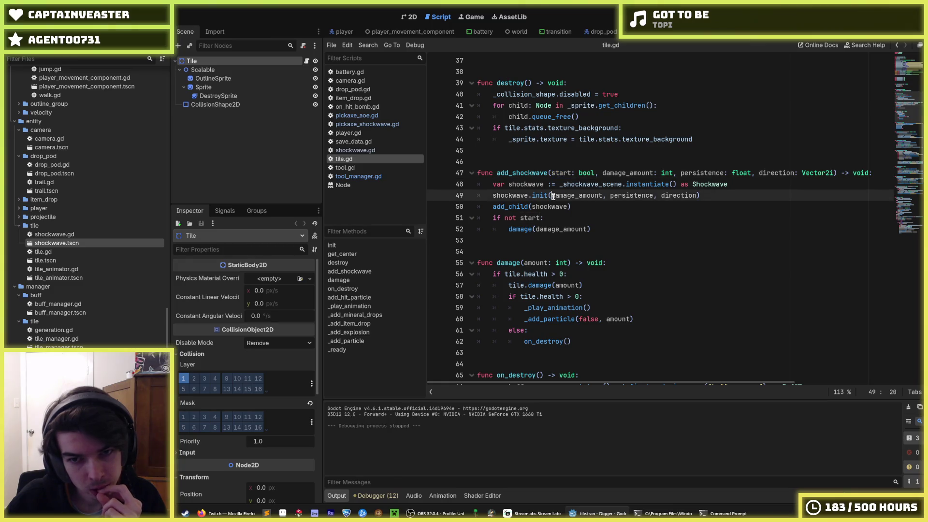